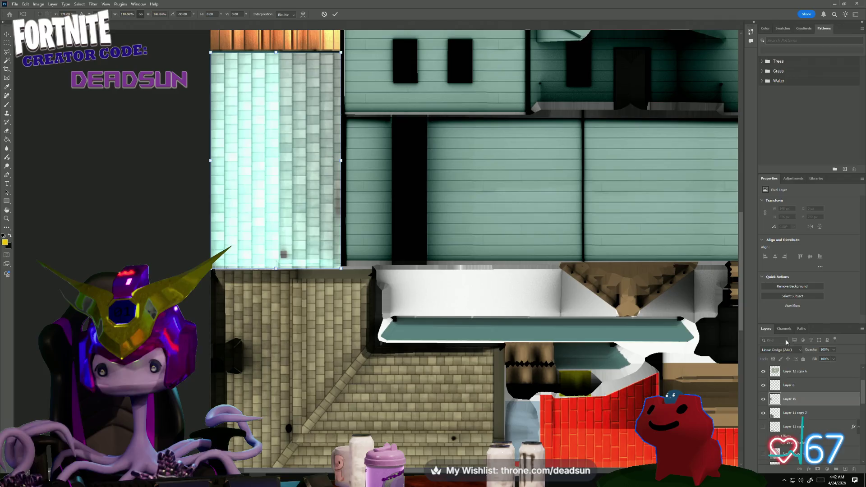
Commit the tile layer's transform and try Dissolve, Normal and Screen blending on it.
left_click(783, 297)
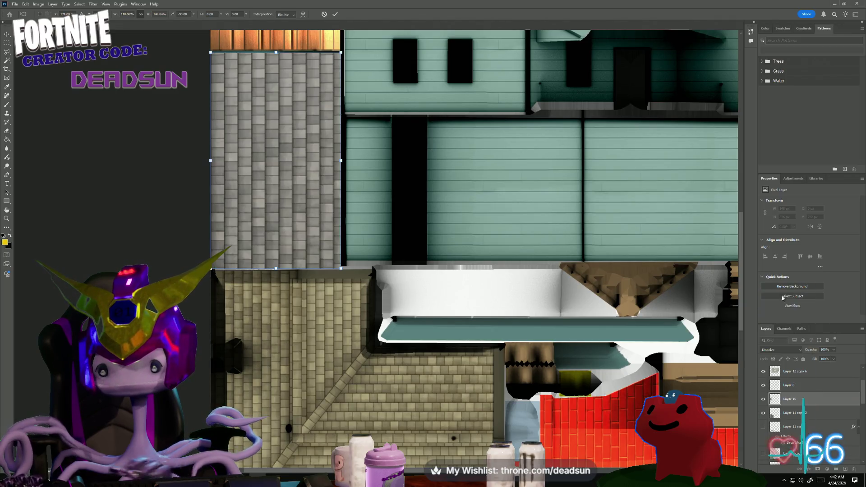
left_click(783, 349)
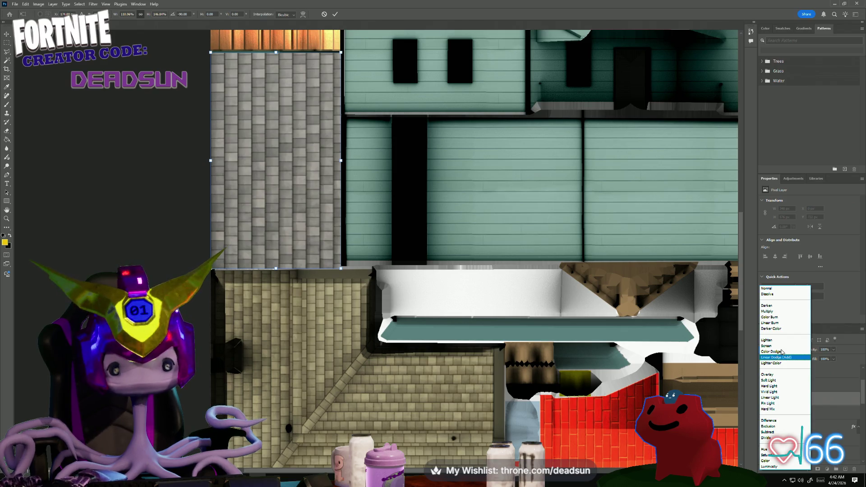
left_click(783, 289)
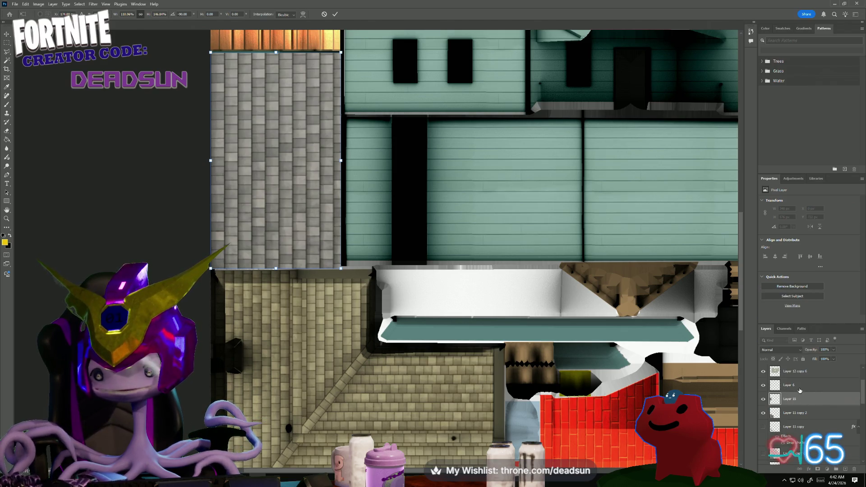
key("Return")
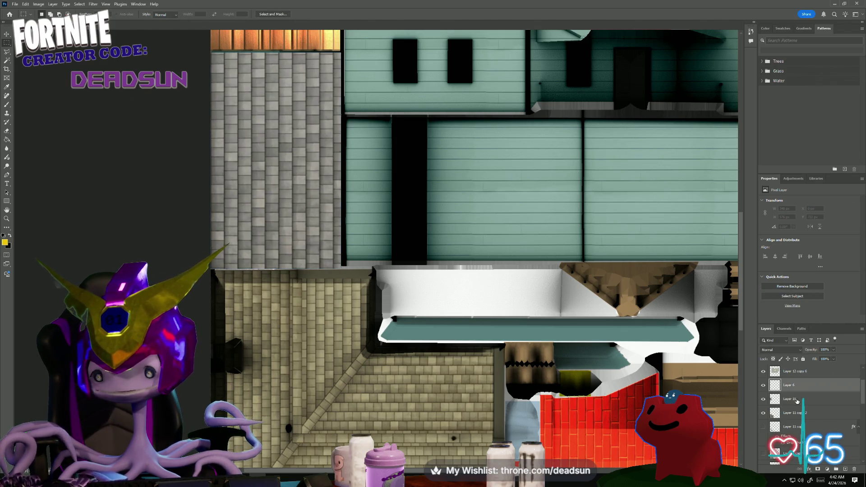
left_click(786, 351)
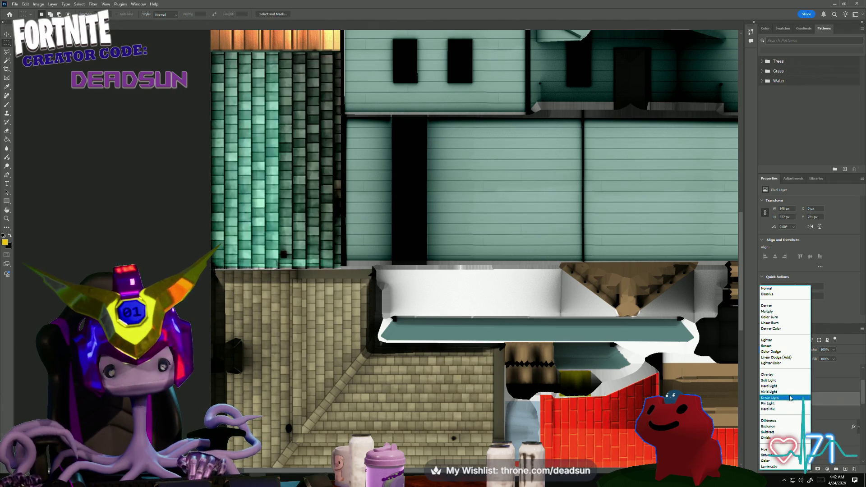
left_click(776, 346)
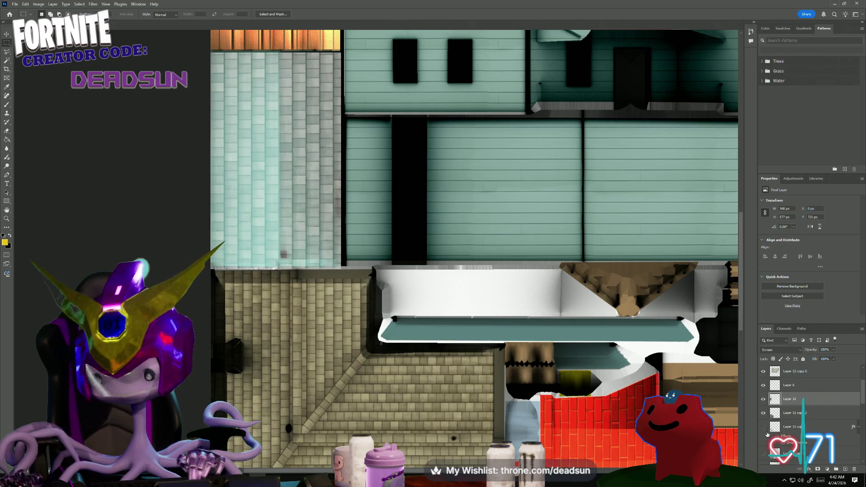
Set Layer 15's blend mode to Overlay so the tiles turn deep teal.
left_click(793, 419)
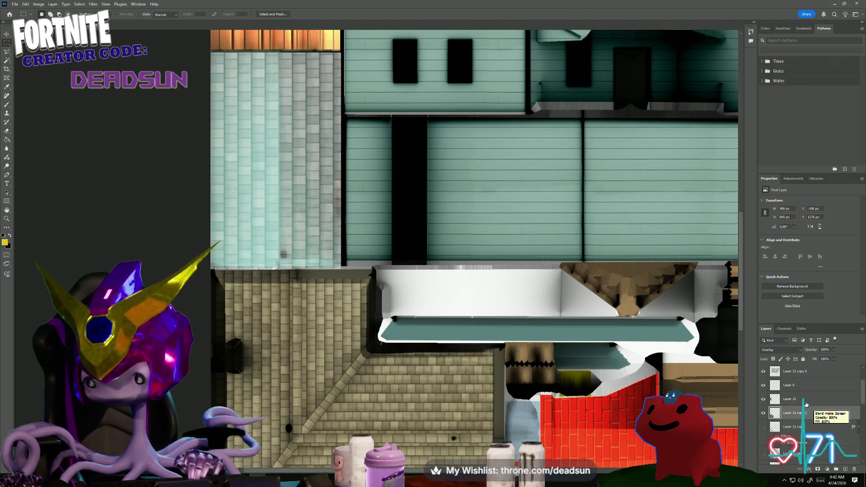
left_click(796, 400)
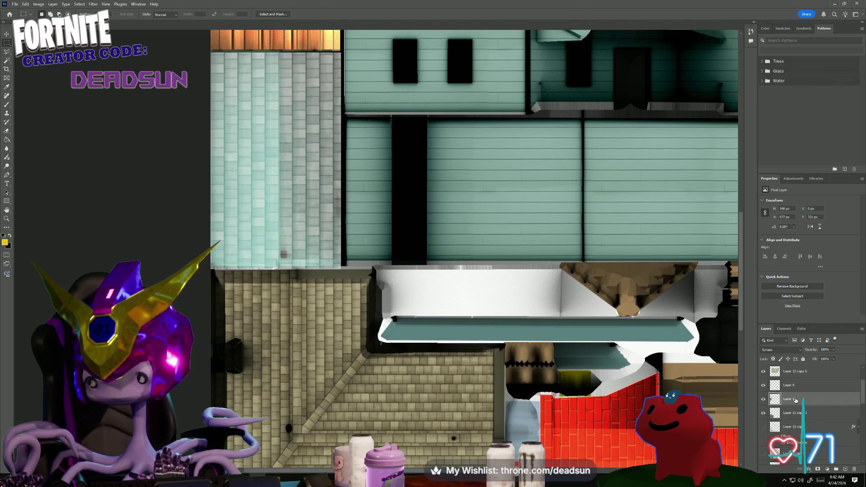
left_click(792, 352)
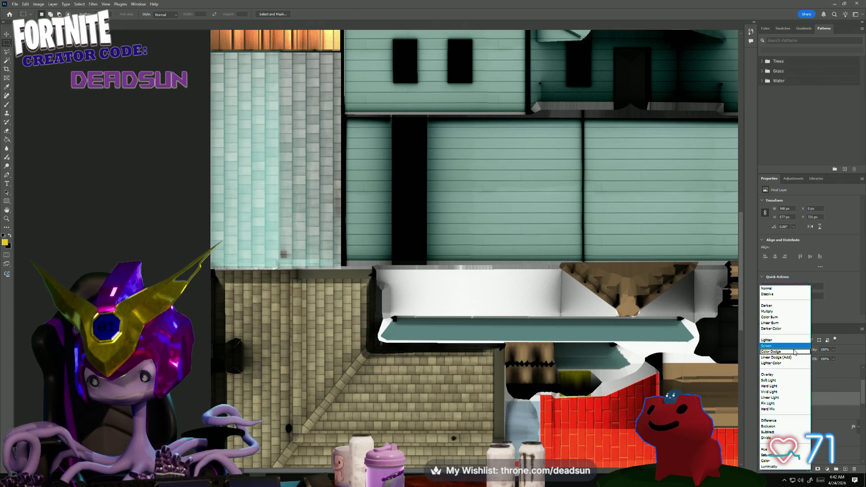
left_click(783, 376)
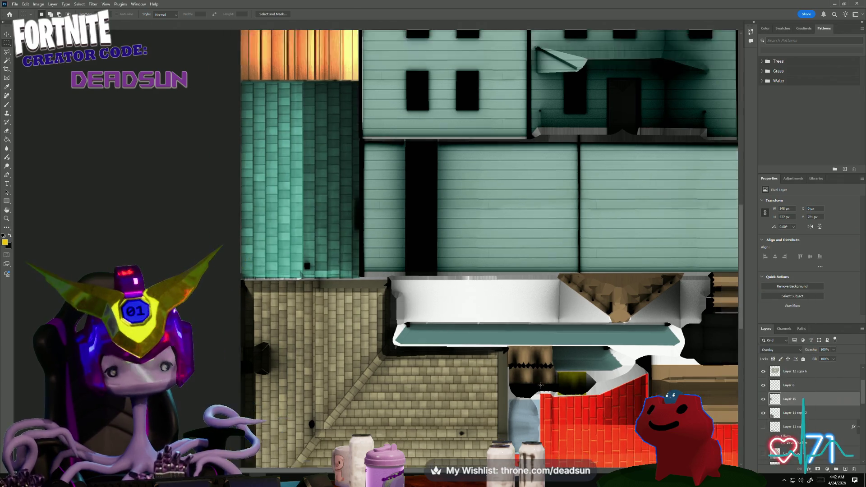
scroll(796, 433, "down", 3)
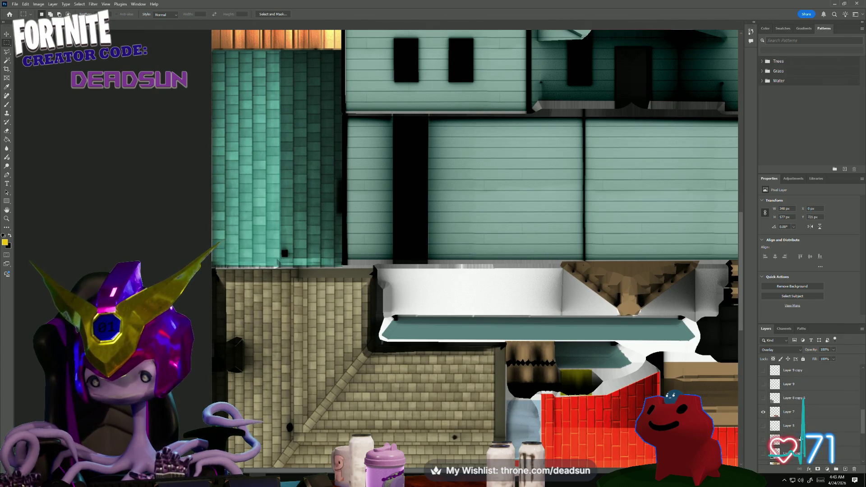
Try Normal blending on Layer 4, then return it to Multiply.
left_click(792, 402)
scroll(802, 431, "down", 3)
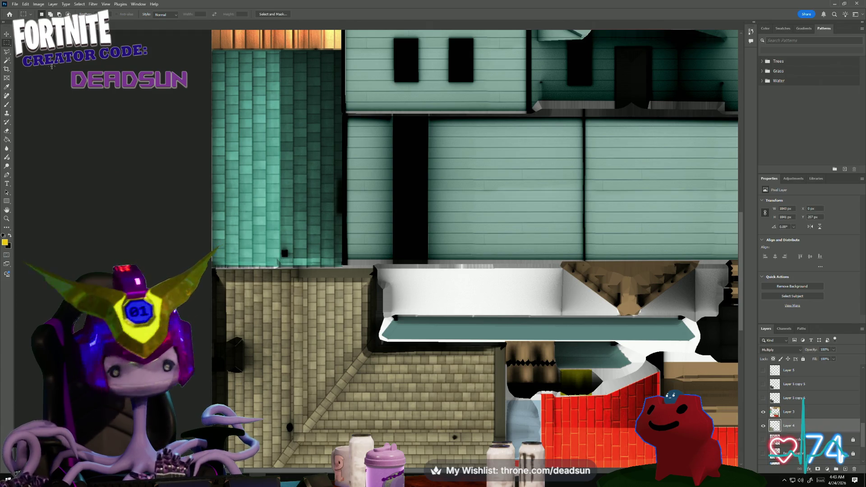
left_click(800, 350)
left_click(786, 289)
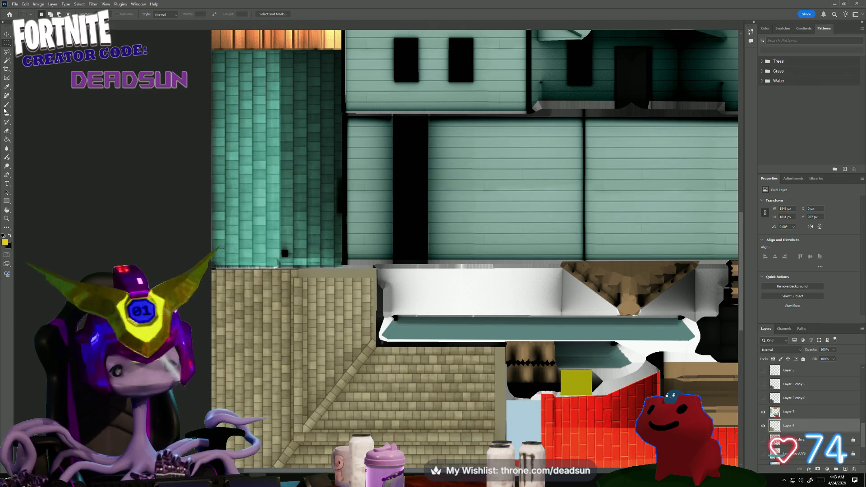
key("i")
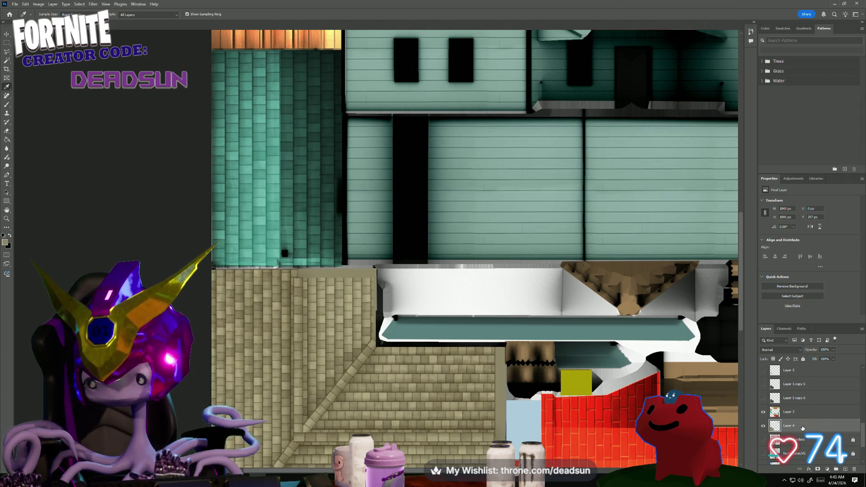
left_click(796, 352)
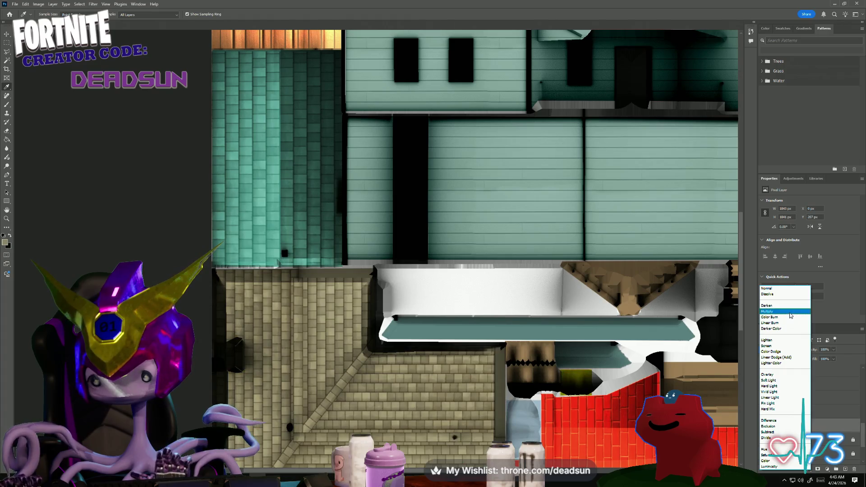
left_click(790, 312)
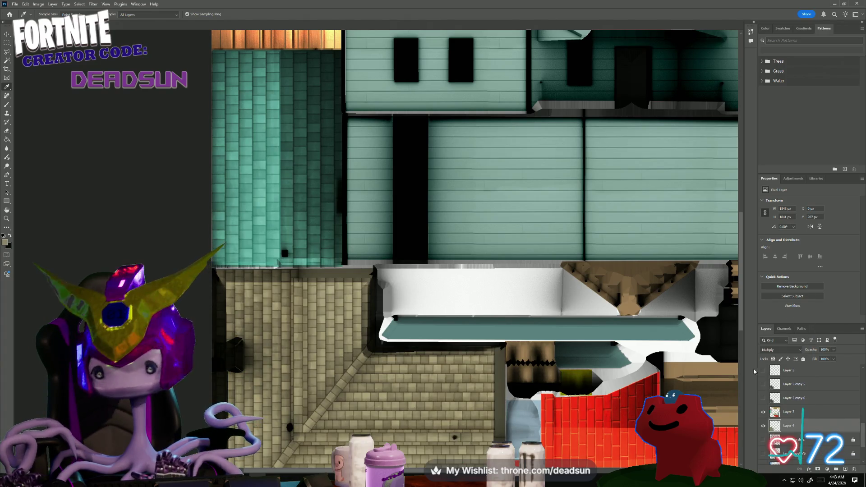
scroll(801, 421, "up", 5)
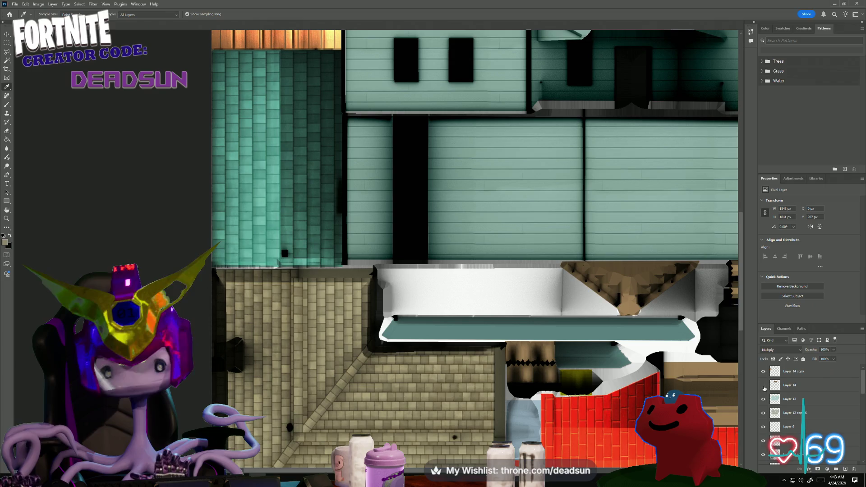
Compare the wood strip, wall panel and tile wall layers, and paste then undo the shingle texture.
left_click(763, 377)
left_click(763, 376)
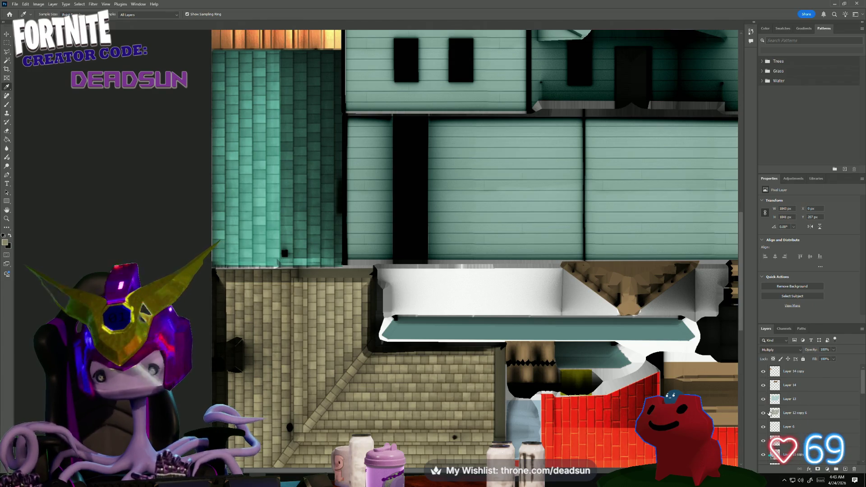
left_click(764, 427)
left_click(765, 429)
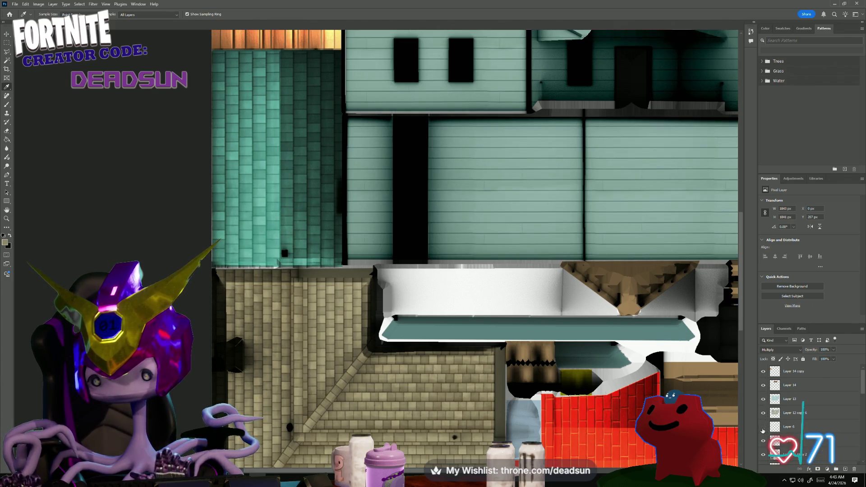
left_click(764, 443)
left_click(764, 443)
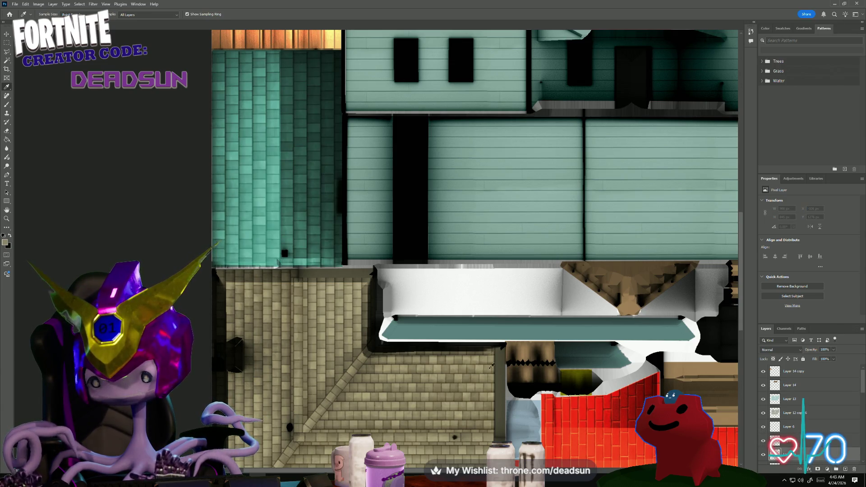
key("ctrl+v")
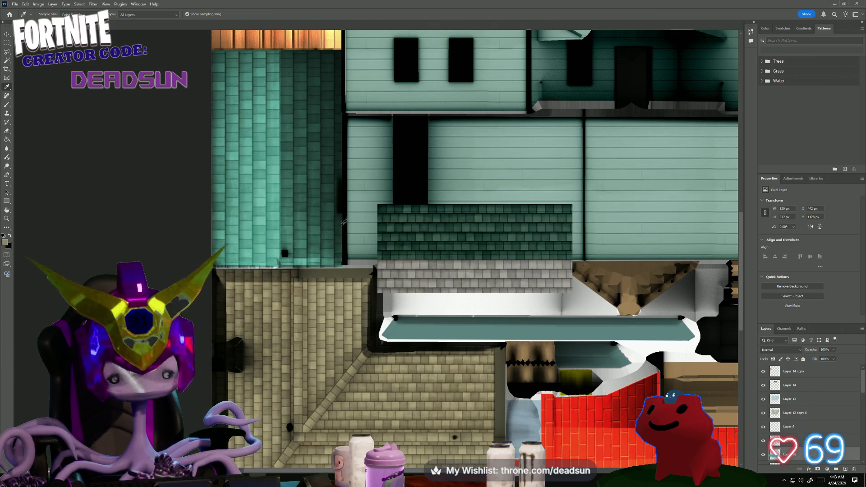
key("ctrl+z")
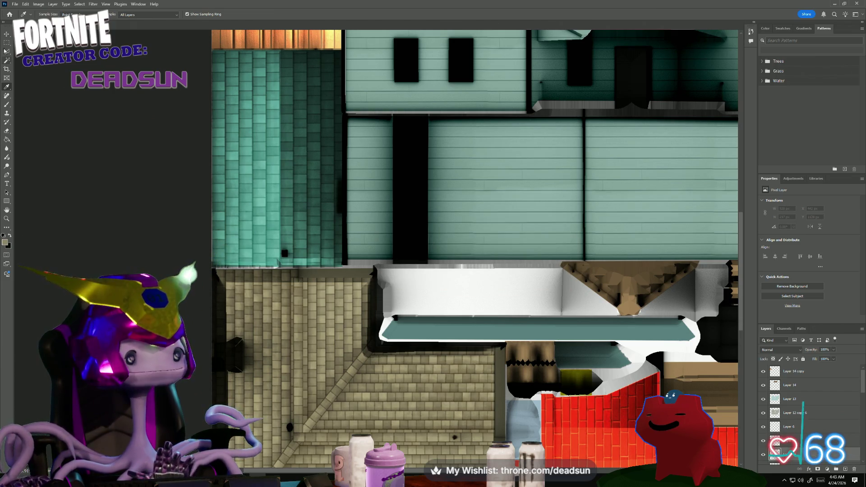
Select the teal tile wall at the atlas's left edge and make Layer 3 active.
left_click(6, 44)
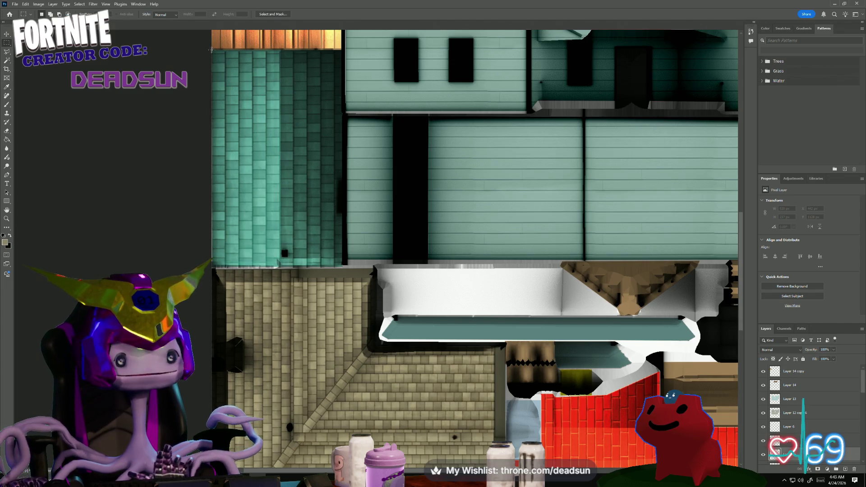
left_click_drag(212, 50, 343, 269)
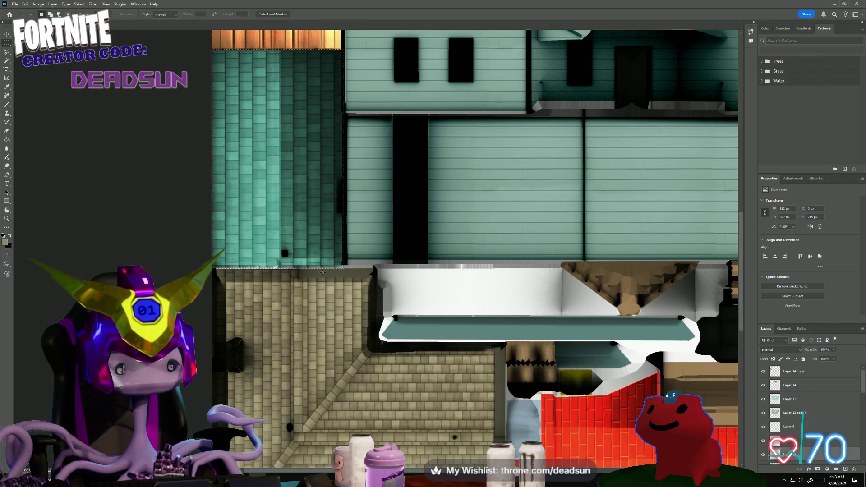
scroll(808, 444, "down", 5)
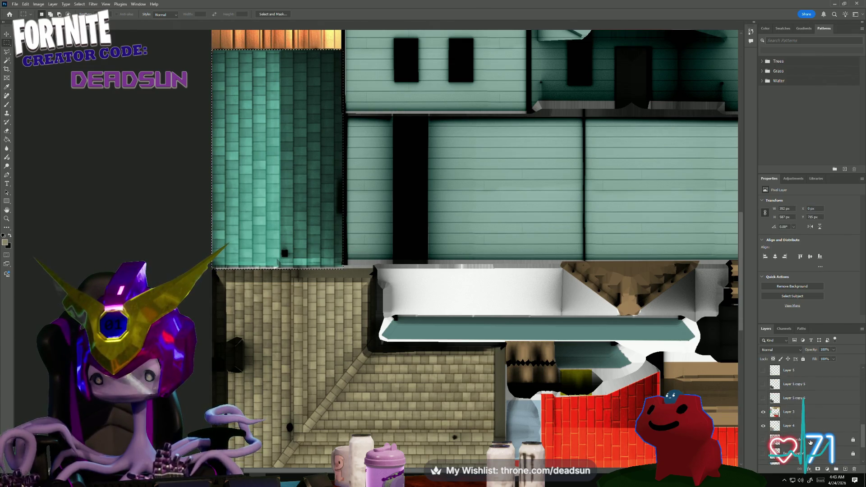
scroll(808, 444, "down", 1)
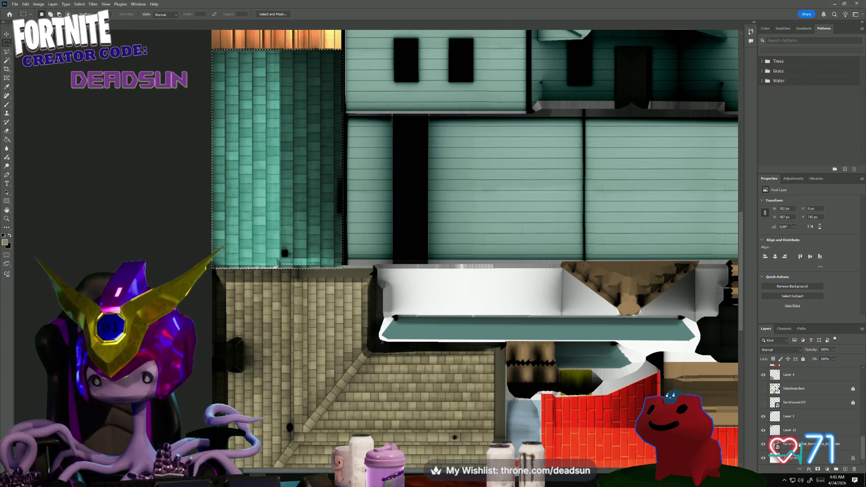
scroll(788, 377, "up", 1)
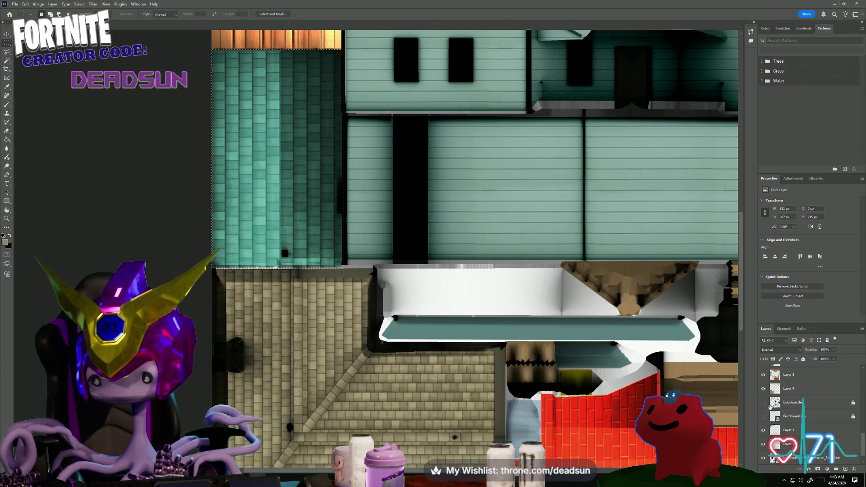
left_click(787, 377)
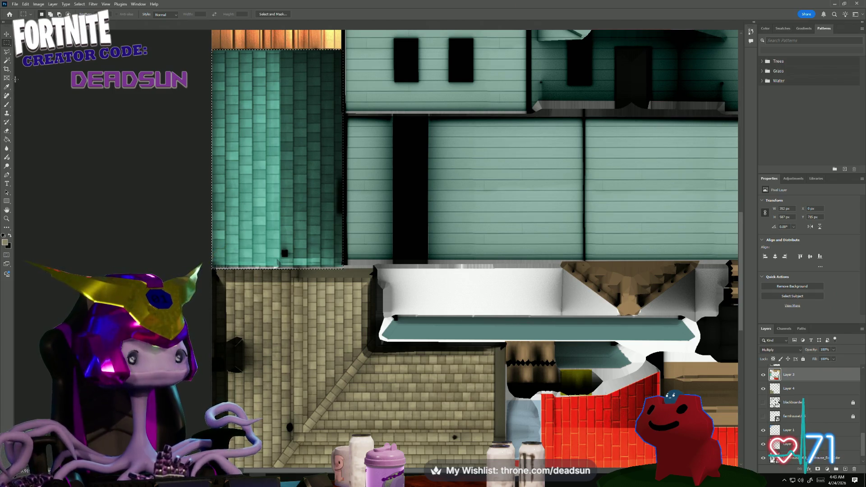
left_click(7, 140)
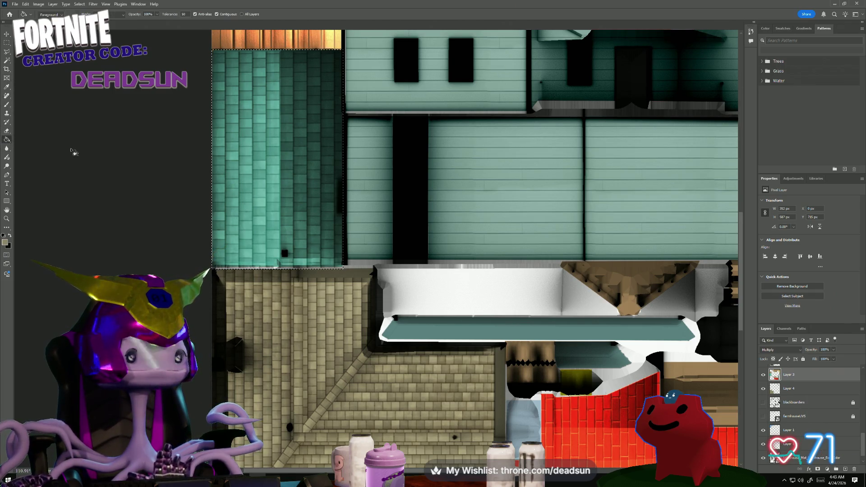
Fill the selected tile wall, then save the atlas as Photoshop file farmhouse with maximized compatibility.
left_click(271, 151)
key("ctrl+minus")
key("ctrl+minus")
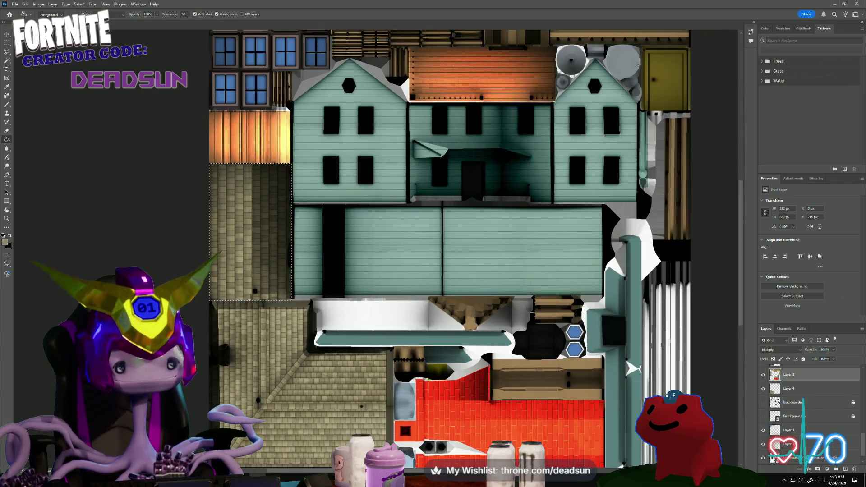
left_click(15, 4)
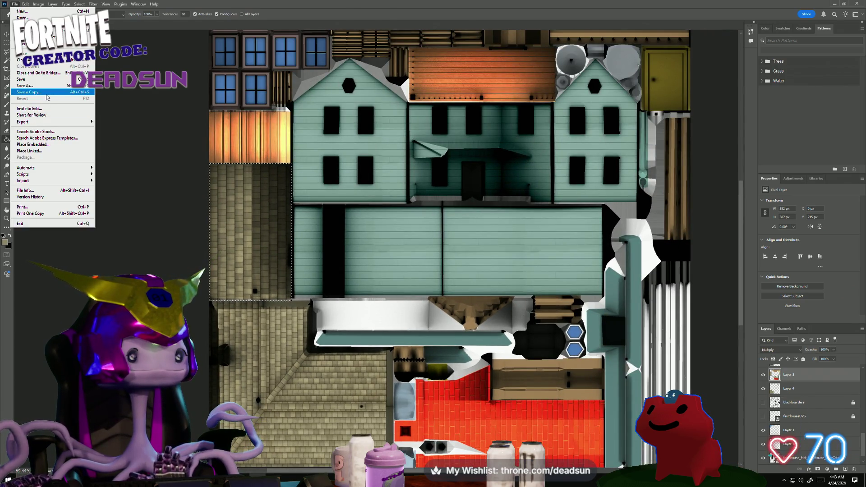
left_click(42, 80)
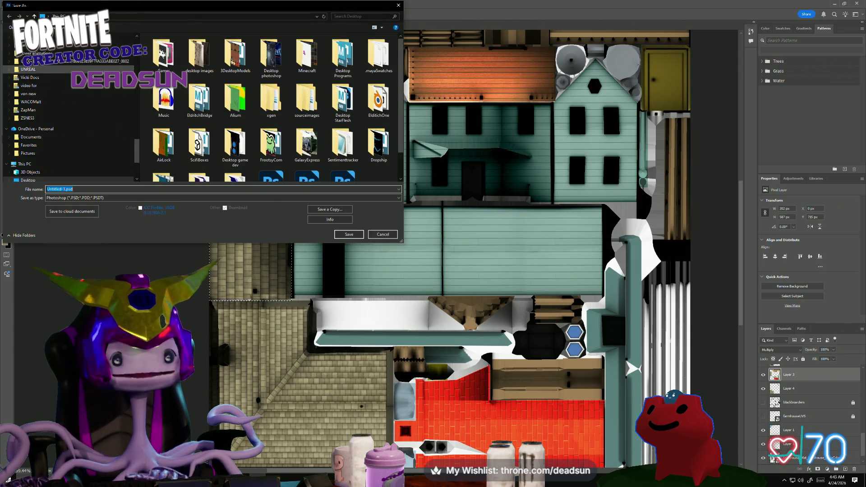
type("farm")
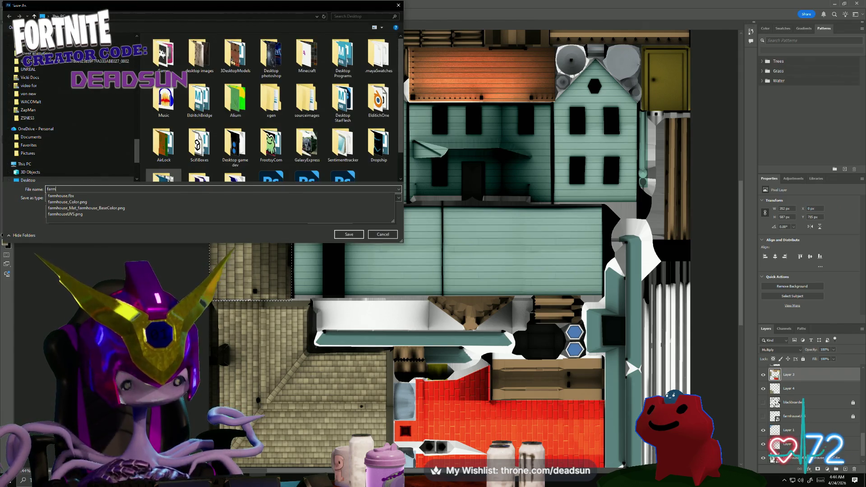
type("house")
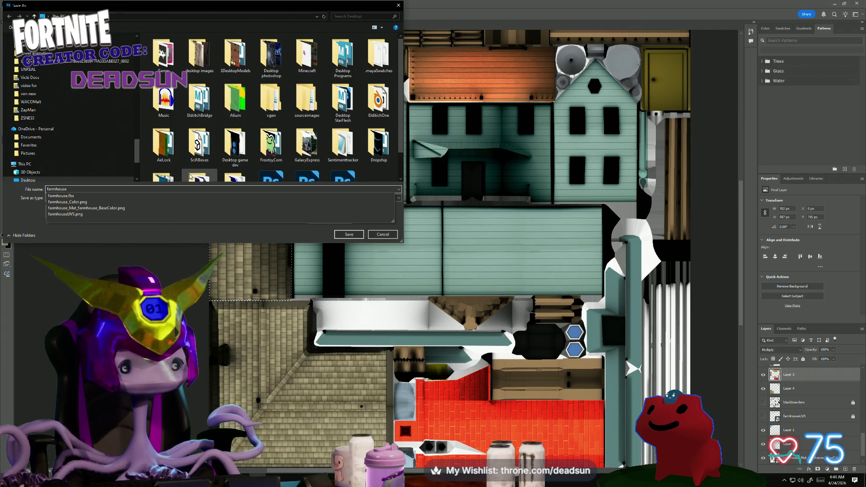
key("Escape")
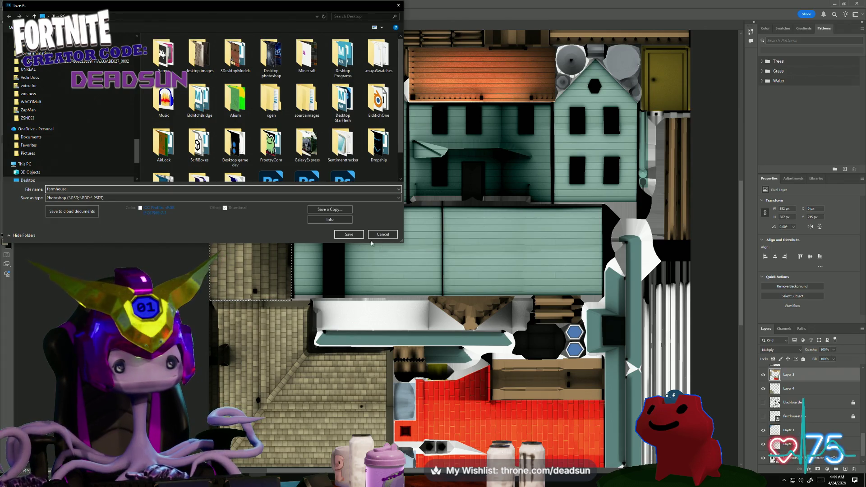
left_click(349, 234)
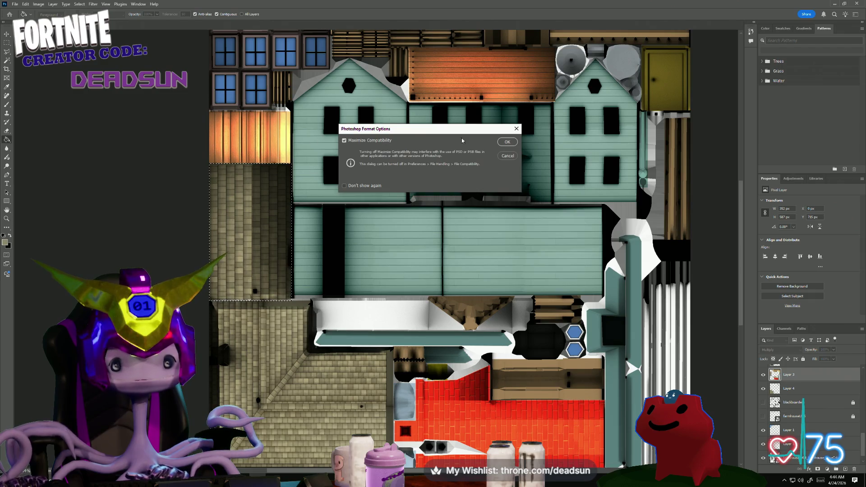
left_click(509, 144)
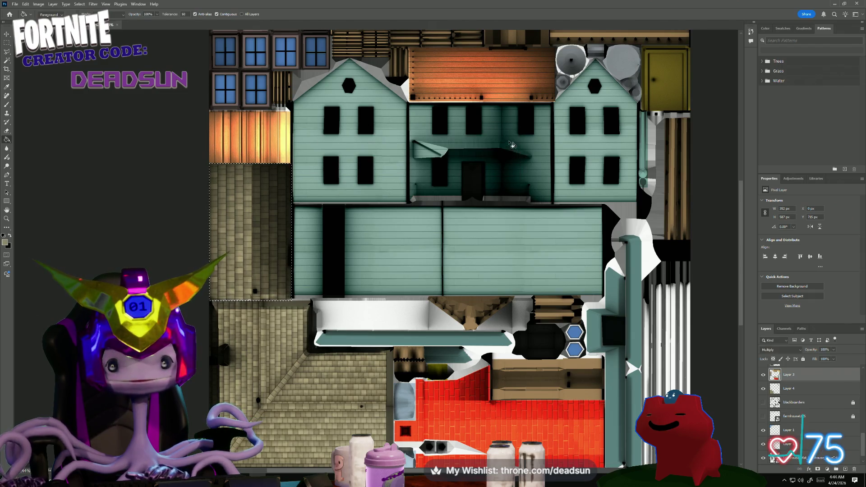
left_click(15, 6)
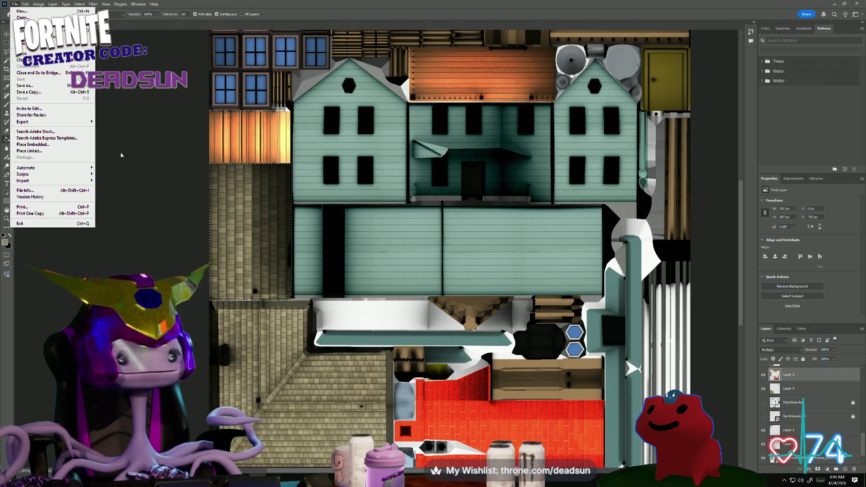
Lower Layer 13's fill so the houses turn pale.
key("Escape")
scroll(828, 389, "up", 1)
scroll(828, 389, "up", 5)
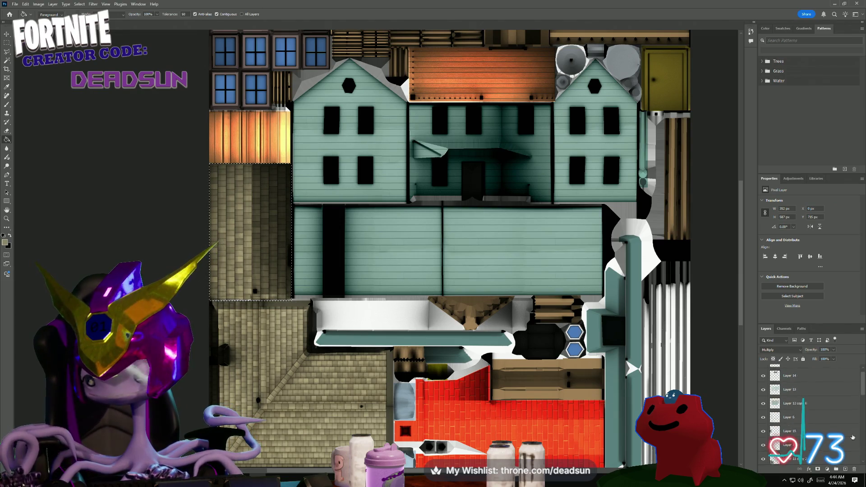
left_click(810, 399)
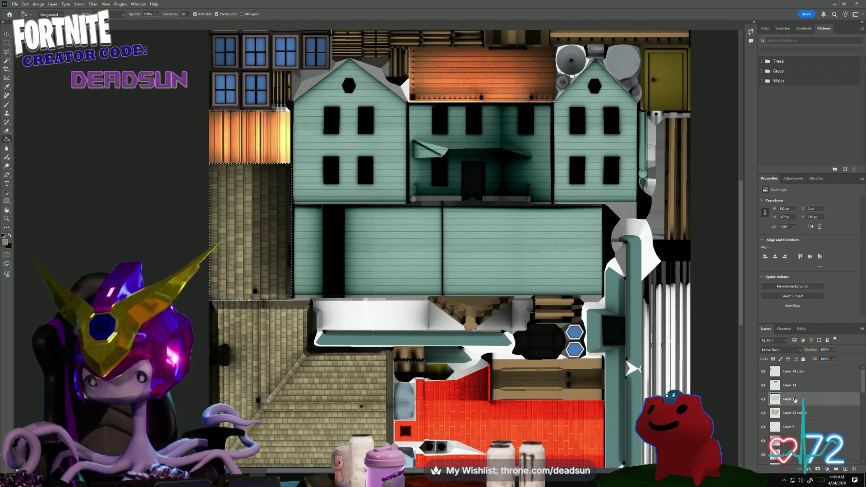
left_click(833, 359)
left_click_drag(818, 368, 810, 369)
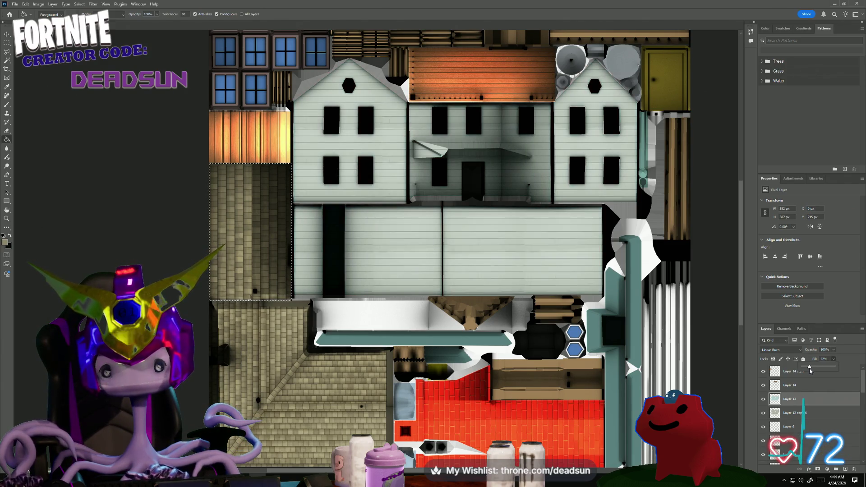
Save a PNG copy of the atlas, replacing farmhouse_Color.png.
left_click(15, 4)
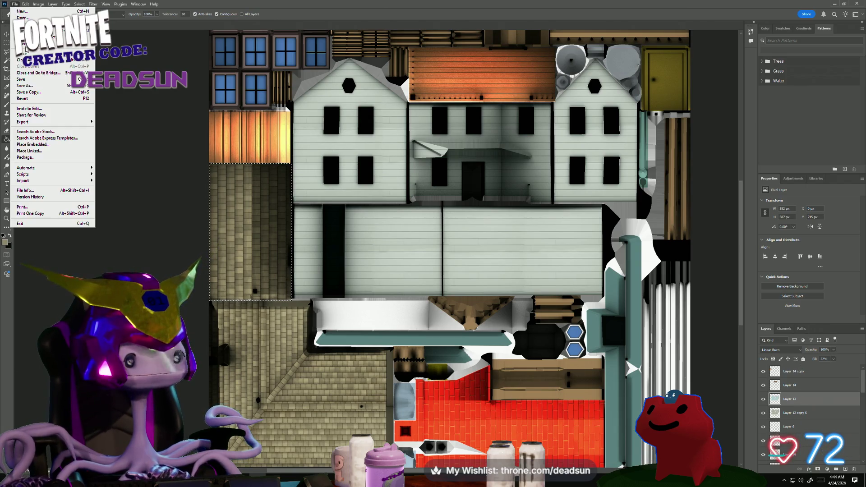
left_click(50, 93)
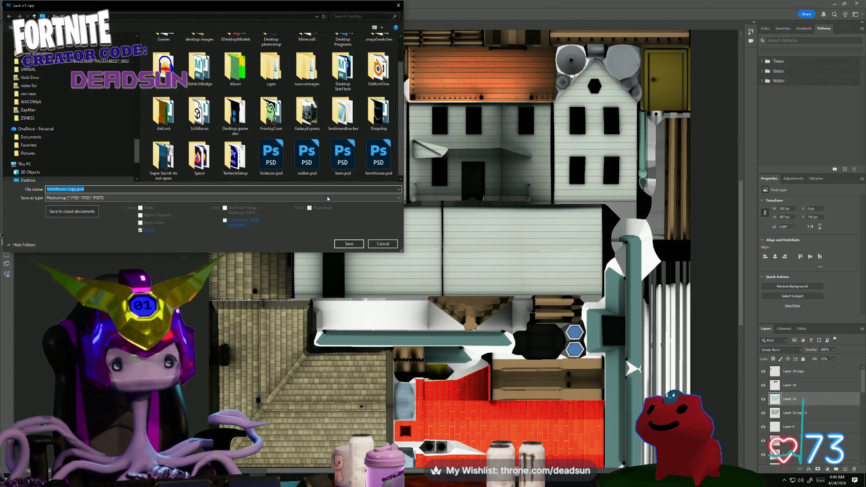
left_click(325, 198)
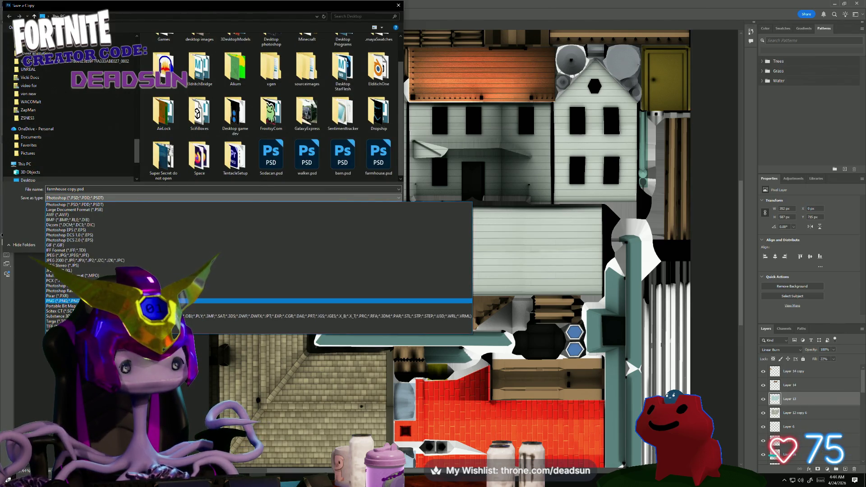
left_click(334, 301)
left_click(347, 160)
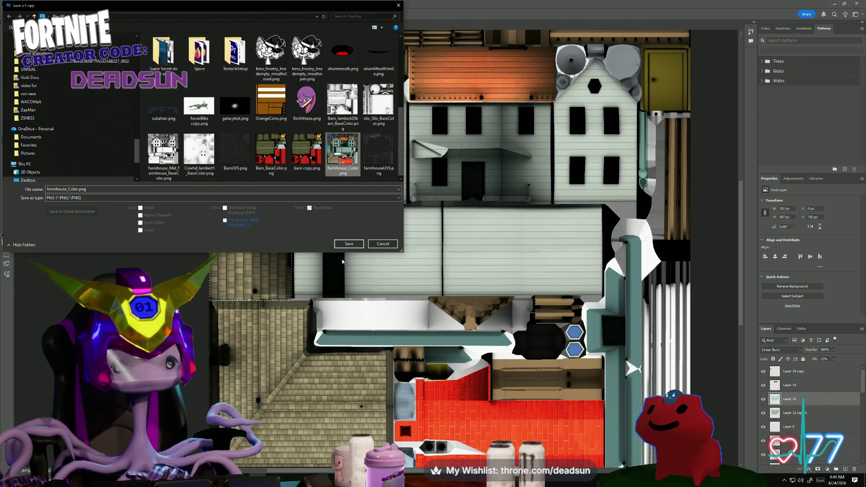
left_click(349, 244)
left_click(453, 243)
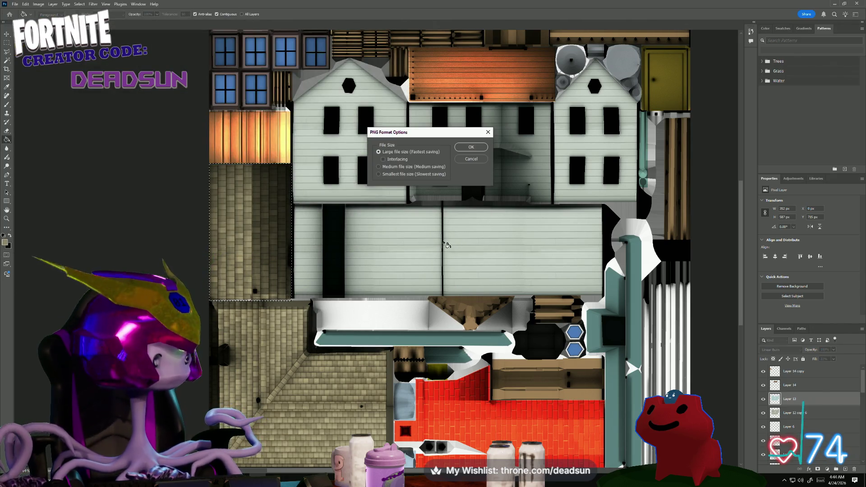
key("alt+Tab")
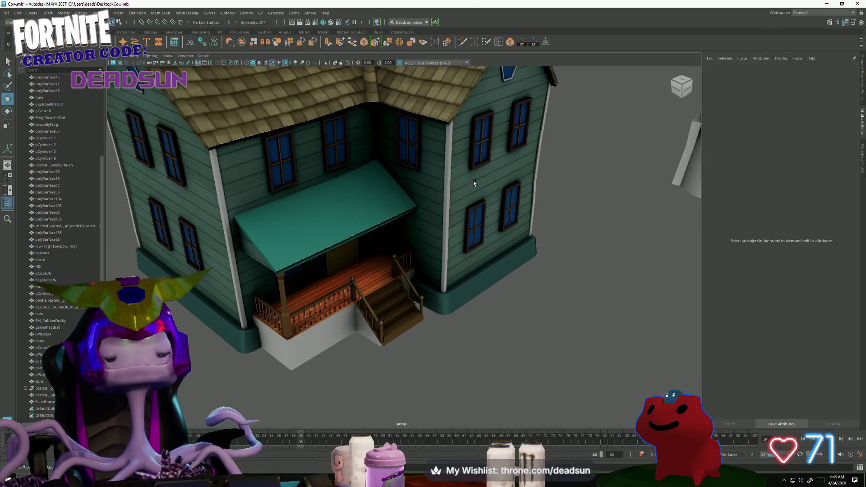
Select the FarmHouse mesh, check its file9 texture path, and confirm Photoshop's PNG options.
left_click(443, 174)
left_click(849, 148)
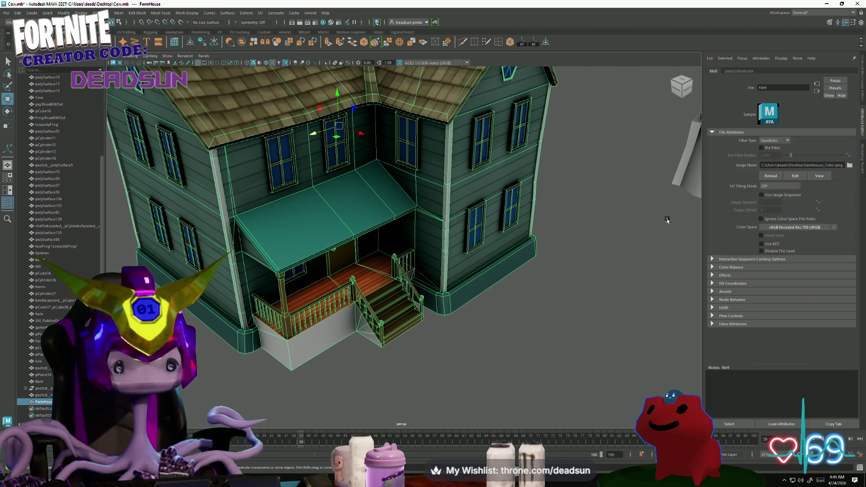
left_click_drag(538, 297, 550, 293, "alt")
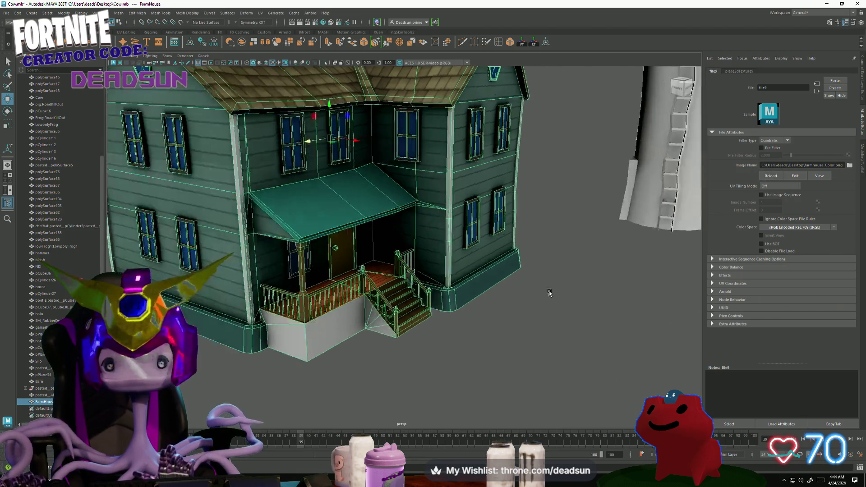
key("alt+Tab")
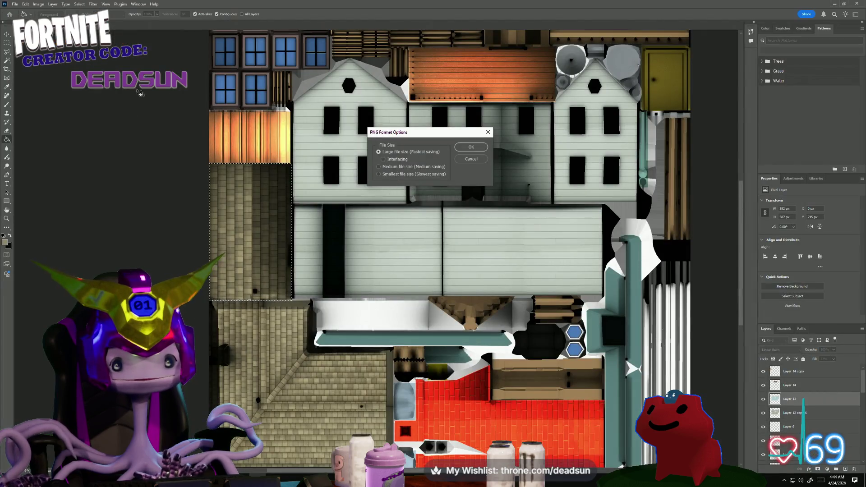
left_click(469, 148)
Back in Maya, orbit around the farm and reselect the farmhouse mesh.
key("alt+Tab")
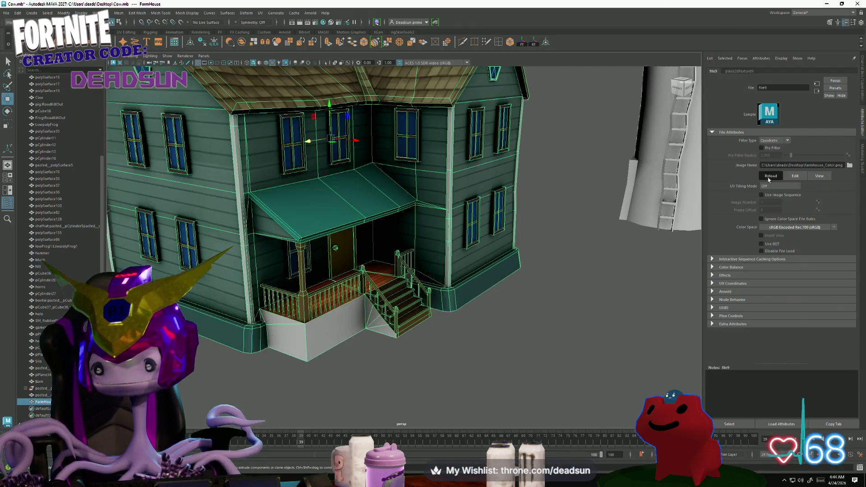
left_click(359, 311)
scroll(359, 312, "down", 10)
mouse_move(359, 311)
left_mouse_down("alt")
mouse_move(361, 323)
mouse_move(341, 313)
mouse_move(361, 303)
mouse_move(364, 322)
mouse_move(387, 314)
mouse_move(374, 311)
mouse_move(374, 320)
mouse_move(508, 361)
mouse_move(458, 362)
mouse_move(396, 377)
mouse_move(374, 372)
mouse_move(446, 381)
mouse_move(459, 376)
mouse_move(445, 374)
mouse_move(442, 342)
mouse_move(456, 381)
mouse_move(444, 374)
left_mouse_up("alt")
left_click(393, 197)
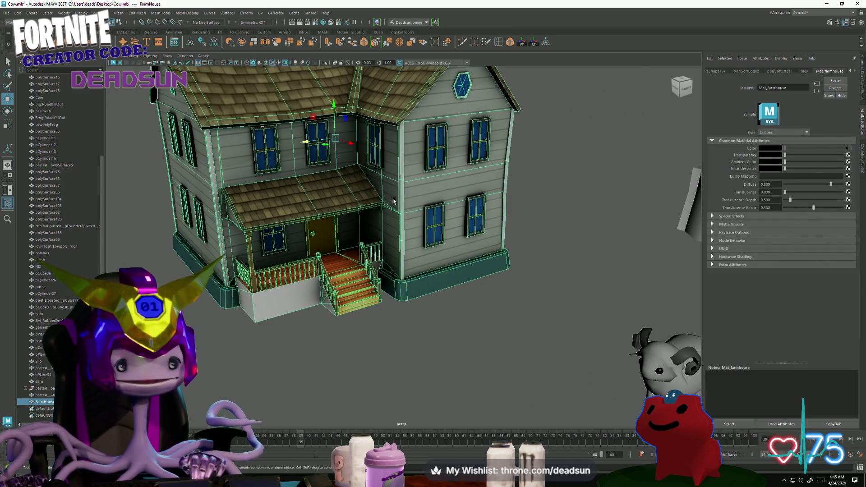
Orbit and zoom around the farmhouse to inspect the stairs, teal base, porch wall and railing posts.
right_click_drag(398, 247, 246, 294, "alt")
left_click(245, 294)
mouse_move(246, 294)
left_mouse_down("alt")
mouse_move(358, 338)
mouse_move(441, 322)
mouse_move(388, 311)
mouse_move(290, 328)
left_mouse_up("alt")
right_click_drag(291, 328, 397, 242, "alt")
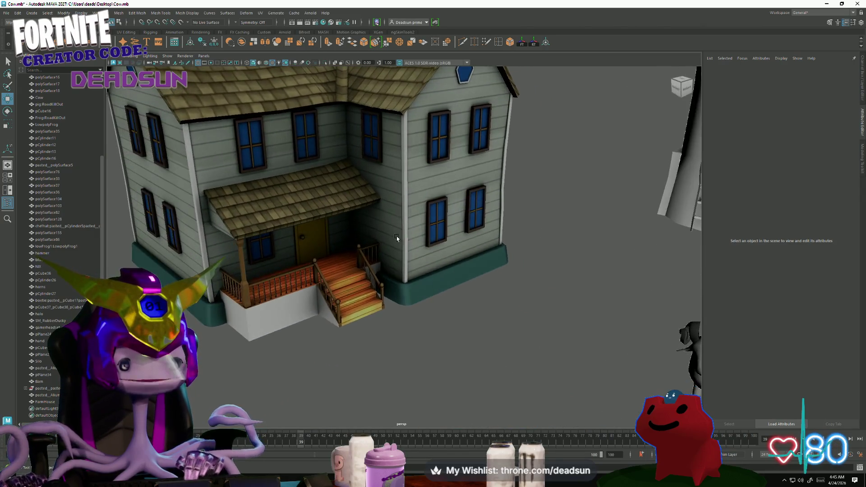
mouse_move(341, 375)
left_mouse_down("alt")
mouse_move(365, 364)
mouse_move(341, 353)
mouse_move(332, 371)
left_mouse_up("alt")
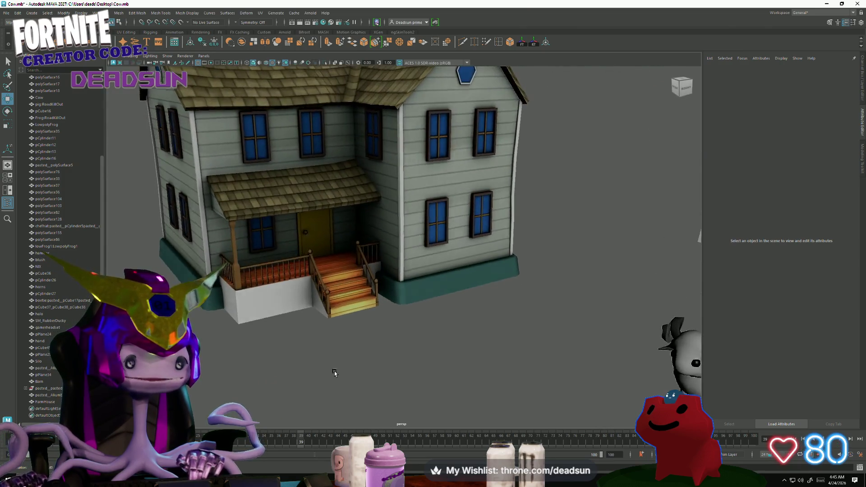
right_click_drag(216, 368, 222, 390, "alt")
left_click_drag(222, 391, 589, 272, "alt")
right_click_drag(590, 273, 435, 275, "alt")
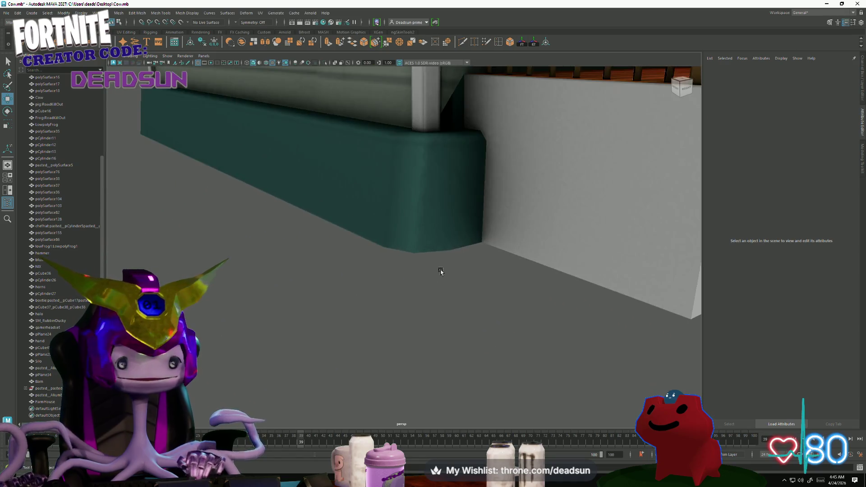
left_click_drag(435, 274, 429, 319, "alt")
right_click_drag(429, 319, 413, 347, "alt")
left_click_drag(413, 347, 364, 296, "alt")
Select a farmhouse face in face mode, pull back to the porch, and return to Photoshop.
right_click_drag(333, 232, 333, 246)
left_click(334, 235)
scroll(336, 252, "down", 5)
mouse_move(336, 252)
left_mouse_down("alt")
mouse_move(345, 322)
mouse_move(287, 307)
left_mouse_up("alt")
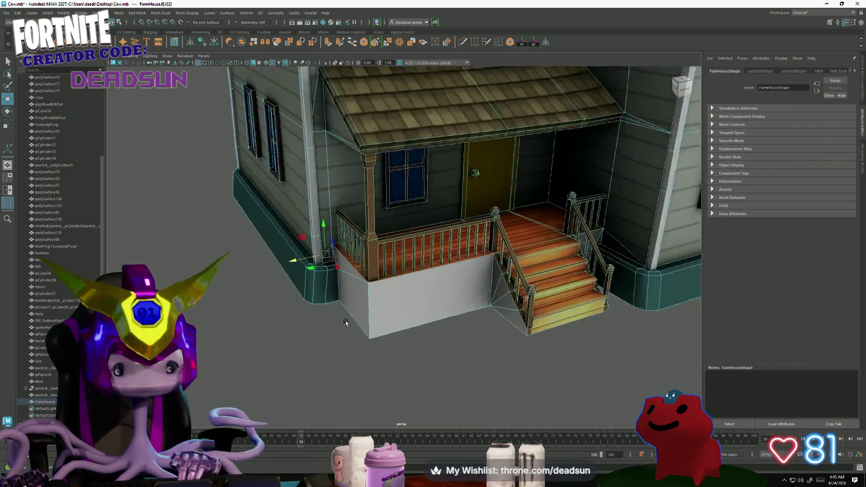
scroll(346, 322, "down", 5)
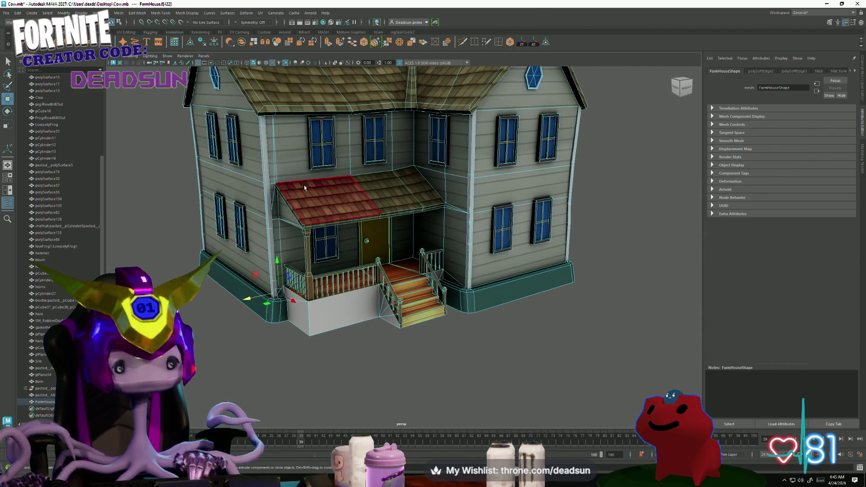
key("alt+Tab")
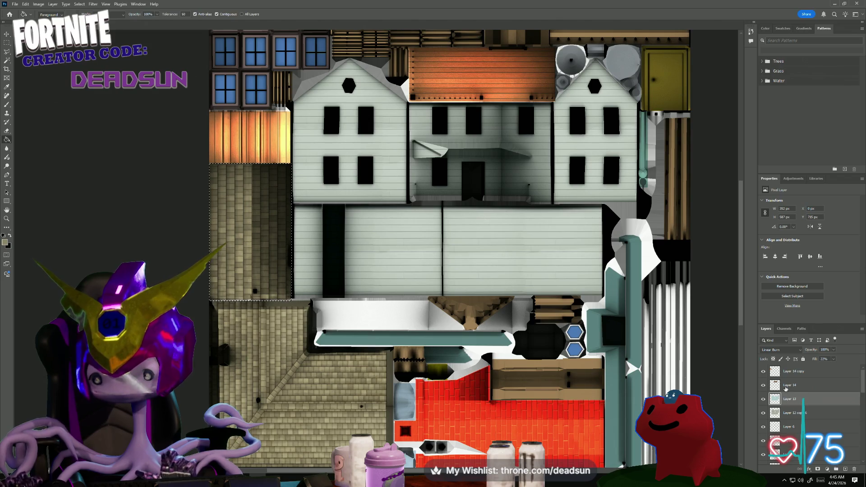
Set the layer to Normal blending, compare the roof and siding layers, and sample the white wall colour.
left_click(793, 352)
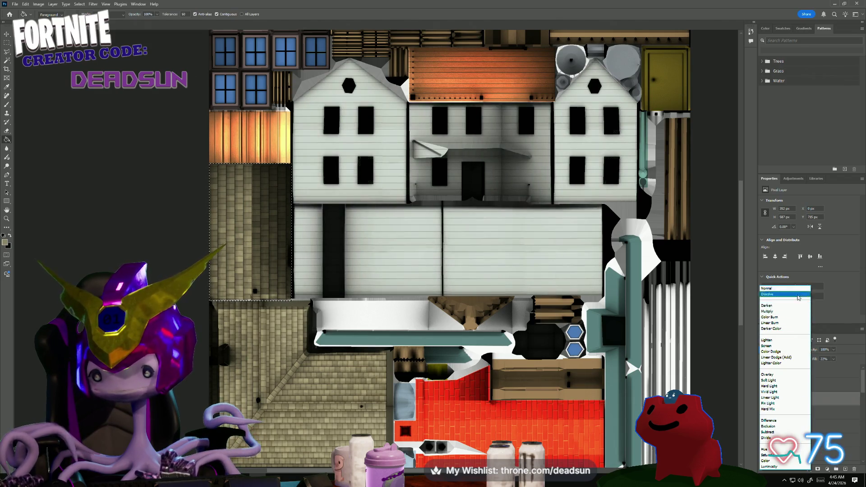
left_click(772, 287)
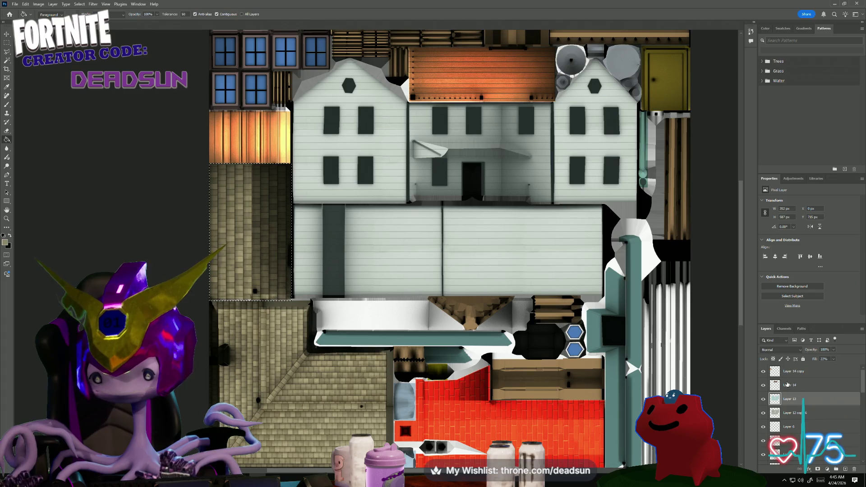
left_click(763, 386)
left_click(763, 386)
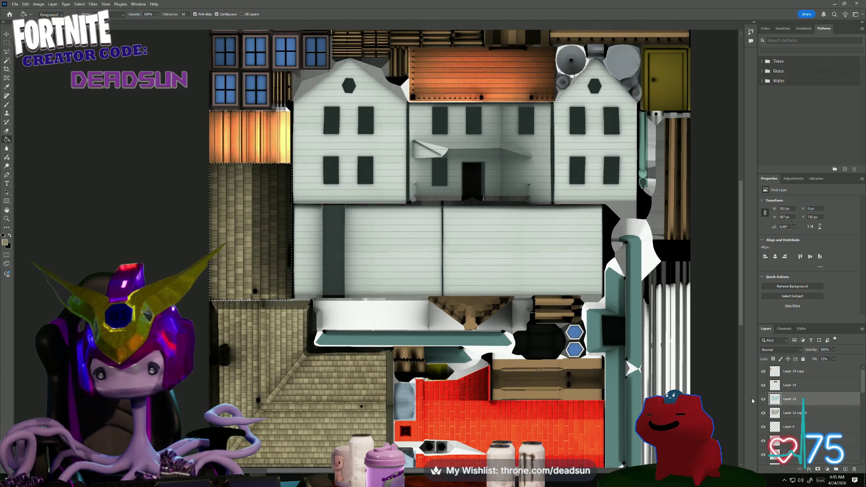
left_click(764, 412)
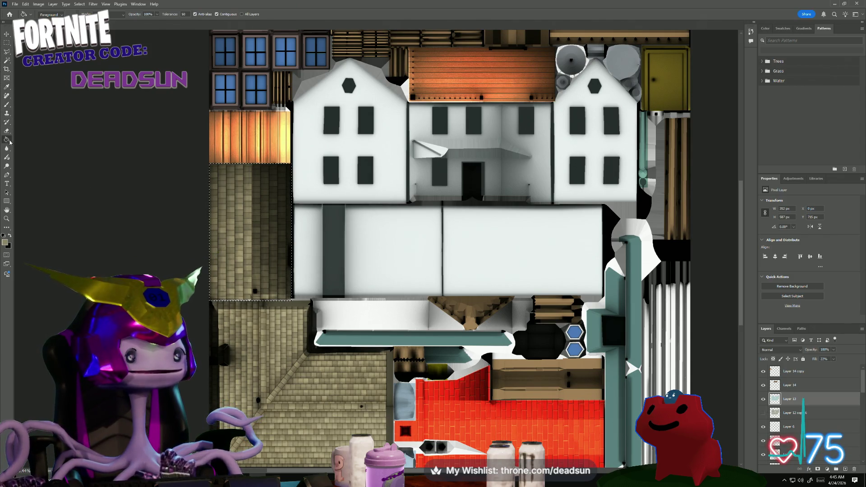
key("i")
left_click(487, 240)
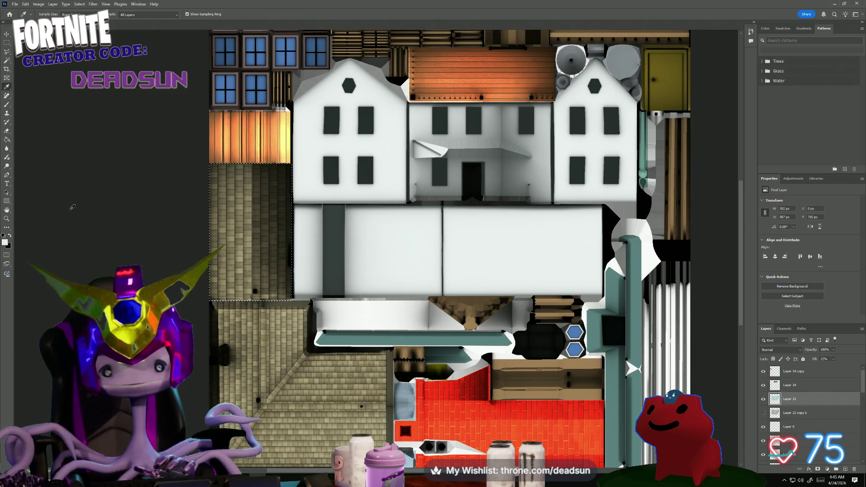
Lower the overlay fill to 24%, show the plank siding layer, and set Linear Burn blending.
left_click(833, 360)
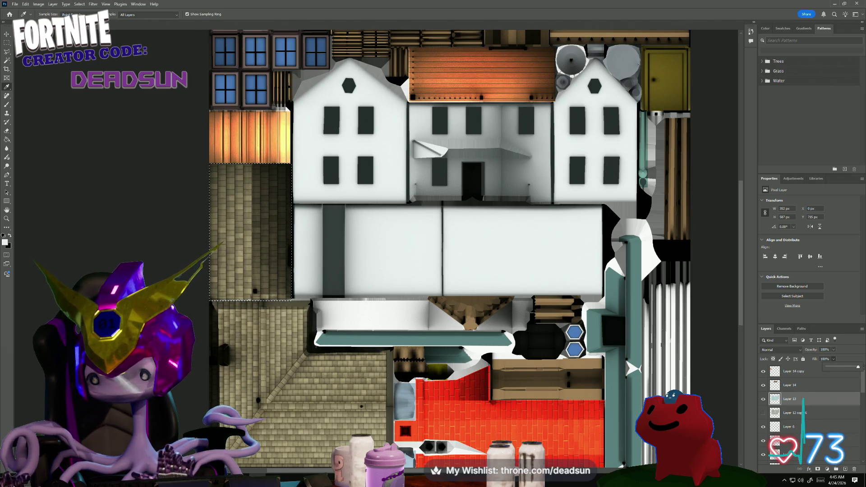
left_click(466, 249)
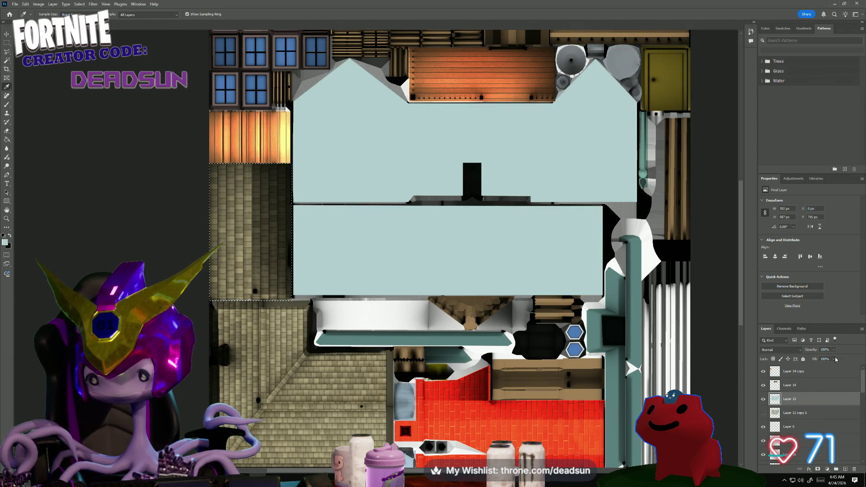
left_click_drag(811, 368, 810, 369)
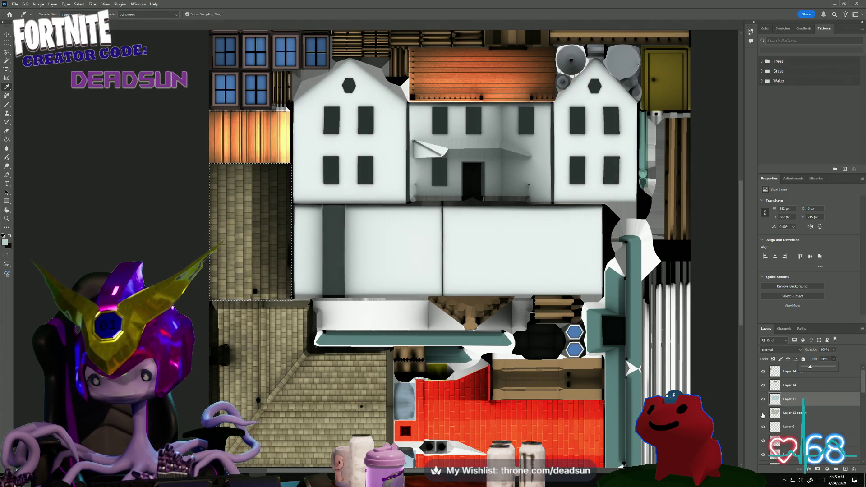
left_click(763, 414)
left_click(802, 351)
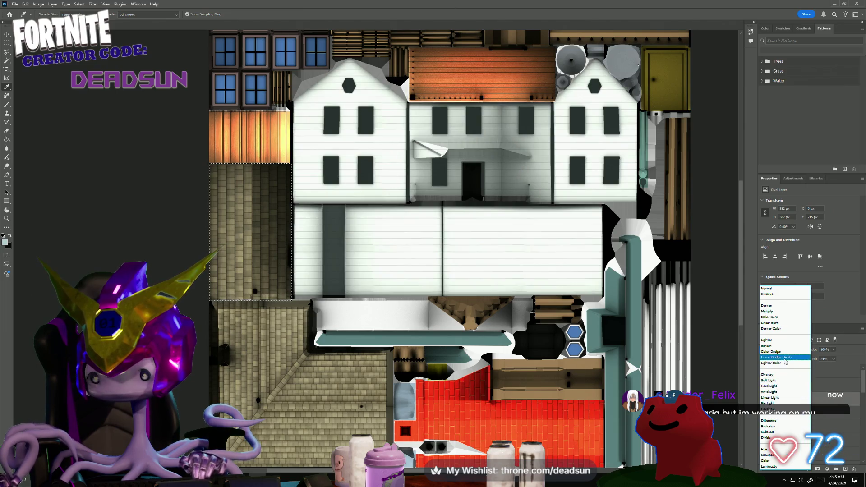
left_click(784, 323)
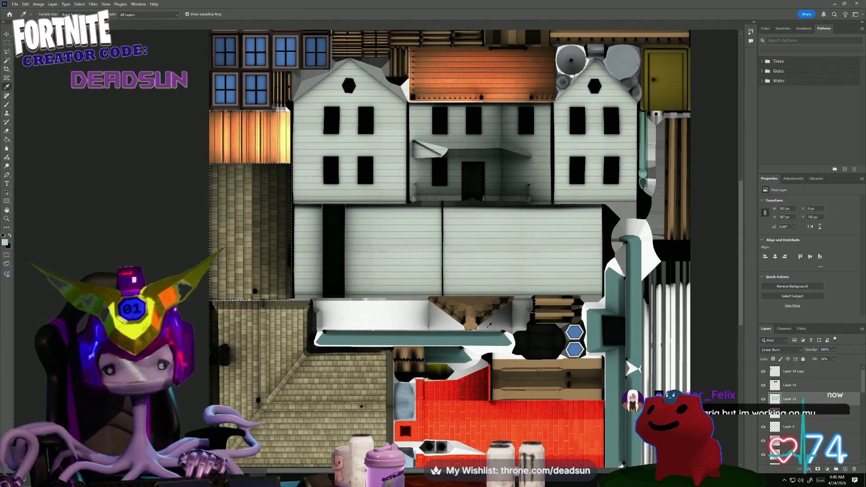
left_click_drag(534, 318, 303, 277)
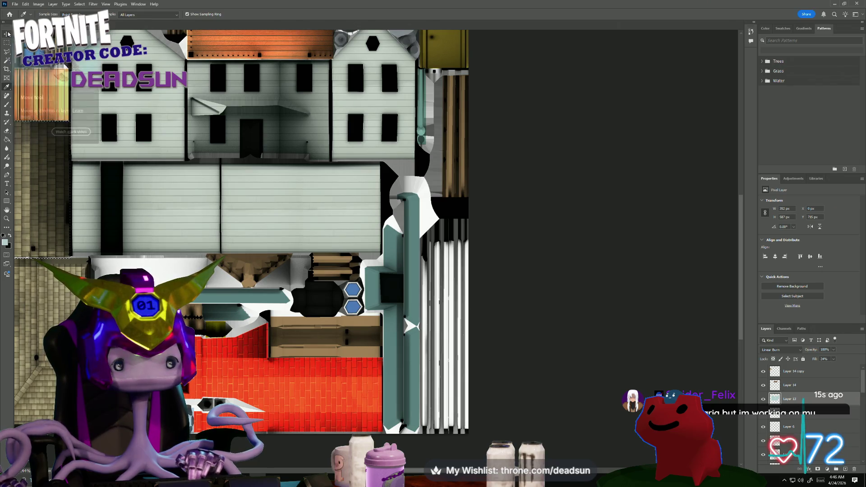
Fill the white striped strip at the texture's right edge with light teal.
left_click(6, 43)
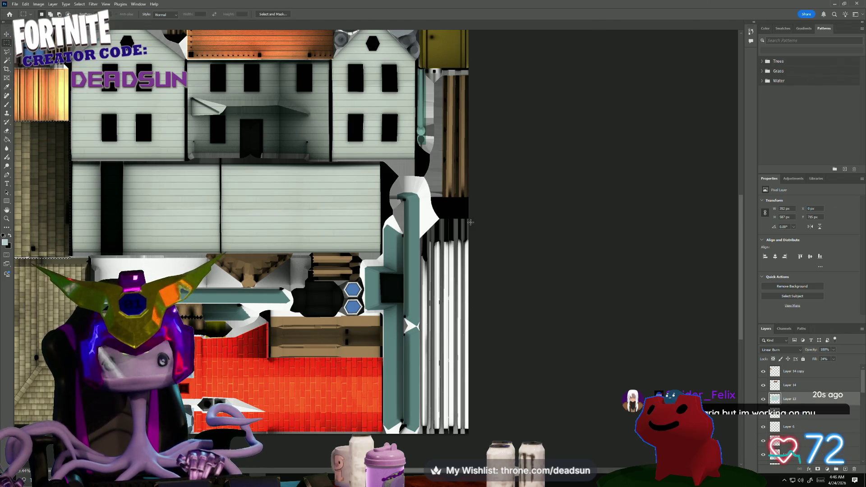
mouse_move(473, 218)
left_mouse_down()
mouse_move(467, 311)
mouse_move(415, 422)
mouse_move(447, 447)
mouse_move(420, 449)
left_mouse_up()
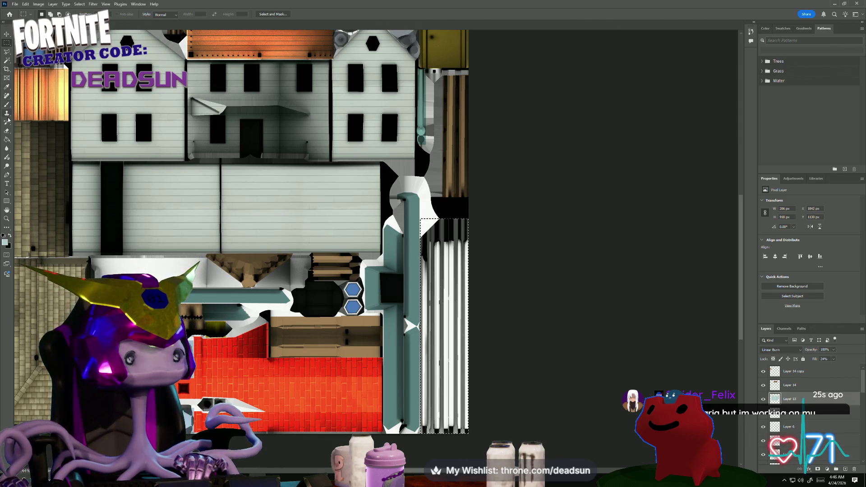
left_click(7, 141)
left_click(445, 343)
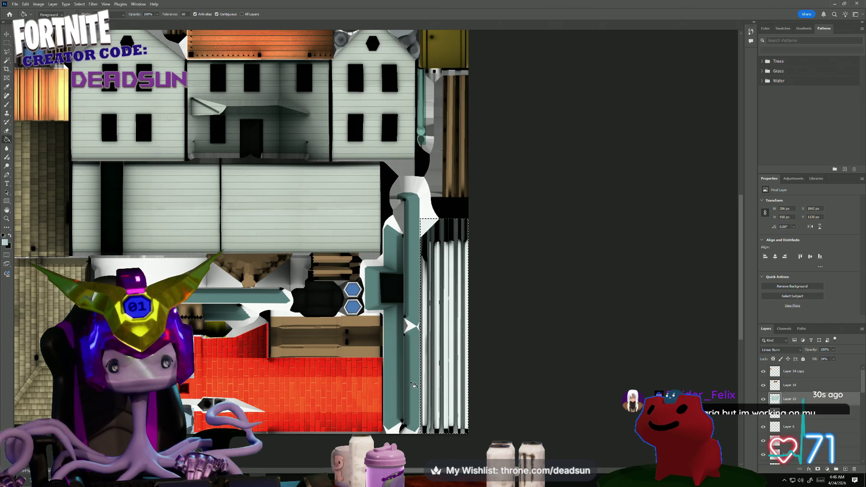
Pan over the upper building walls and windows, then switch to the Maya scene.
scroll(323, 219, "up", 1, "alt")
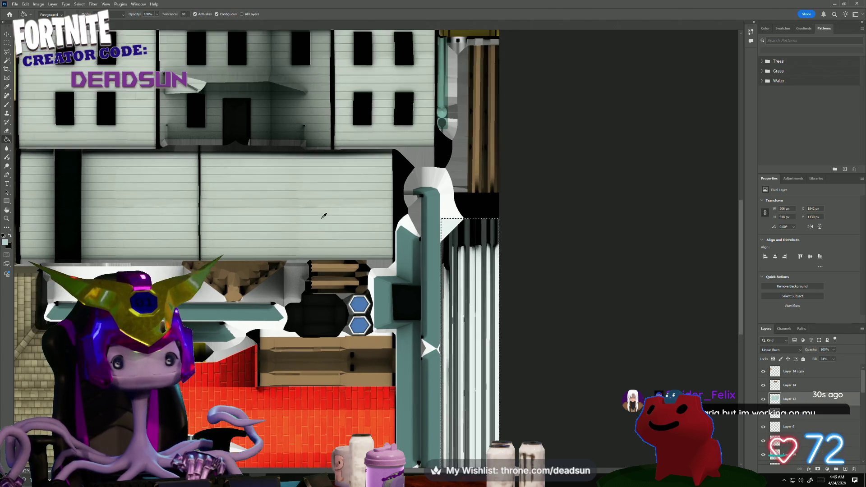
scroll(312, 216, "down", 1, "alt")
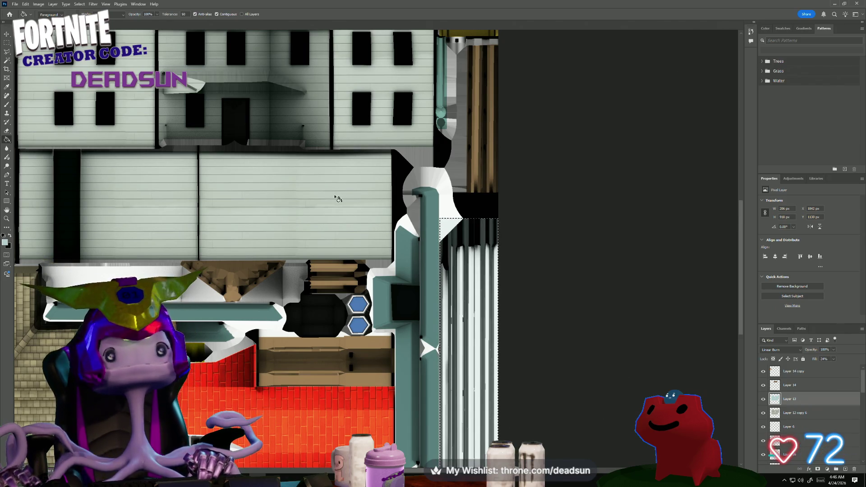
scroll(479, 173, "up", 2, "alt")
scroll(465, 174, "up", 1, "alt")
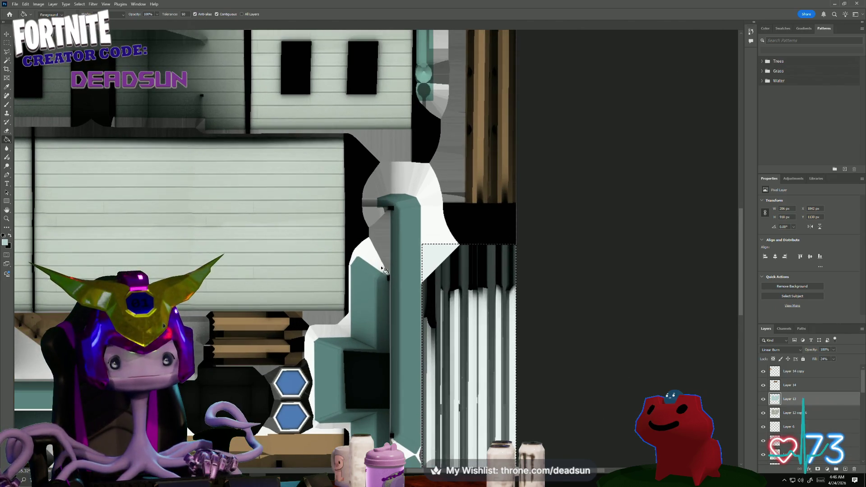
scroll(416, 180, "down", 5)
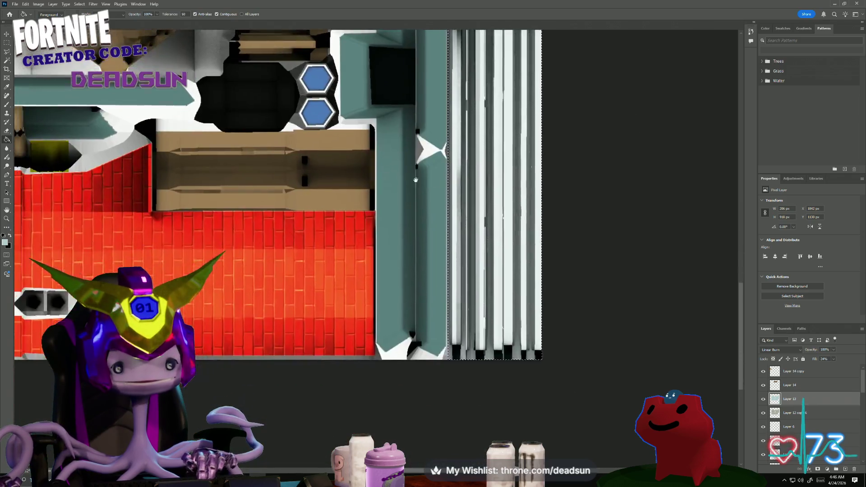
mouse_move(416, 179)
left_mouse_down()
mouse_move(627, 204)
mouse_move(615, 250)
mouse_move(694, 326)
left_mouse_up()
mouse_move(439, 171)
left_mouse_down()
mouse_move(509, 171)
mouse_move(513, 278)
mouse_move(482, 312)
left_mouse_up()
scroll(329, 259, "up", 10, "alt")
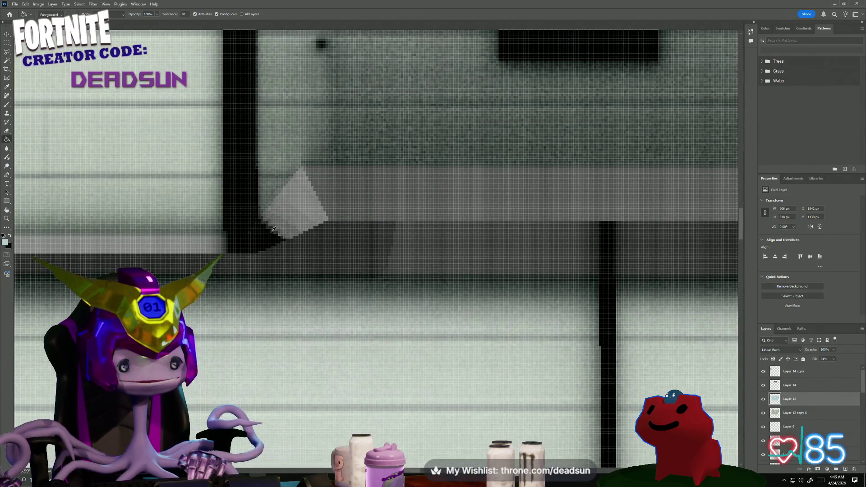
scroll(298, 214, "down", 10, "alt")
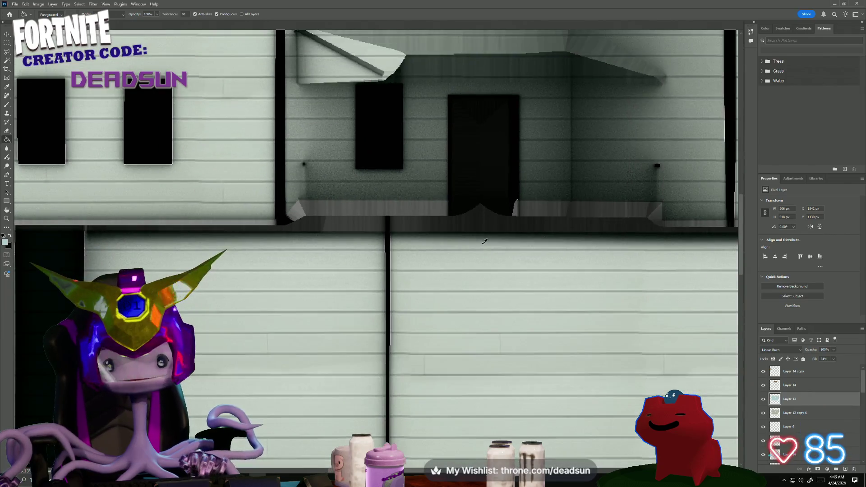
key("alt+Tab")
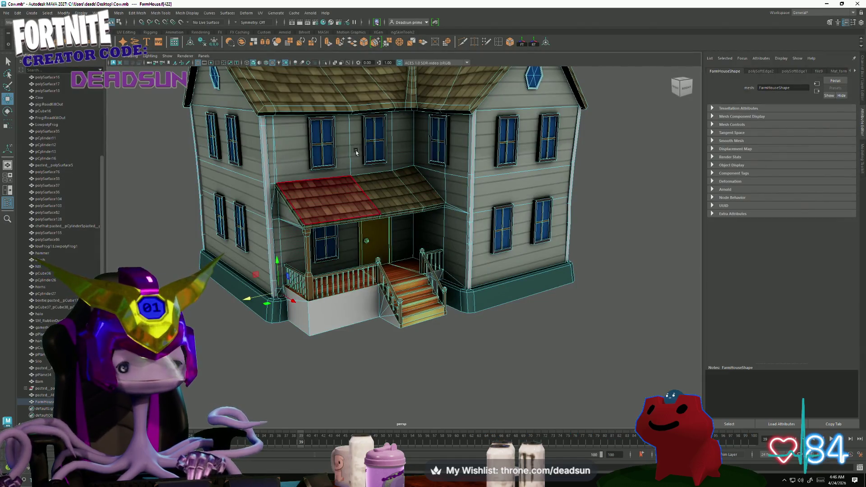
Open the farmhouse in the UV Editor and pull a shell's corner UV down and right.
left_click(262, 13)
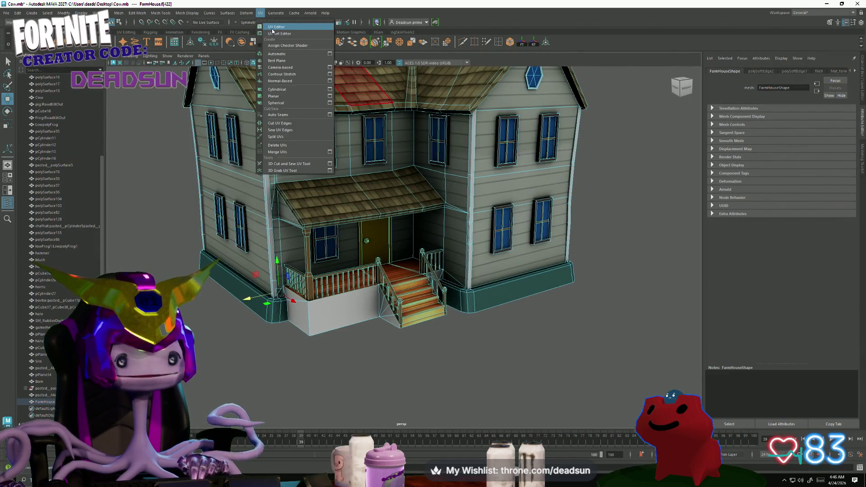
left_click(273, 28)
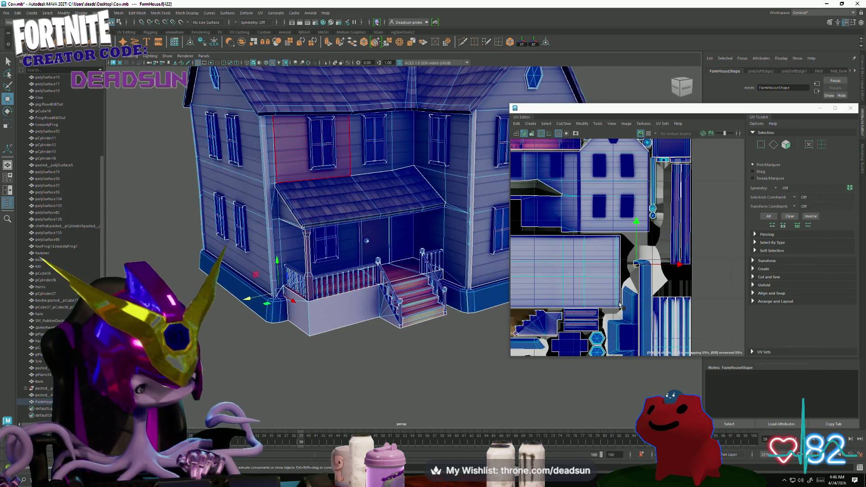
scroll(617, 306, "up", 8)
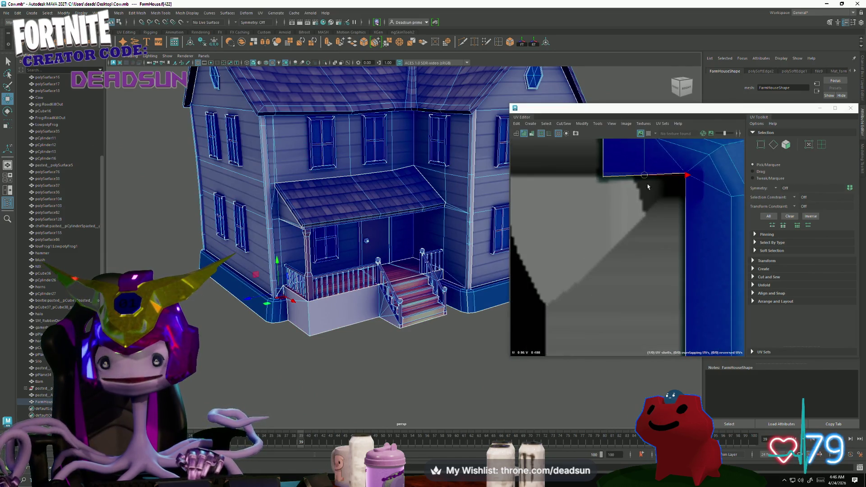
right_click_drag(604, 184, 603, 178)
left_click(602, 177)
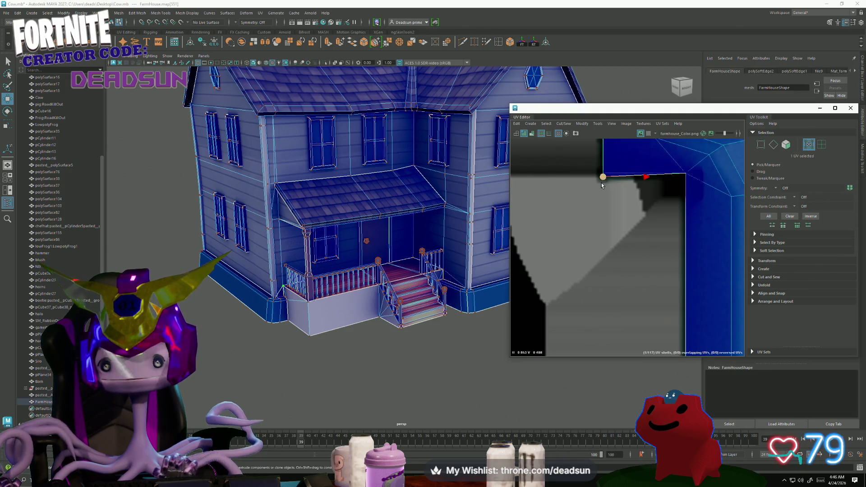
mouse_move(604, 178)
left_mouse_down()
mouse_move(607, 236)
mouse_move(632, 255)
mouse_move(605, 258)
left_mouse_up()
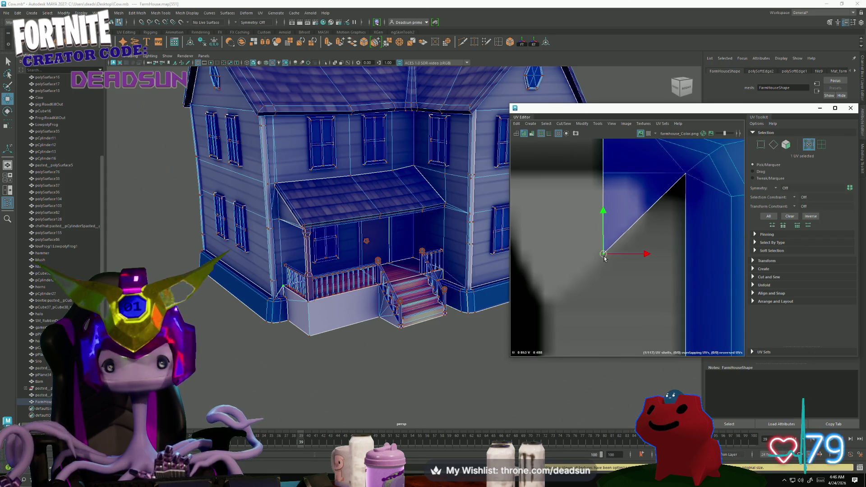
scroll(624, 285, "down", 3)
scroll(382, 264, "up", 5)
scroll(382, 264, "up", 3)
Reshape the shell by raising its peak UV, lifting a top-edge UV and nudging the inner corner.
left_click_drag(382, 264, 283, 266, "alt")
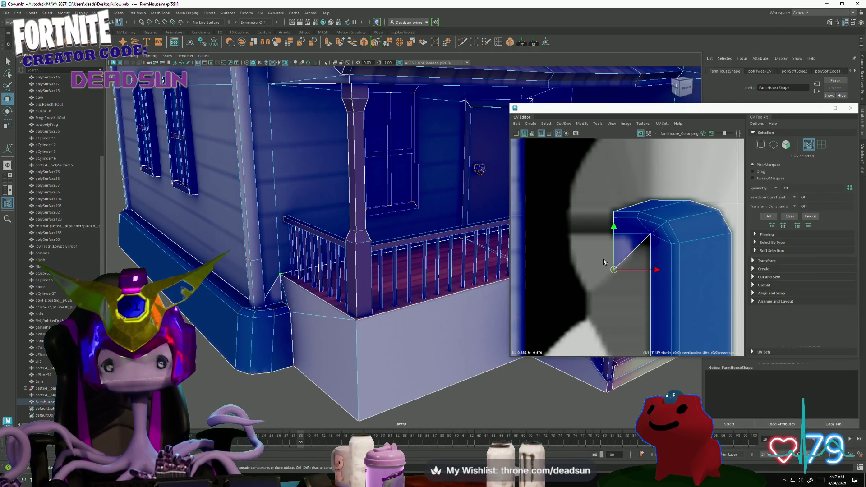
mouse_move(614, 269)
left_mouse_down()
mouse_move(618, 231)
mouse_move(611, 246)
mouse_move(645, 231)
mouse_move(626, 198)
left_mouse_up()
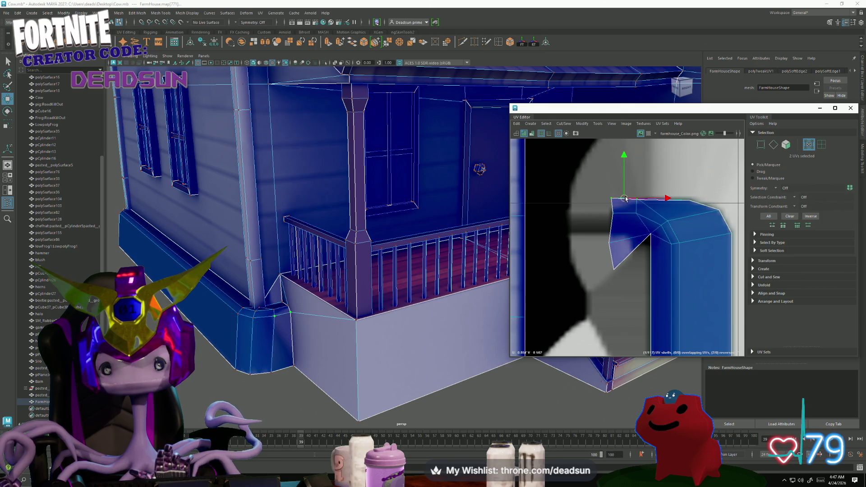
left_click_drag(675, 214, 643, 179)
left_click(689, 199)
left_click_drag(690, 200, 699, 188)
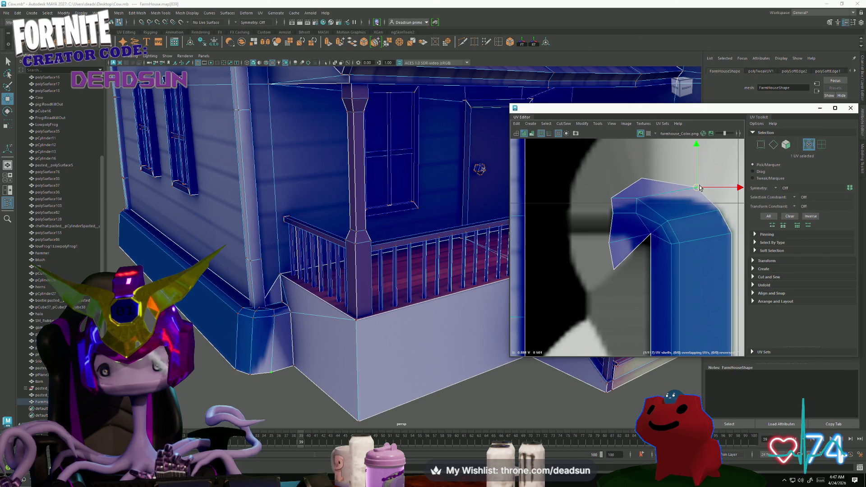
left_click(647, 197)
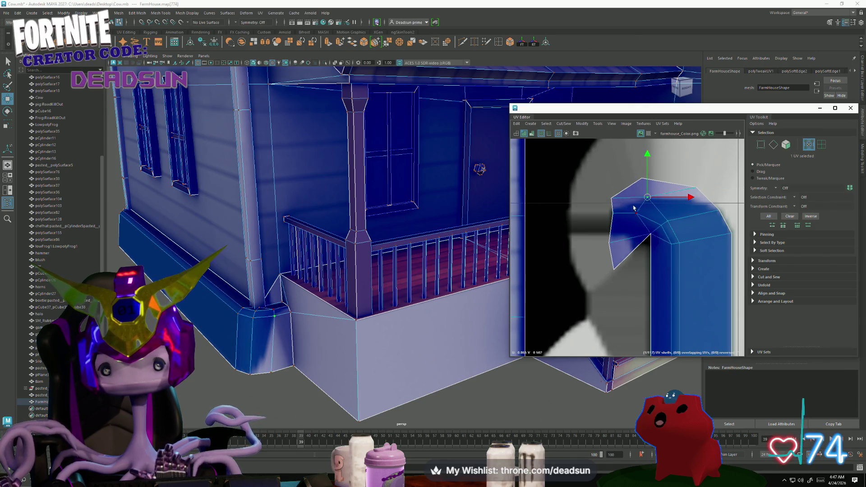
left_click_drag(652, 237, 648, 244)
Return to object mode, frame the farmhouse in a frontal view, then switch to Photoshop.
key("F8")
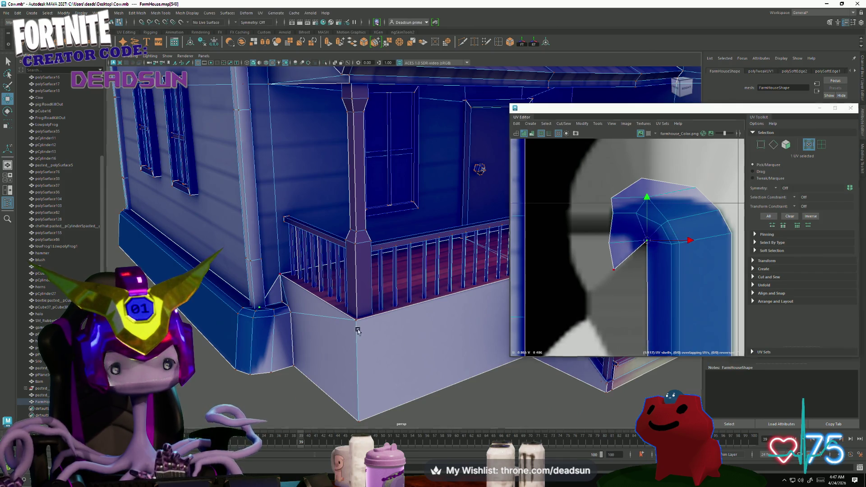
key("f")
left_click(307, 364)
mouse_move(350, 315)
left_mouse_down("alt")
mouse_move(296, 339)
mouse_move(316, 343)
mouse_move(302, 337)
left_mouse_up("alt")
key("ctrl+z")
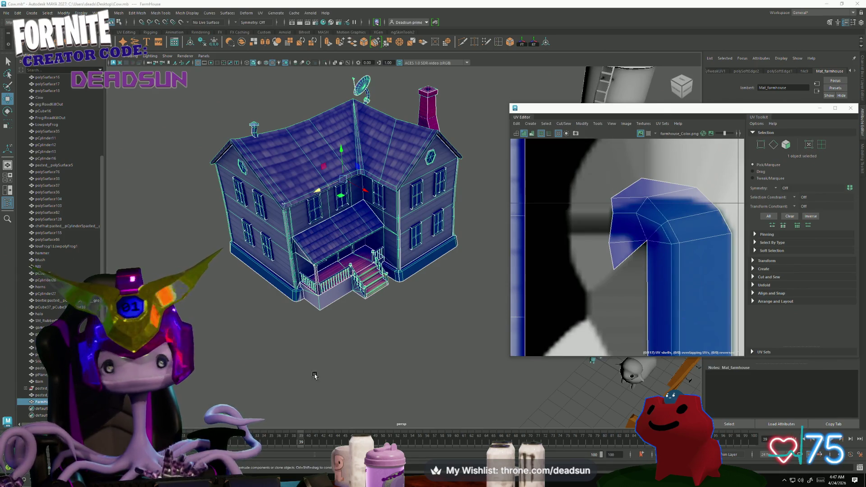
key("alt+Tab")
Zoom in on the teal pipe and snip a region of its texture with Win+Shift+S.
scroll(590, 357, "down", 2)
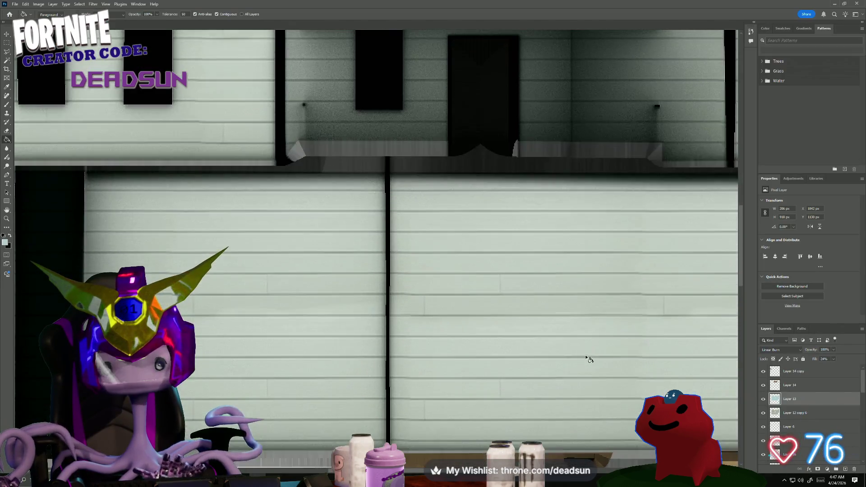
scroll(591, 351, "down", 3, "alt")
scroll(612, 348, "up", 2, "alt")
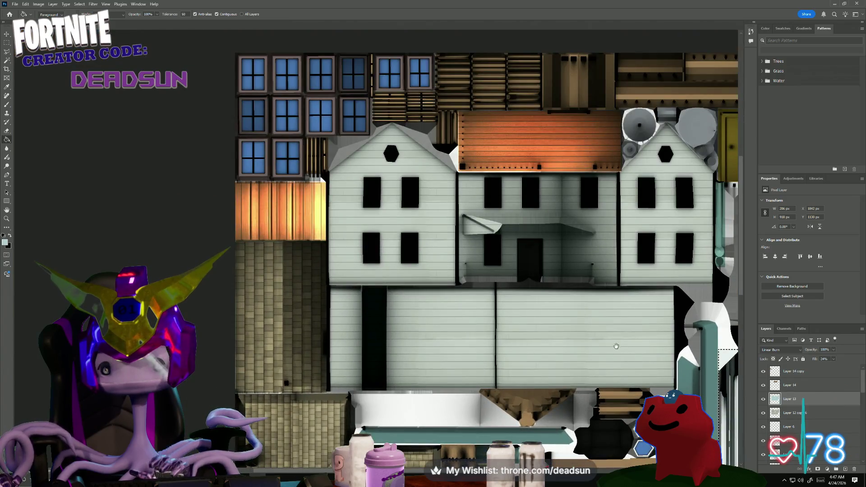
scroll(620, 348, "up", 10, "alt")
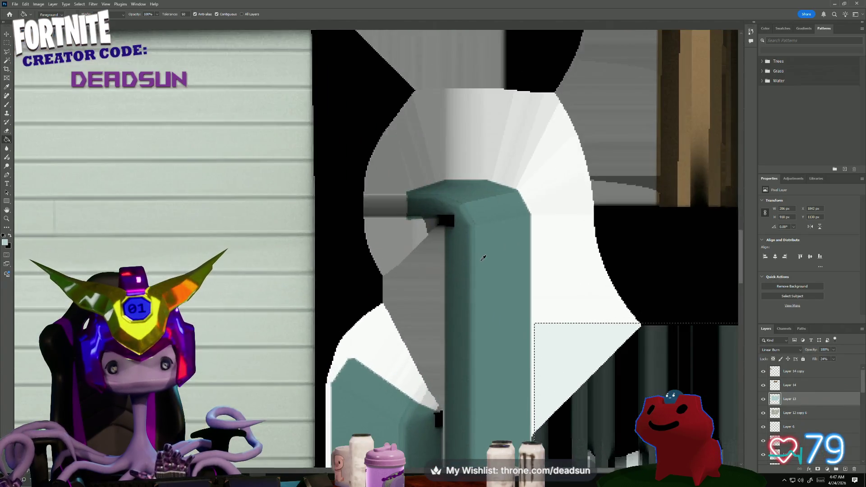
scroll(483, 258, "up", 2, "alt")
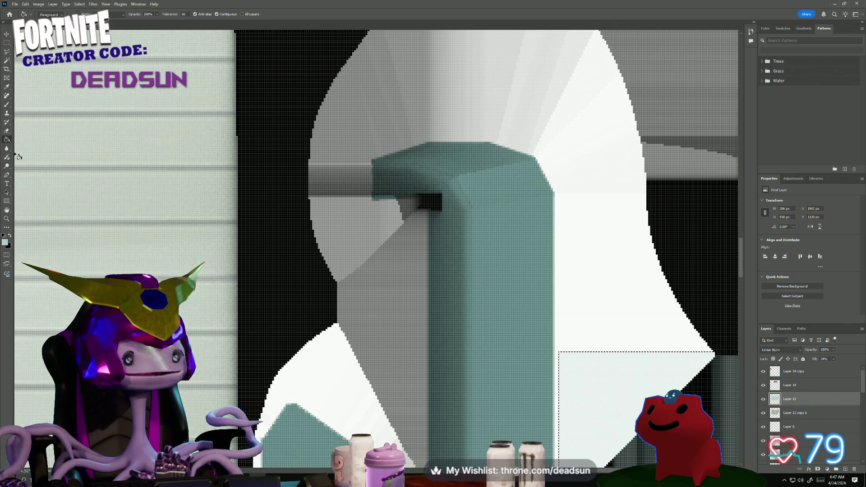
left_click(6, 44)
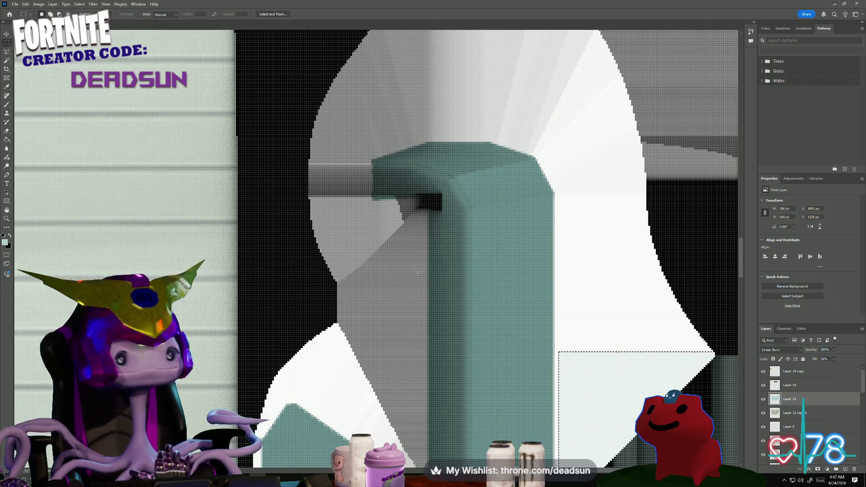
scroll(509, 302, "down", 2, "alt")
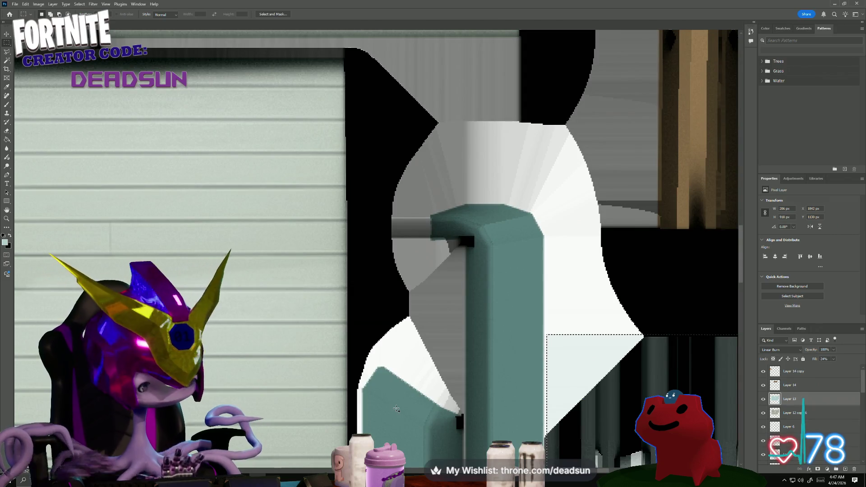
key("super+shift+s")
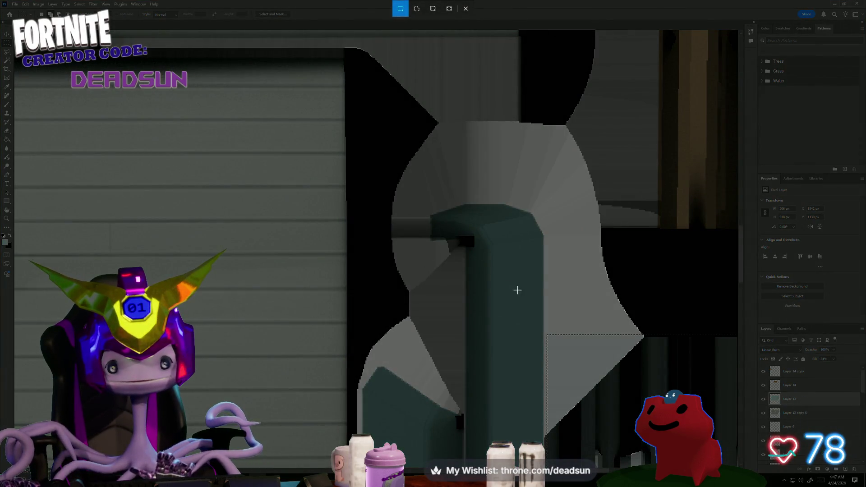
mouse_move(469, 262)
left_mouse_down()
mouse_move(487, 286)
mouse_move(534, 314)
left_mouse_up()
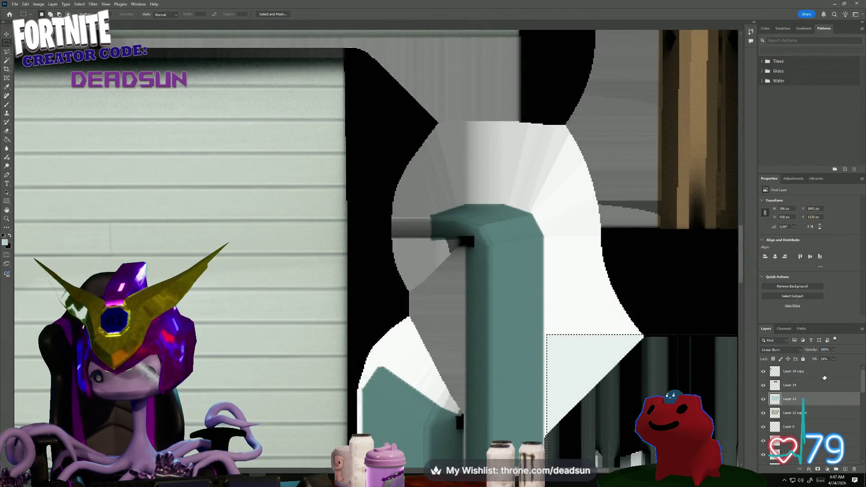
Paste the captured teal patch above Layer 14 copy as new Layer 18.
left_click(793, 374)
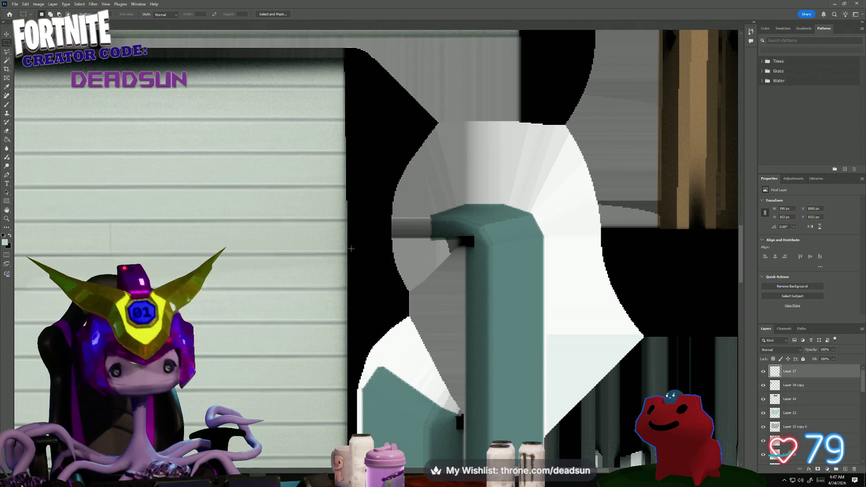
scroll(471, 309, "down", 10, "alt")
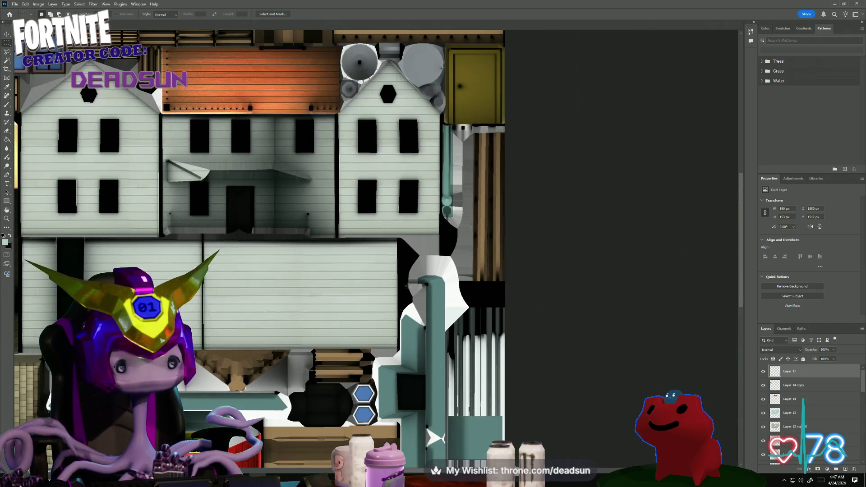
scroll(410, 282, "up", 1, "alt")
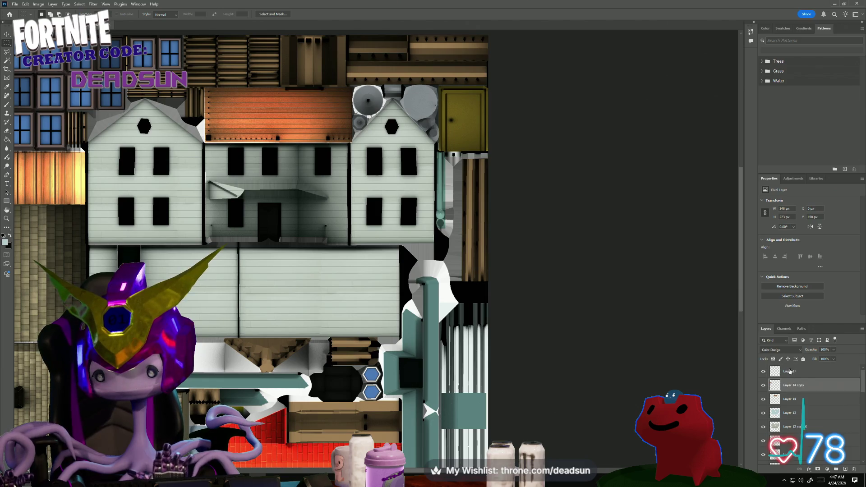
key("ctrl+v")
Free-transform Layer 18, rotating the teal patch and moving it toward the pipe.
key("ctrl+t")
left_click_drag(225, 217, 214, 296)
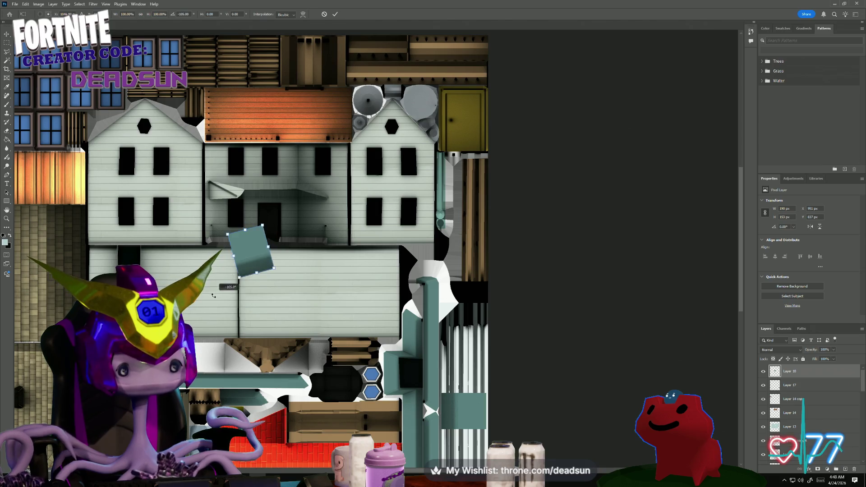
left_click_drag(249, 246, 408, 284)
scroll(413, 289, "up", 5, "alt")
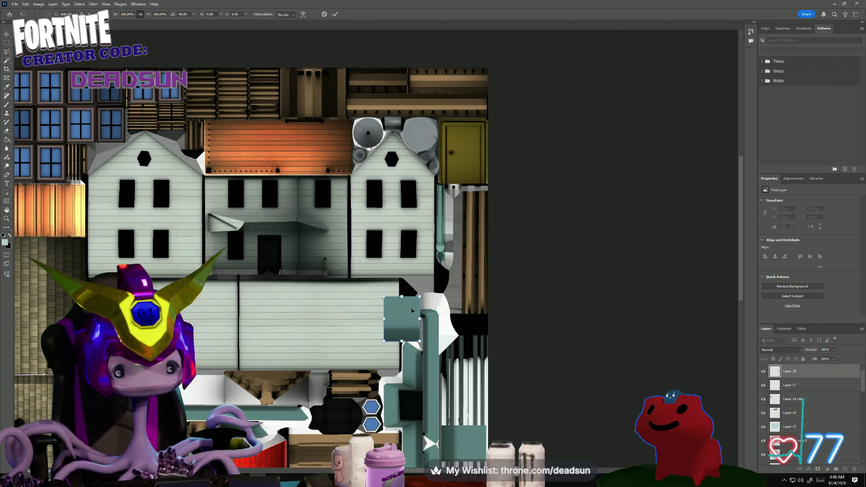
scroll(413, 307, "up", 3, "alt")
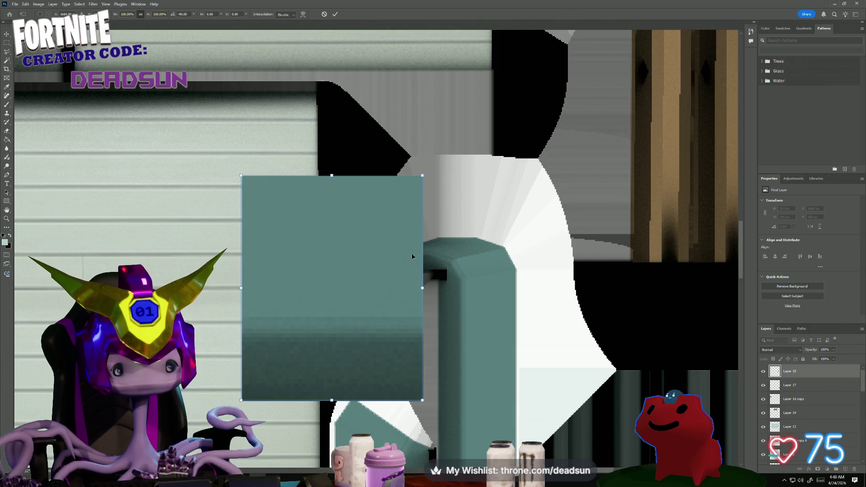
key("ctrl+z")
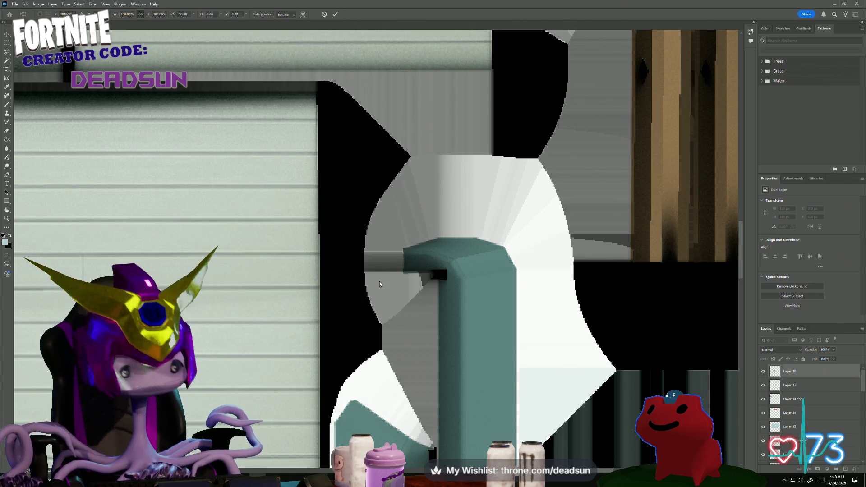
scroll(380, 283, "down", 8, "alt")
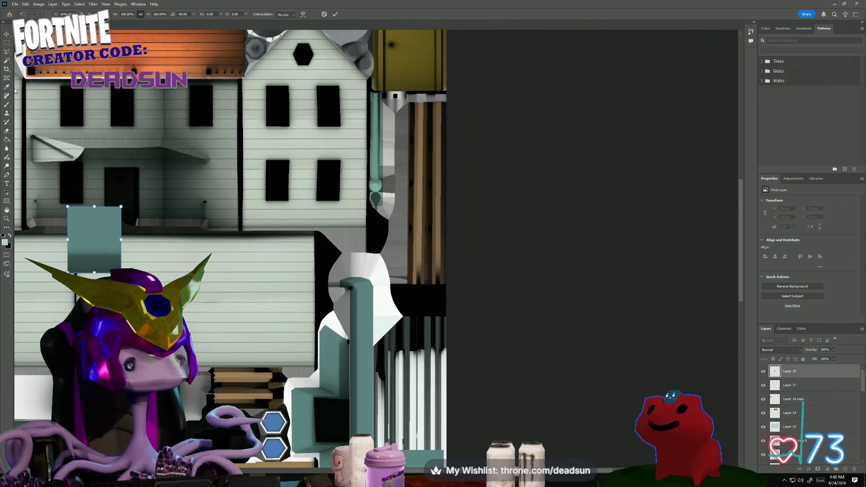
left_click(7, 34)
left_click_drag(102, 254, 368, 280)
scroll(347, 266, "up", 6, "alt")
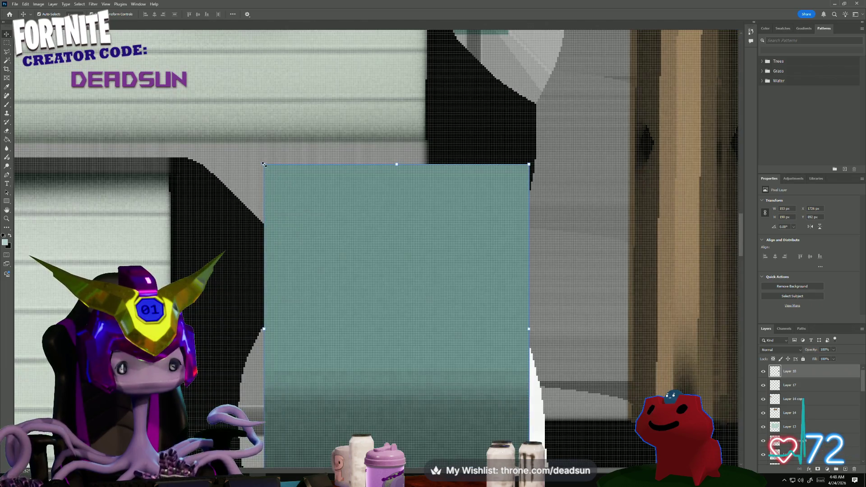
Scale the patch to about 35%, shorten it, rotate it -90° over the gap, commit and nudge right.
left_click_drag(264, 164, 435, 376)
scroll(375, 383, "down", 5)
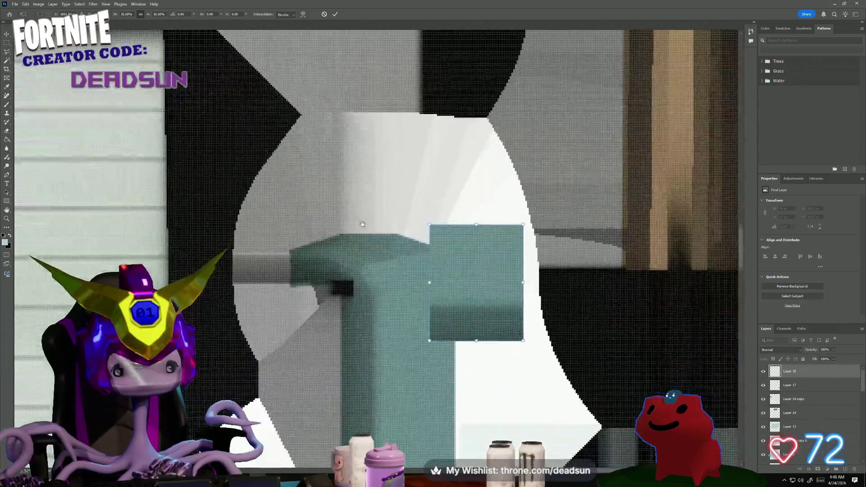
mouse_move(489, 255)
left_mouse_down()
mouse_move(347, 252)
mouse_move(288, 264)
mouse_move(329, 253)
mouse_move(313, 251)
mouse_move(313, 237)
mouse_move(324, 238)
left_mouse_up()
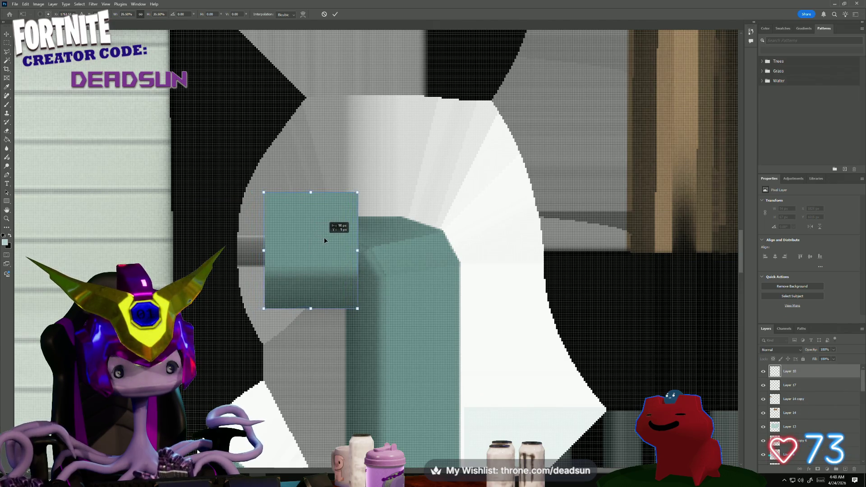
scroll(306, 276, "up", 2, "alt")
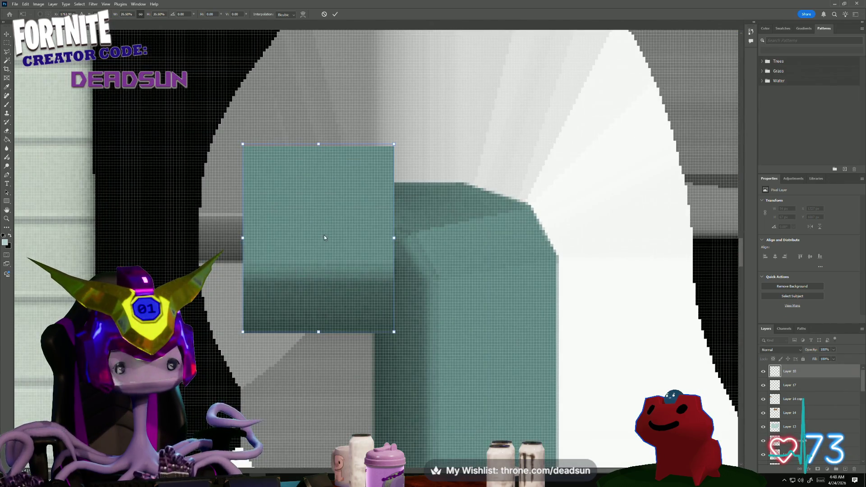
mouse_move(333, 224)
left_mouse_down()
mouse_move(346, 193)
mouse_move(325, 203)
mouse_move(334, 206)
left_mouse_up()
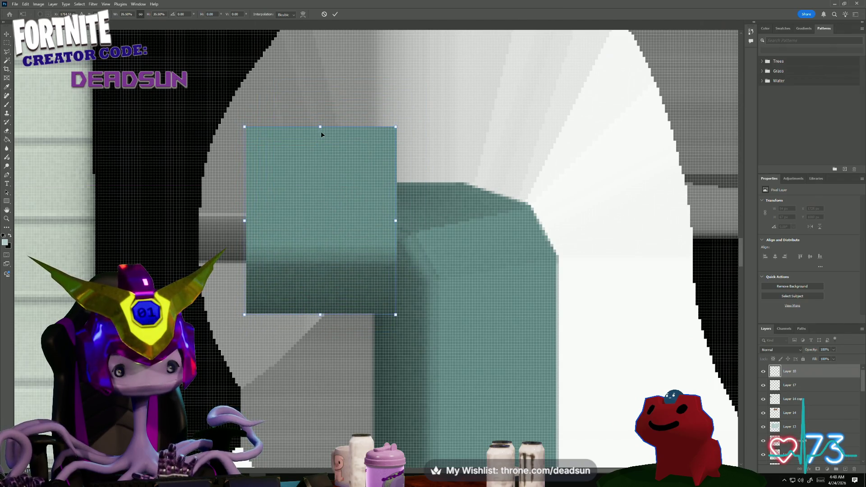
mouse_move(321, 126)
left_mouse_down()
mouse_move(340, 223)
mouse_move(331, 169)
mouse_move(344, 144)
left_mouse_up()
scroll(333, 265, "up", 1, "alt")
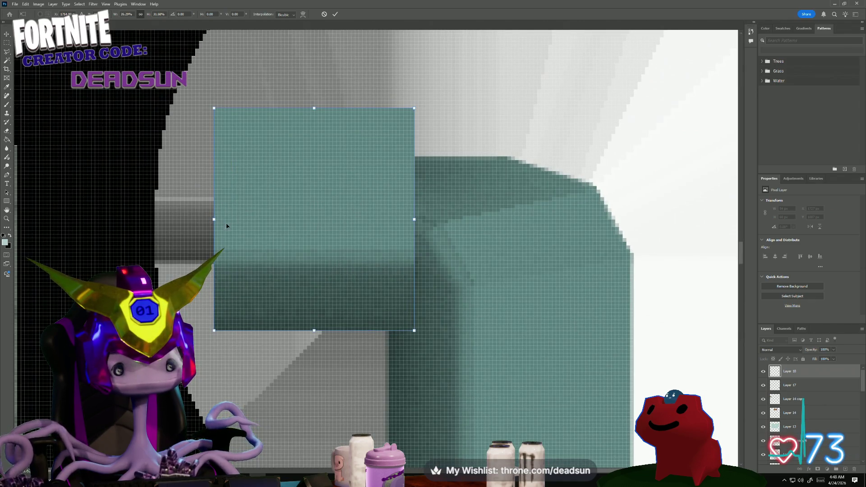
mouse_move(343, 152)
left_mouse_down()
mouse_move(252, 198)
mouse_move(344, 183)
mouse_move(339, 127)
mouse_move(248, 301)
mouse_move(234, 297)
mouse_move(301, 294)
mouse_move(299, 272)
left_mouse_up()
mouse_move(168, 228)
left_mouse_down()
mouse_move(131, 325)
mouse_move(156, 440)
left_mouse_up()
mouse_move(227, 316)
left_mouse_down()
mouse_move(242, 329)
mouse_move(257, 326)
left_mouse_up()
key("Return")
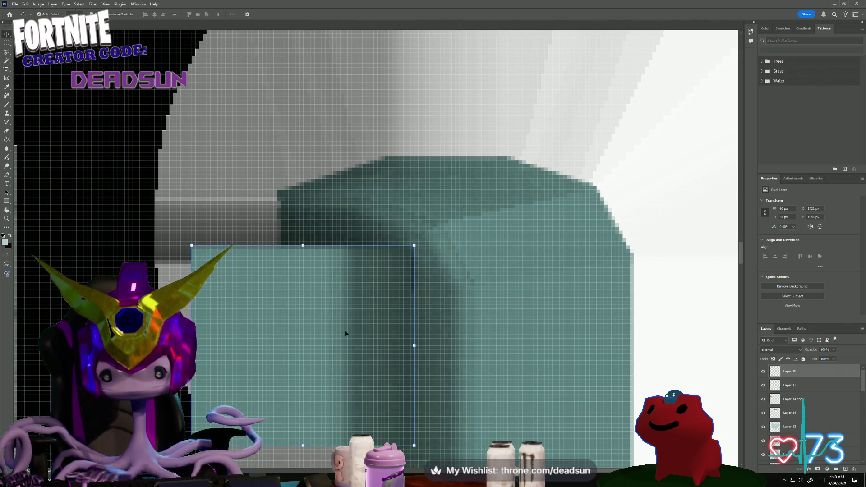
key("Right")
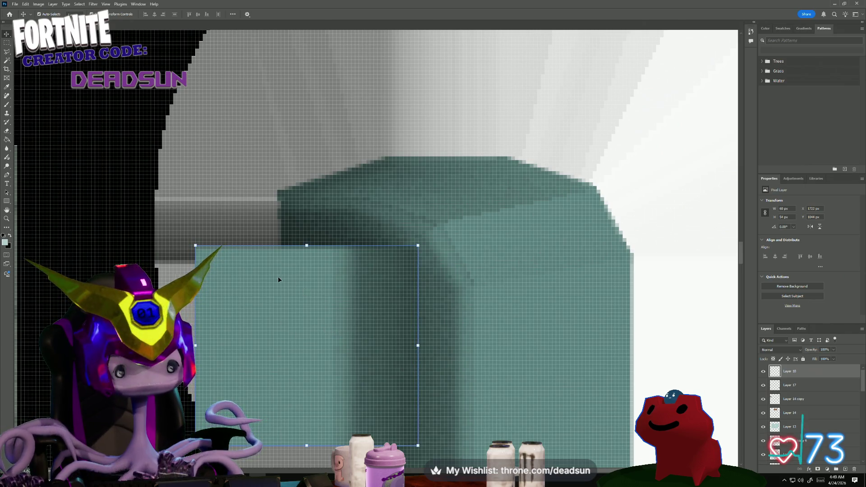
Save a PNG copy of the atlas replacing farmhouse_Color.png, then minimize Photoshop to reach Maya.
left_click(244, 225)
left_click(15, 4)
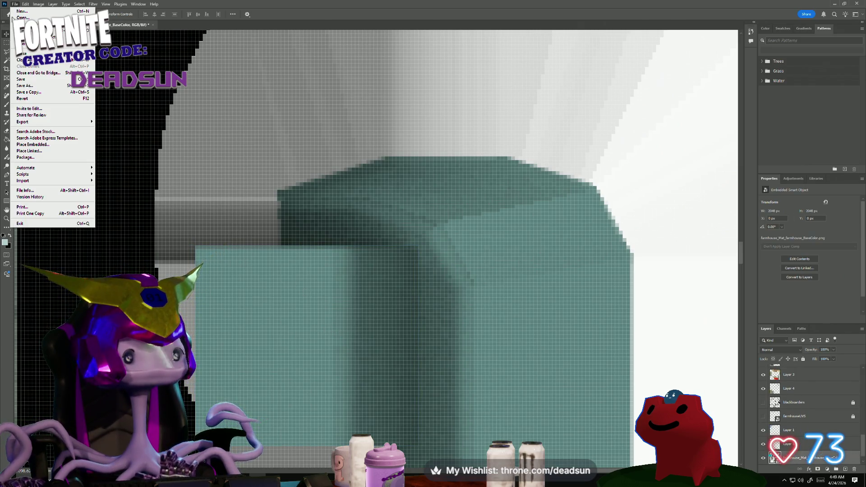
left_click(36, 93)
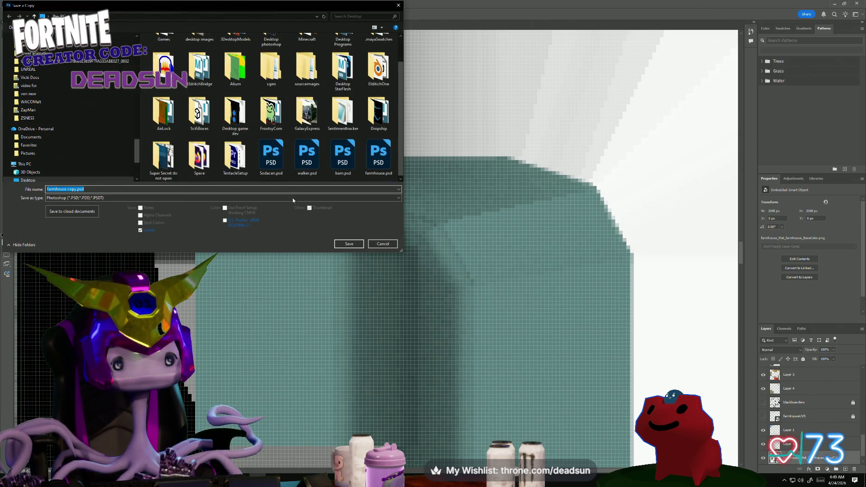
left_click(258, 198)
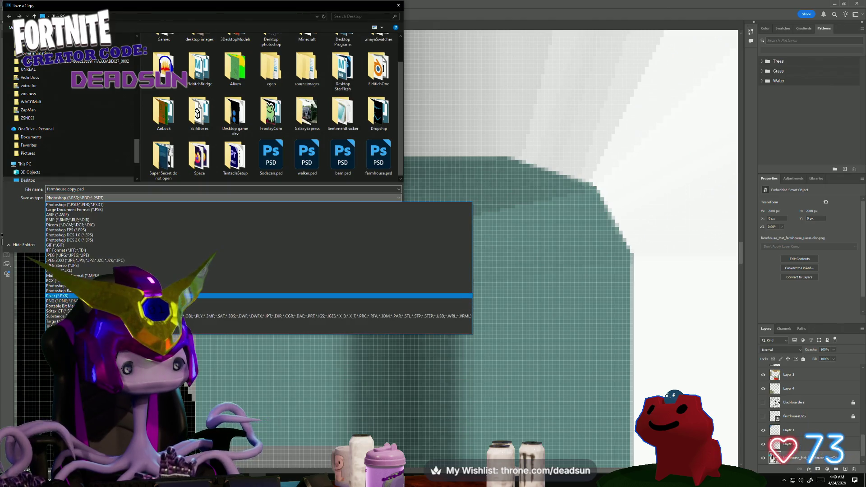
left_click(339, 301)
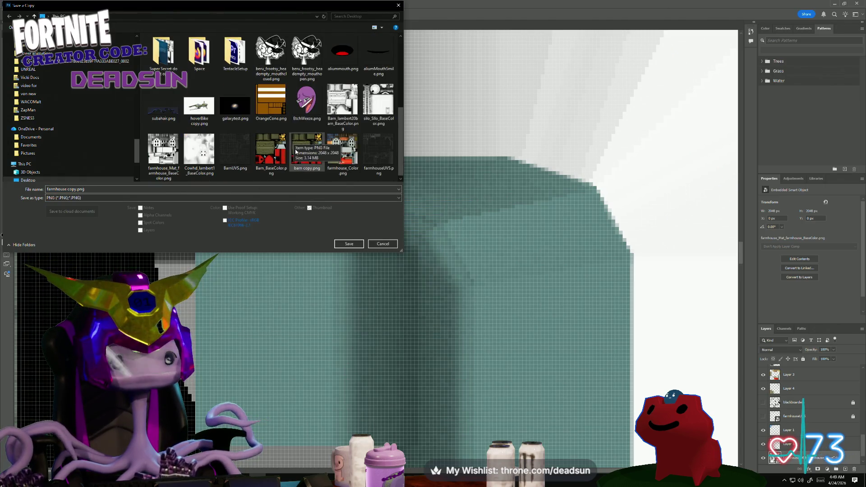
left_click(339, 164)
left_click(348, 243)
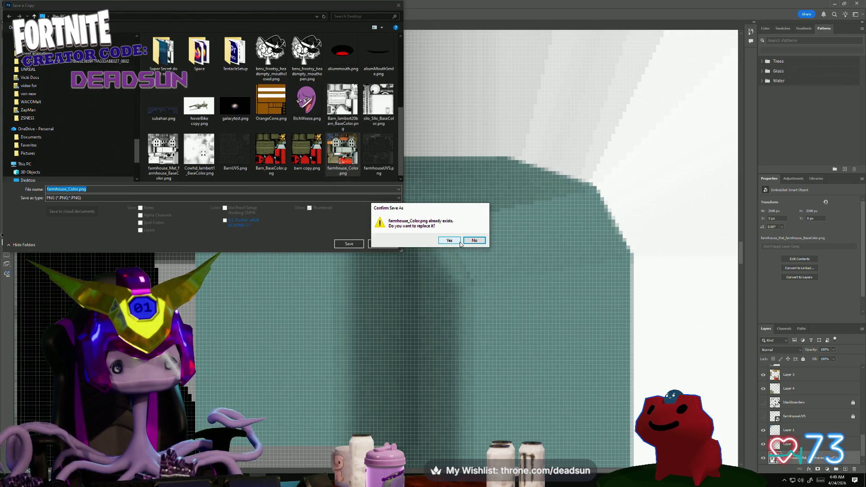
left_click(460, 243)
left_click(473, 149)
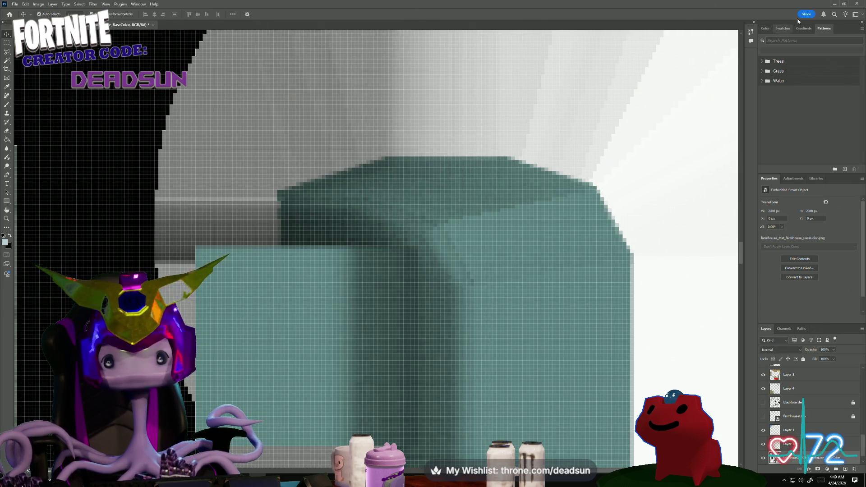
left_click(835, 5)
key("alt+Tab")
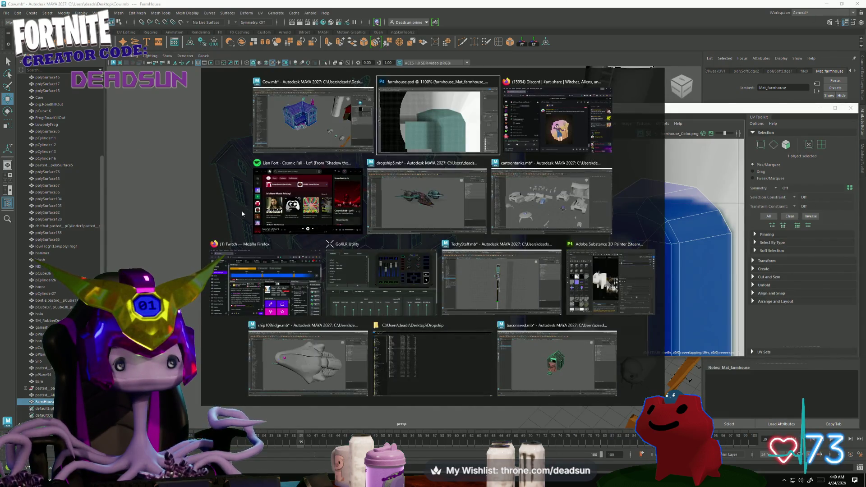
Deselect the farmhouse and orbit around the porch to inspect the new texture.
key("Escape")
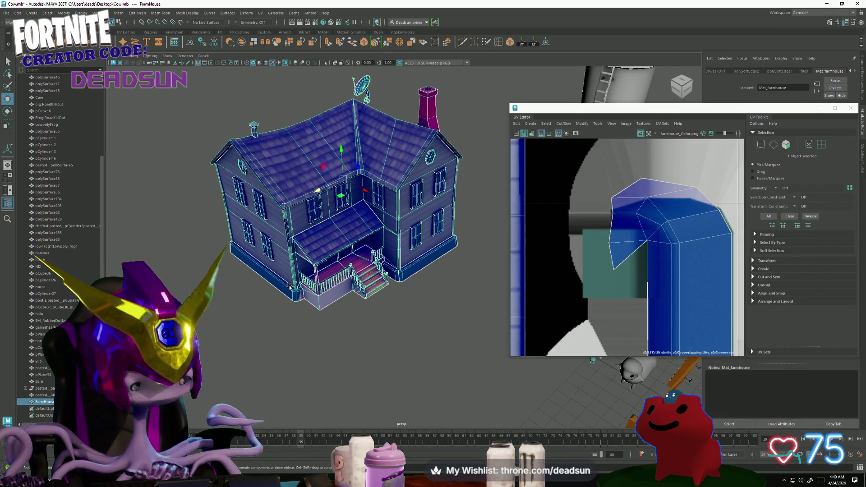
scroll(290, 286, "up", 8)
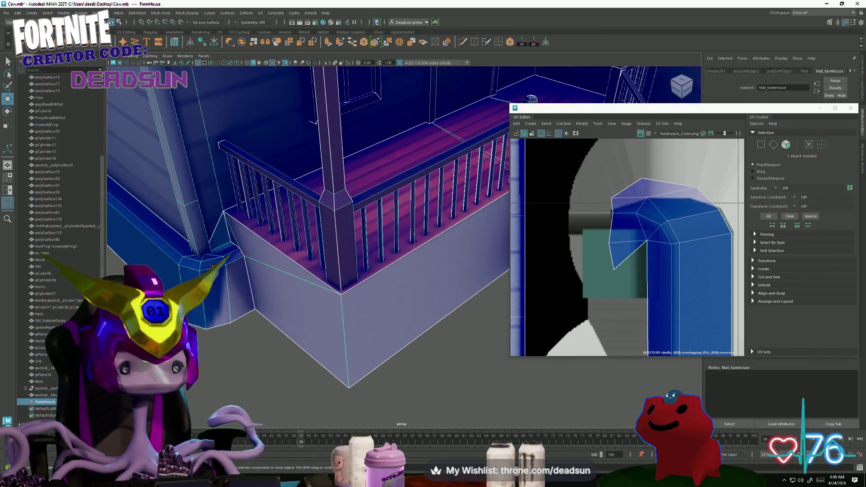
left_click_drag(211, 265, 215, 212, "alt")
left_click(176, 264)
mouse_move(176, 264)
left_mouse_down("alt")
mouse_move(441, 367)
mouse_move(344, 244)
left_mouse_up("alt")
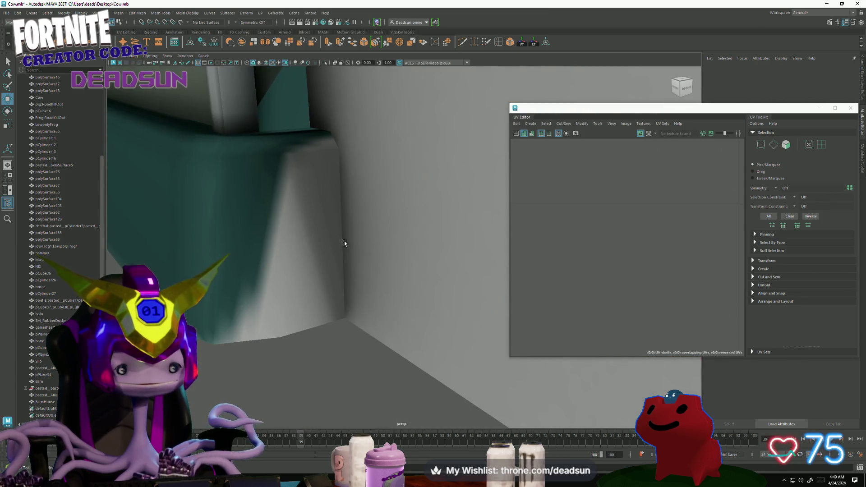
mouse_move(272, 333)
left_mouse_down("alt")
mouse_move(315, 329)
mouse_move(292, 301)
left_mouse_up("alt")
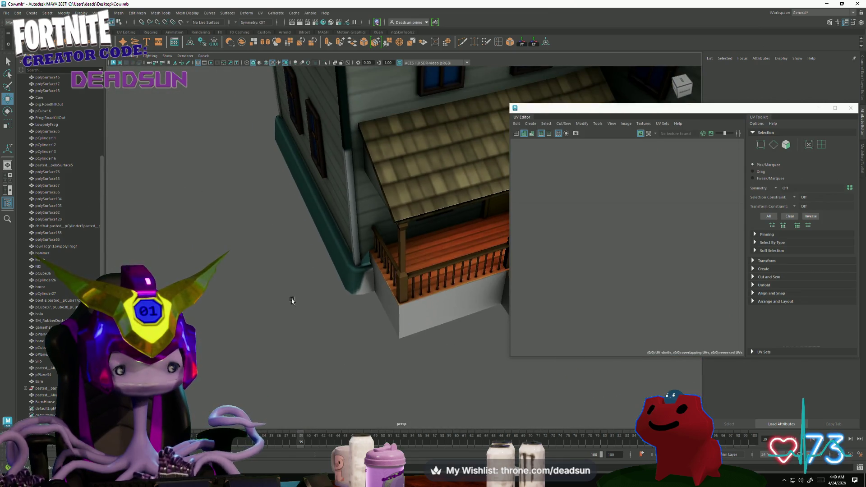
key("alt+Tab")
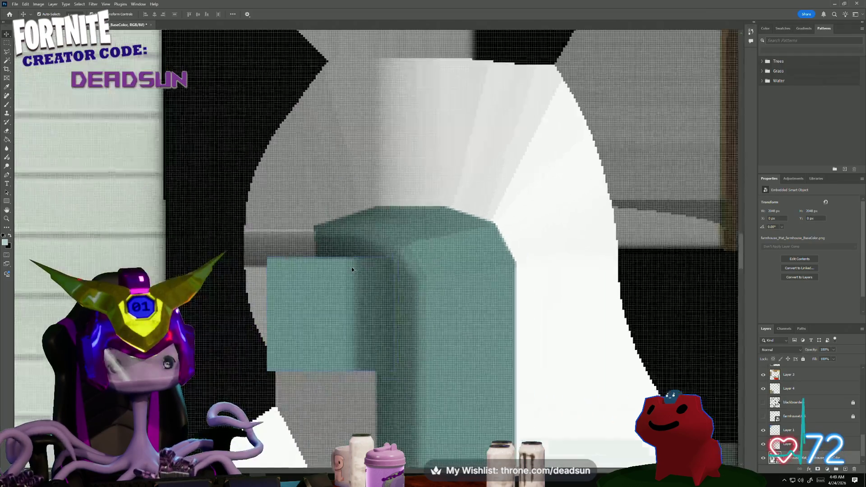
Toggle Layer 18's teal box off and on, disable layer auto-select and show rulers.
key("ctrl+t")
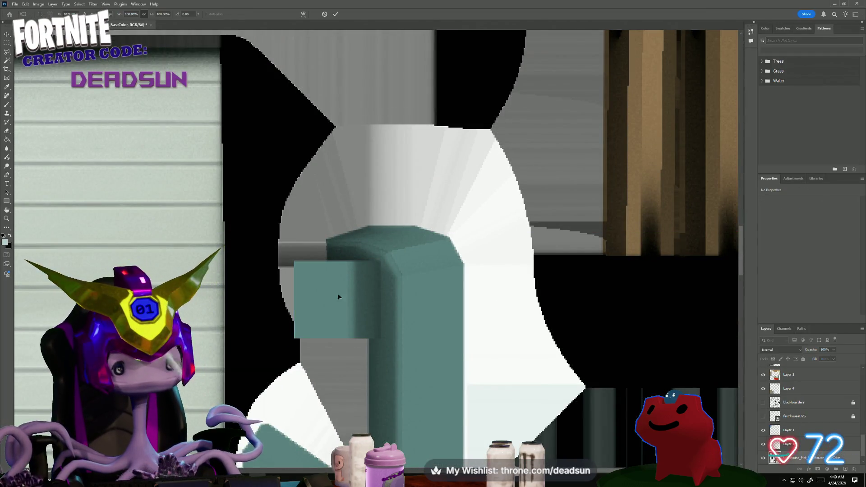
mouse_move(331, 301)
left_mouse_down()
mouse_move(361, 298)
mouse_move(344, 300)
mouse_move(336, 314)
left_mouse_up()
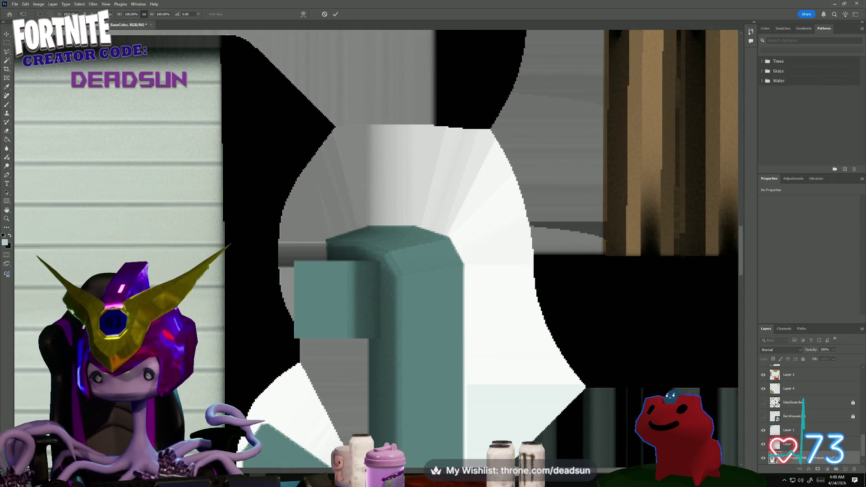
left_click(779, 431)
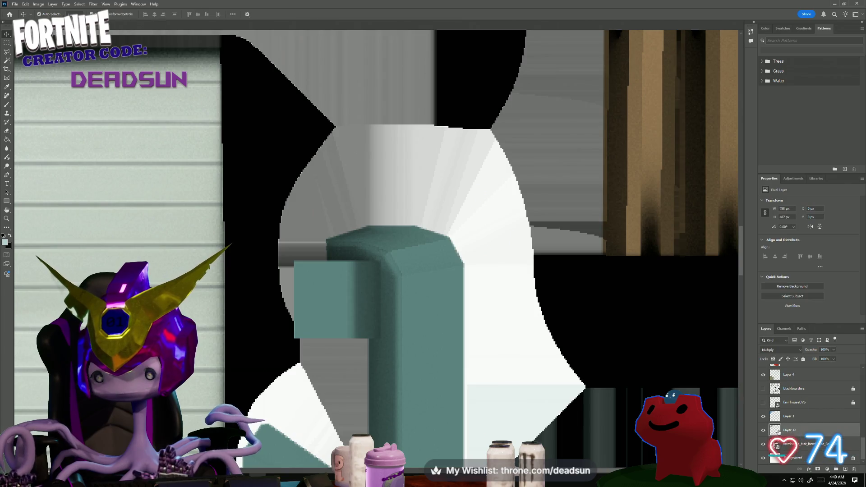
scroll(789, 416, "up", 3)
left_click(779, 371)
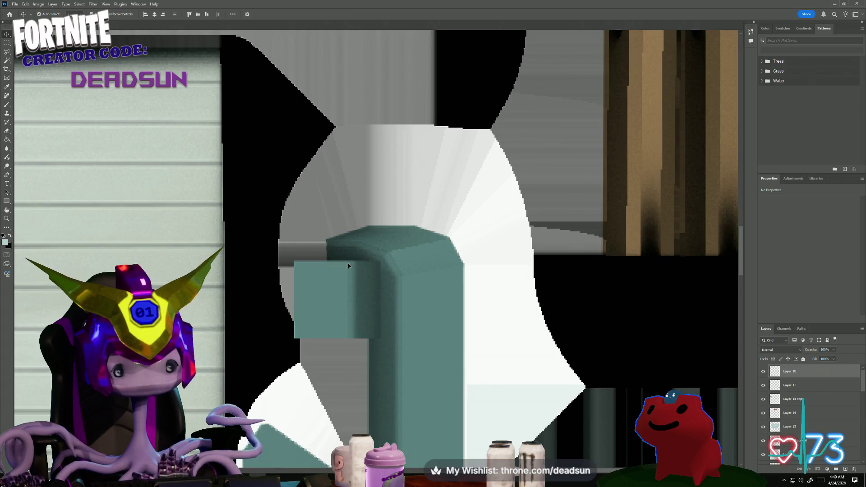
left_click(764, 371)
left_click(791, 385)
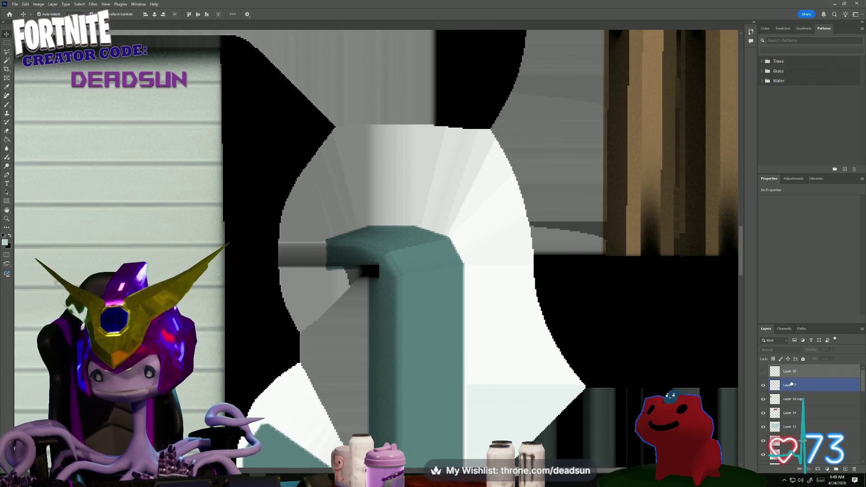
left_click(764, 372)
left_click(790, 371)
left_click(39, 14)
key("ctrl+r")
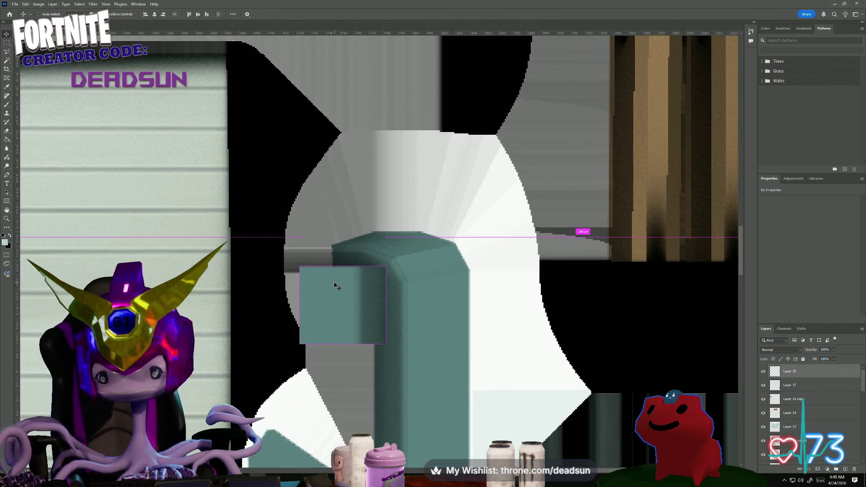
Place a placeholder text layer on the teal box, then undo it.
key("t")
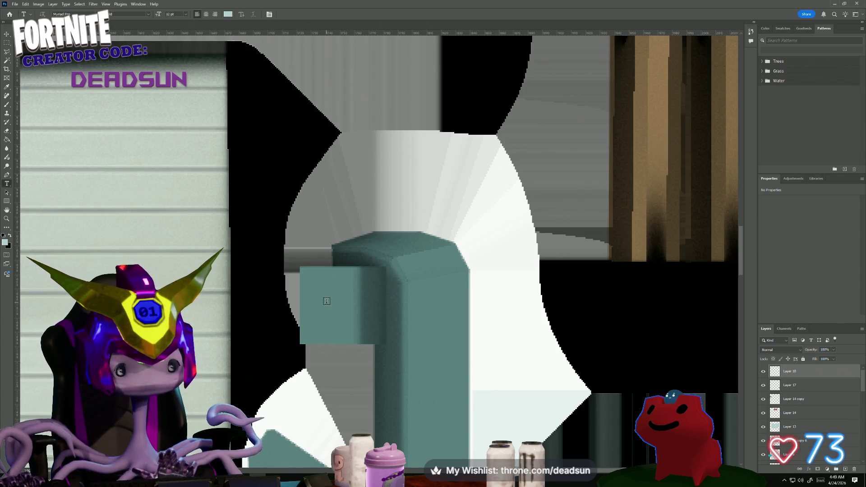
left_click(325, 305)
key("ctrl+Return")
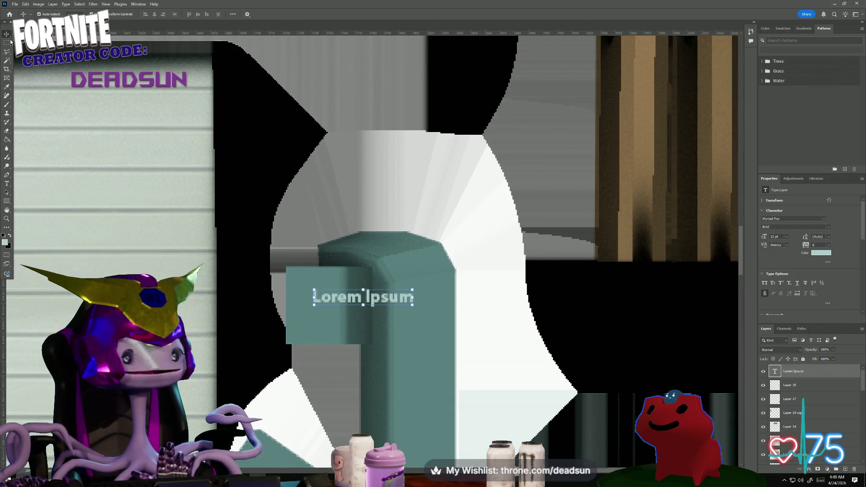
key("v")
left_click(278, 350)
key("ctrl+z")
Toggle the farmhouse BaseColor layer to compare with the UV shapes, then zoom on the post.
scroll(251, 360, "down", 5, "alt")
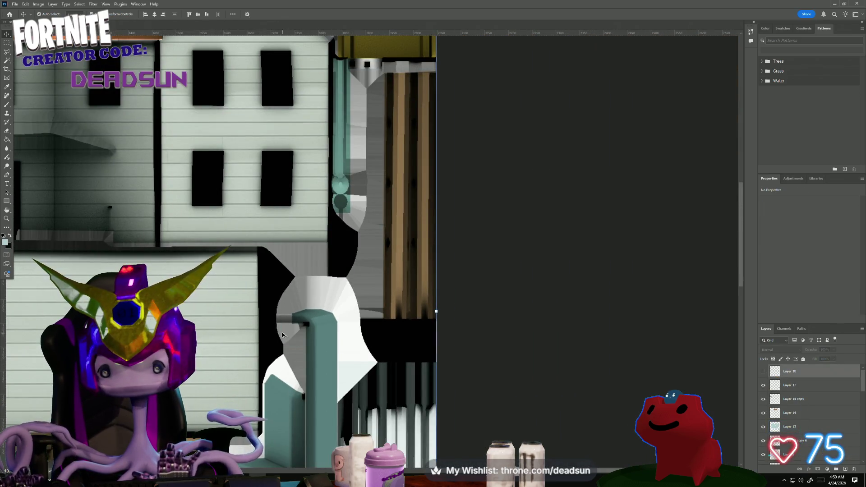
scroll(303, 334, "down", 1, "alt")
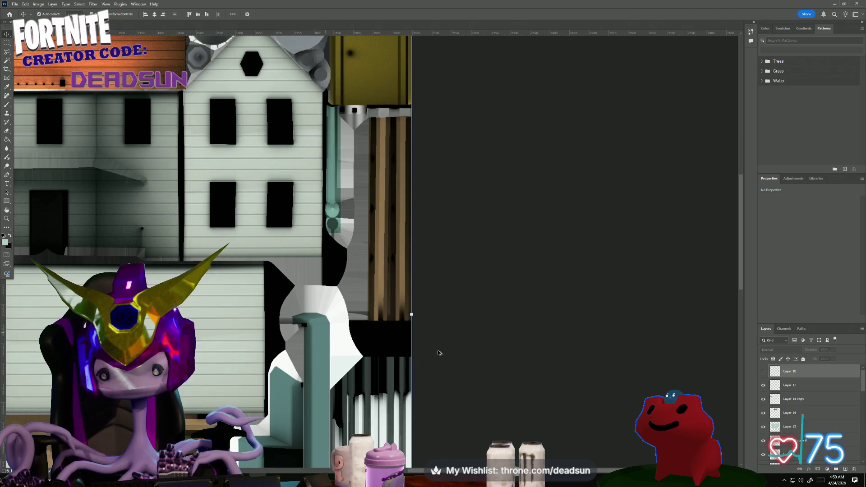
scroll(795, 406, "down", 5)
left_click(788, 424)
scroll(788, 424, "down", 5)
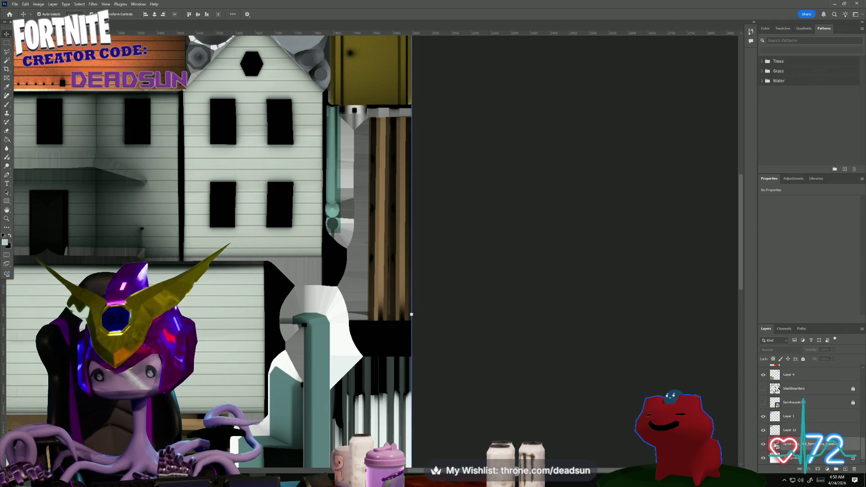
left_click(763, 444)
left_click(763, 444)
left_click(763, 444)
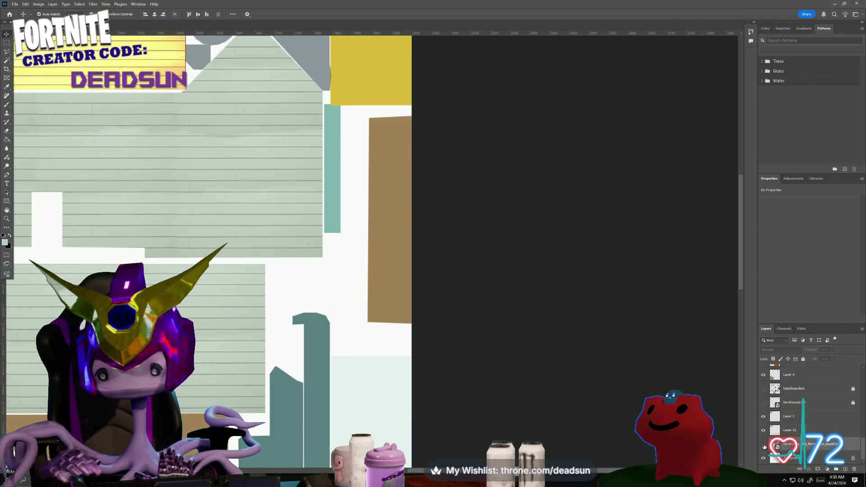
left_click(764, 445)
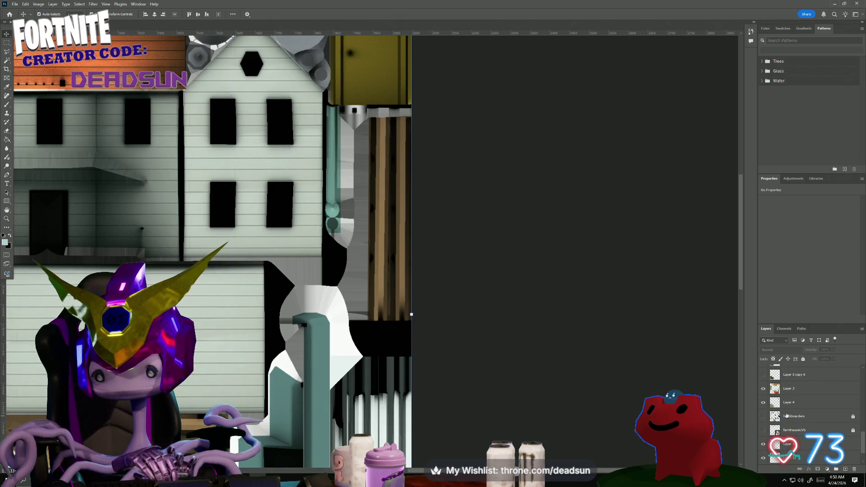
left_click(252, 371)
scroll(252, 371, "up", 2, "alt")
scroll(329, 264, "up", 6, "alt")
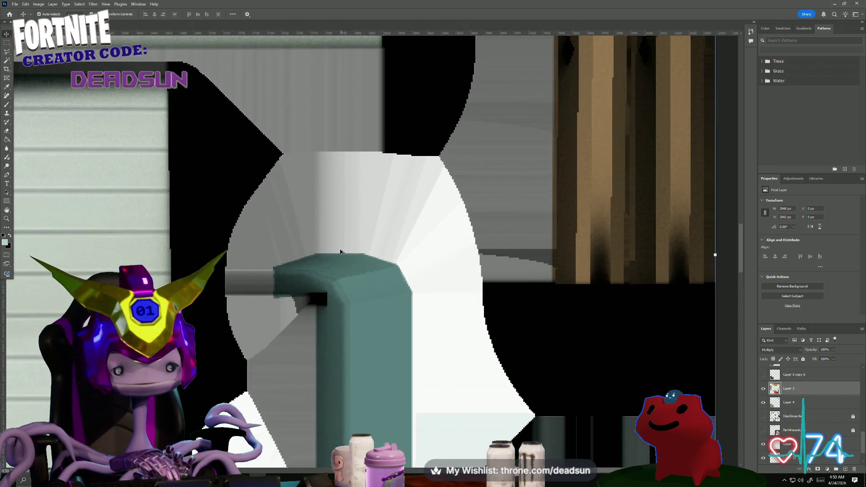
scroll(343, 276, "down", 1, "alt")
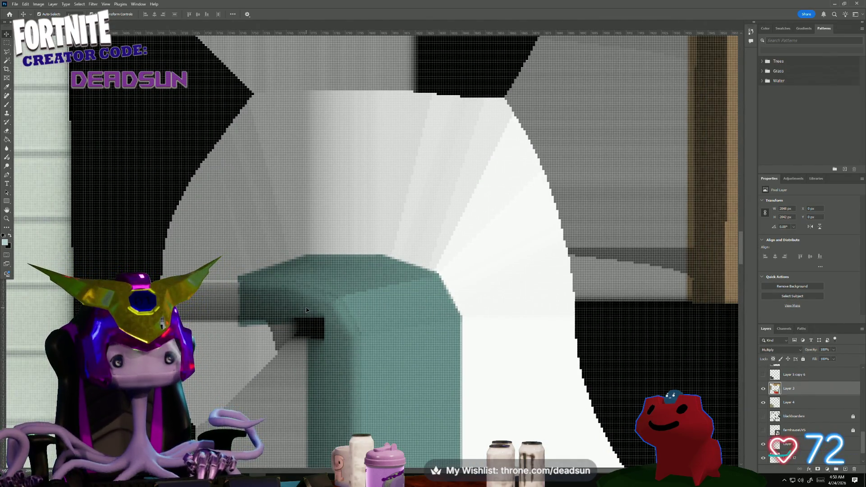
key("alt+Tab")
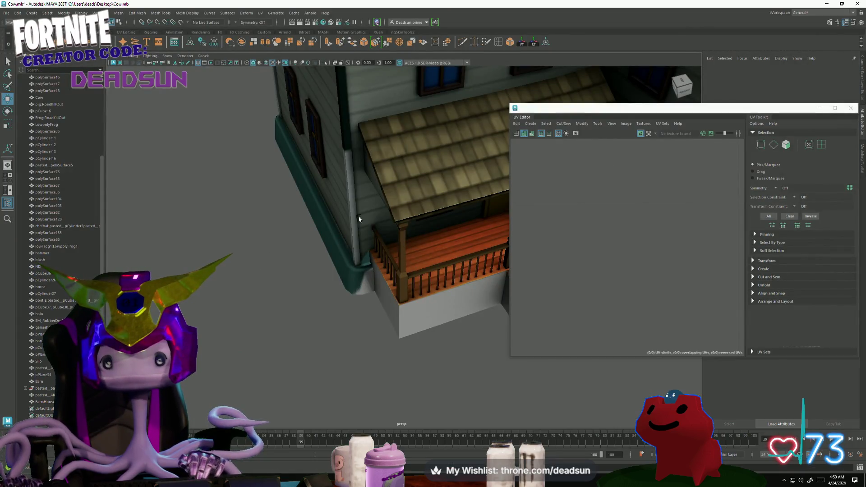
Select FarmHouse and lower the post shell's top-edge UVs in UV mode to level its peak.
left_click(370, 211)
right_click_drag(630, 246, 635, 188)
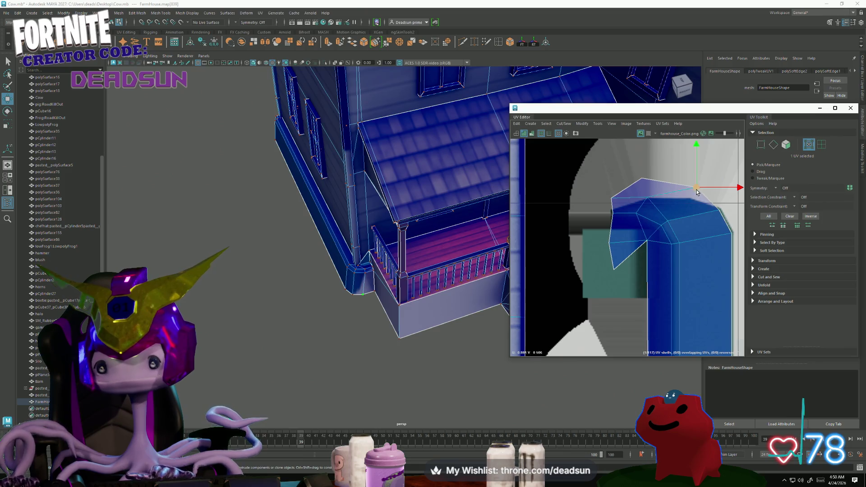
left_click_drag(697, 192, 688, 205)
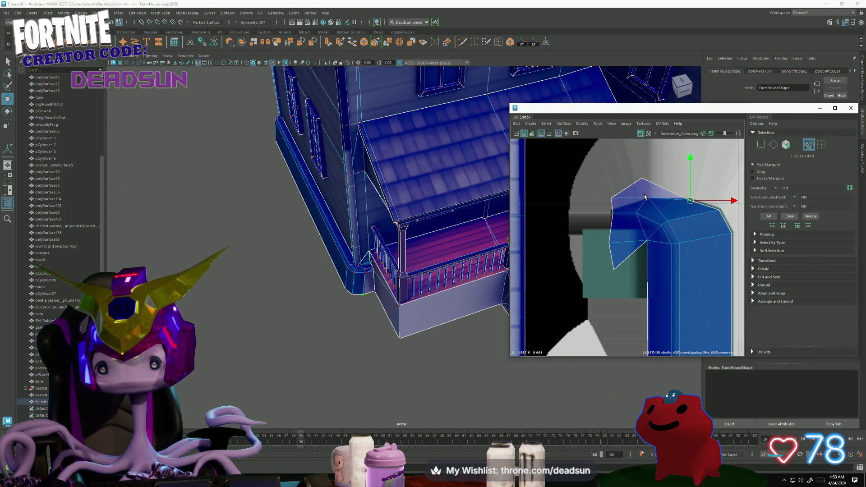
left_click(656, 207)
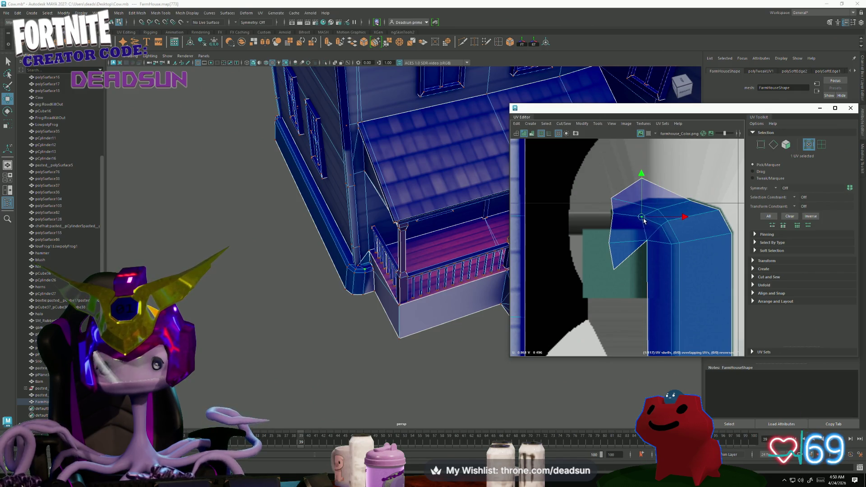
left_click_drag(644, 186, 647, 205)
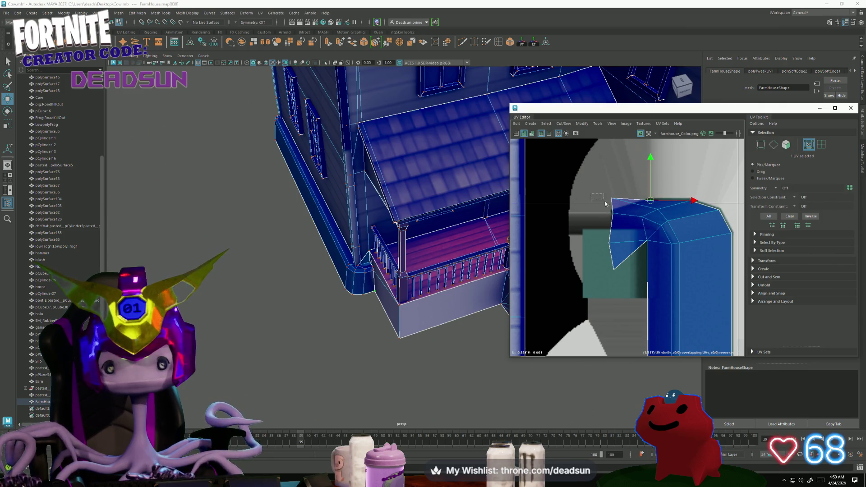
left_click_drag(612, 201, 627, 209)
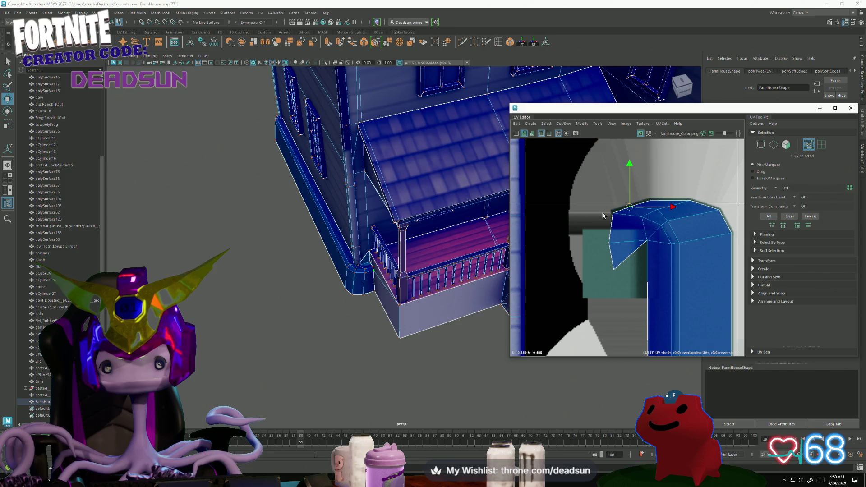
scroll(624, 254, "up", 1)
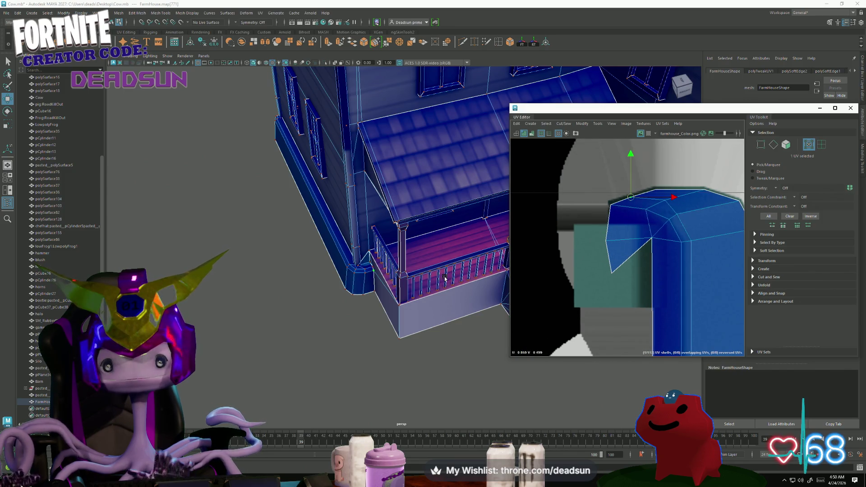
scroll(465, 275, "up", 6)
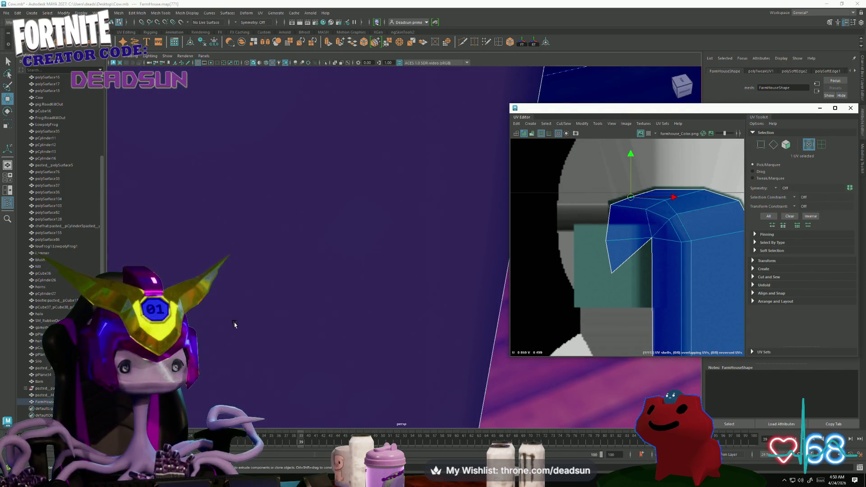
scroll(234, 324, "down", 8)
scroll(234, 325, "up", 4)
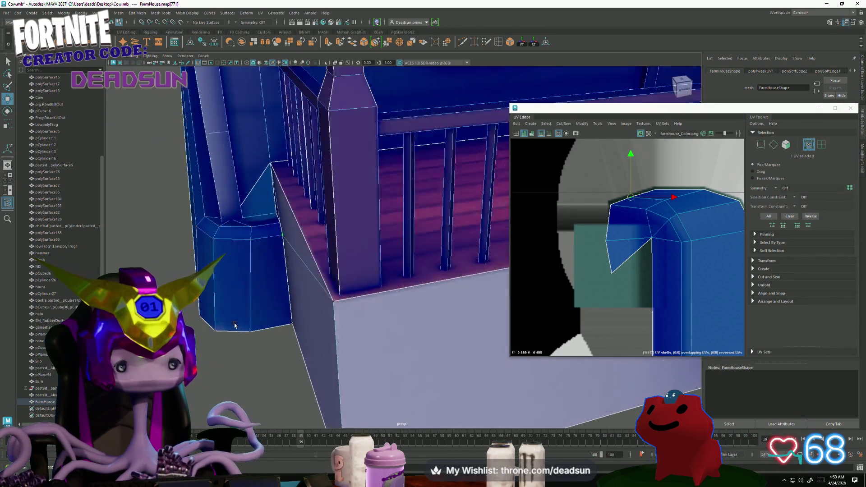
key("alt+Tab")
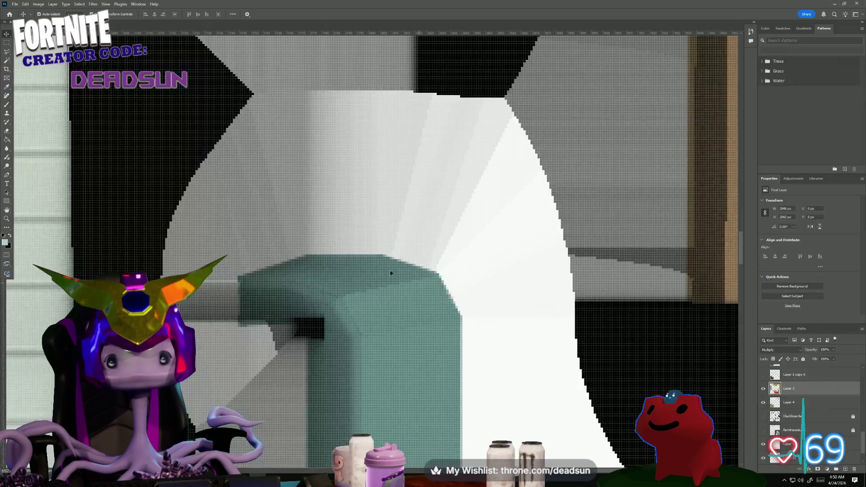
Select the teal rectangle layer, scale it down from its corner and commit.
left_click(267, 335)
left_click(283, 341, "ctrl")
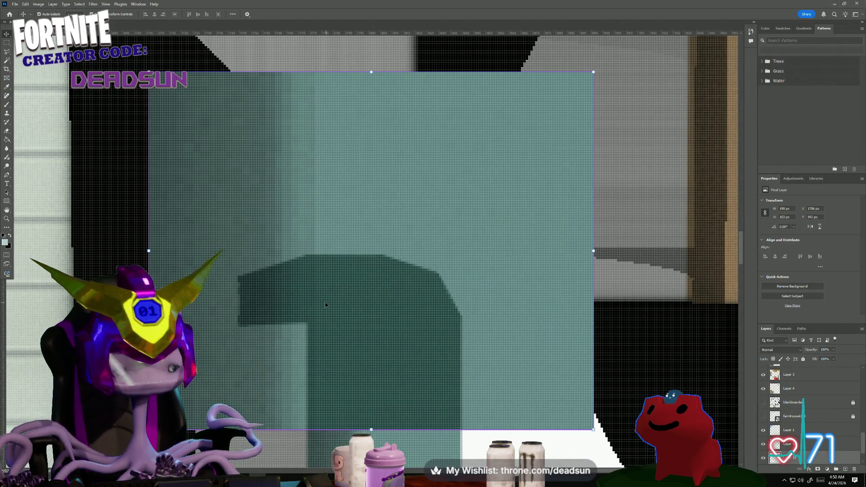
mouse_move(148, 71)
left_mouse_down()
mouse_move(188, 90)
mouse_move(410, 264)
mouse_move(455, 293)
mouse_move(474, 290)
mouse_move(420, 343)
mouse_move(428, 428)
mouse_move(459, 442)
mouse_move(463, 435)
mouse_move(299, 368)
mouse_move(288, 378)
mouse_move(279, 371)
mouse_move(289, 370)
left_mouse_up()
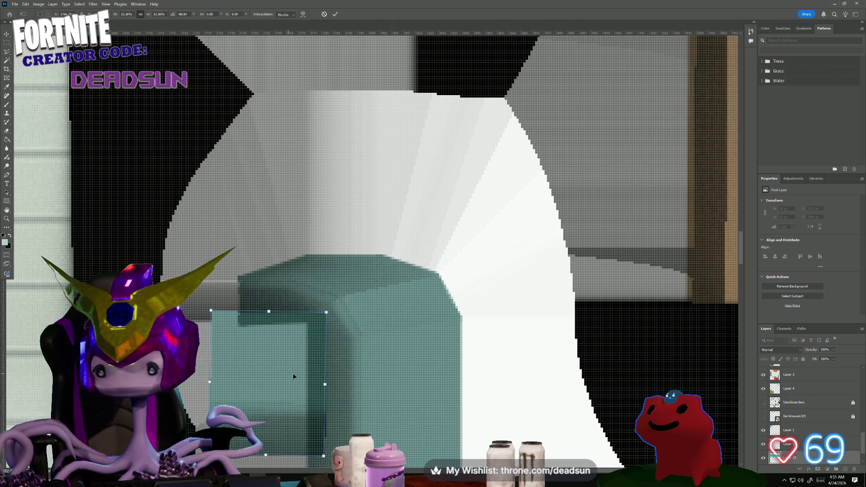
key("Return")
scroll(808, 388, "up", 1)
Stretch the teal patch taller and about twice as wide, then adjust its position and left edge.
left_click(782, 388)
left_click_drag(781, 388, 694, 381)
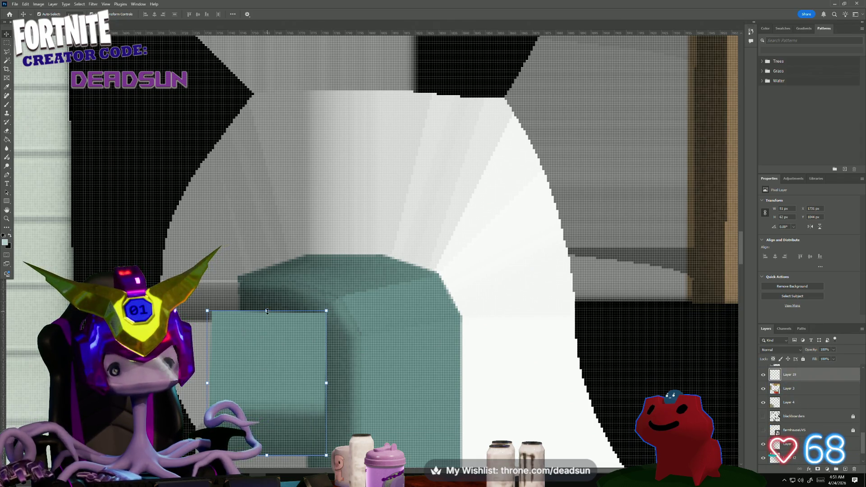
left_click_drag(267, 311, 266, 226)
mouse_move(327, 342)
left_mouse_down()
mouse_move(440, 326)
mouse_move(466, 338)
left_mouse_up()
mouse_move(234, 217)
left_mouse_down()
mouse_move(393, 191)
mouse_move(445, 225)
left_mouse_up()
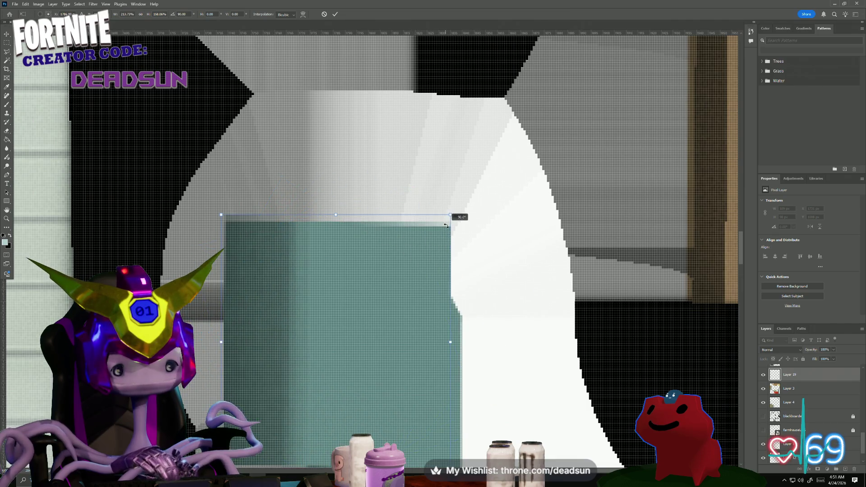
mouse_move(342, 309)
left_mouse_down()
mouse_move(361, 305)
mouse_move(359, 286)
mouse_move(360, 297)
left_mouse_up()
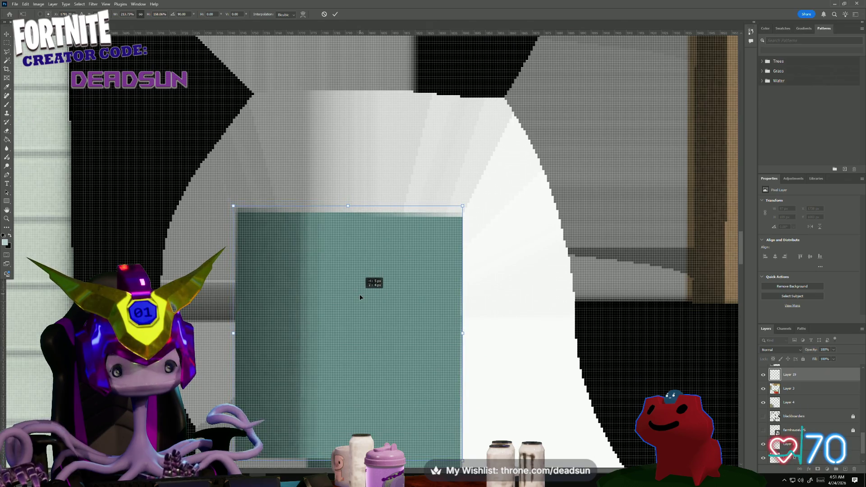
scroll(357, 306, "down", 2, "alt")
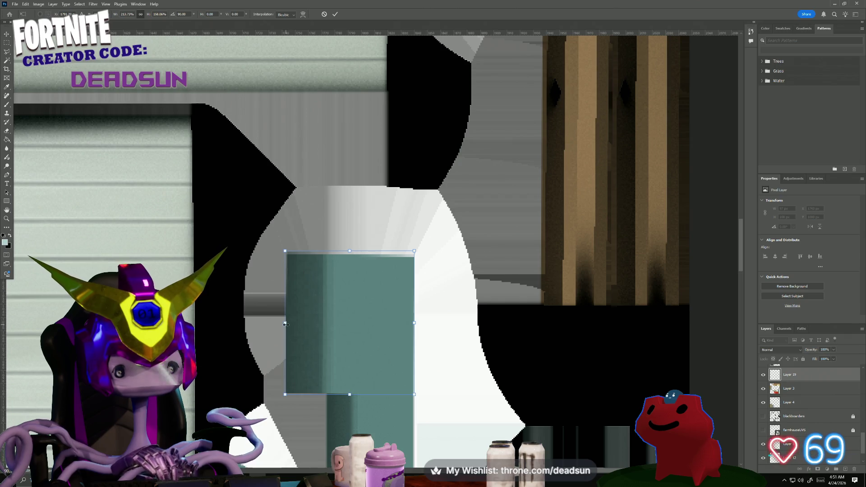
mouse_move(286, 324)
left_mouse_down()
mouse_move(309, 324)
mouse_move(287, 324)
left_mouse_up()
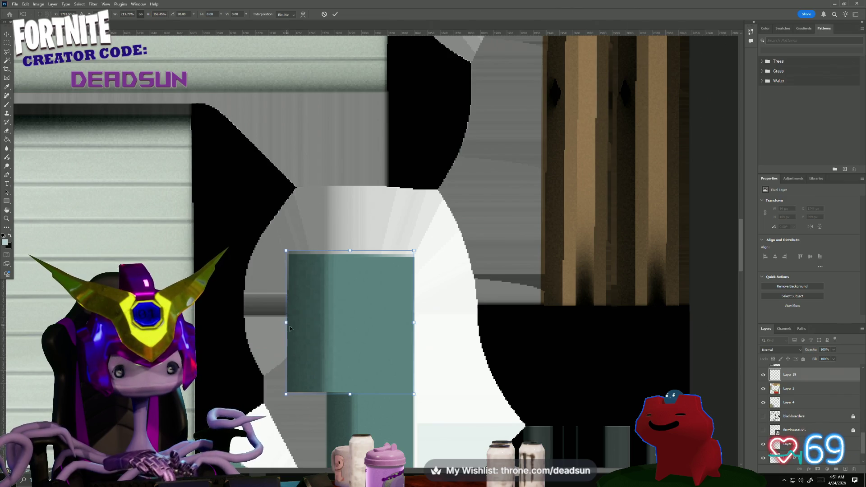
Commit the pending transform on the teal patch.
left_click(15, 4)
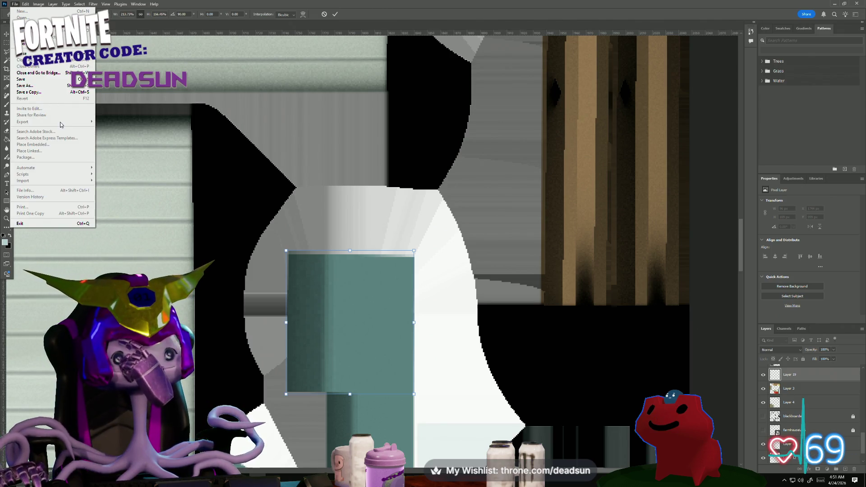
left_click(303, 260)
key("Return")
Save a PNG copy over farmhouse_Color.png, confirming the replacement and PNG options.
left_click(14, 5)
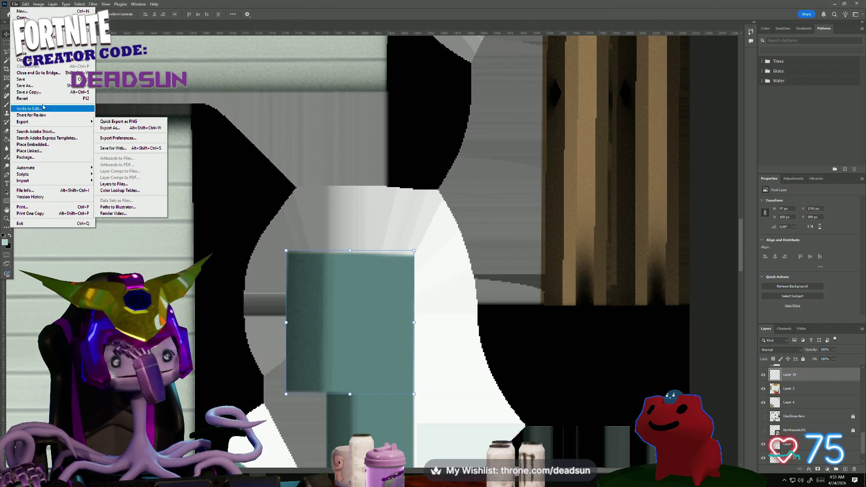
key("Escape")
key("ctrl+alt+s")
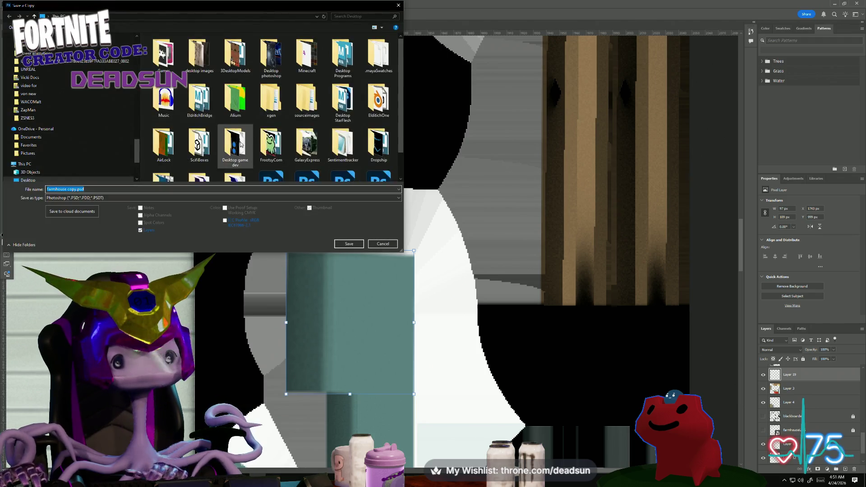
scroll(274, 149, "down", 1)
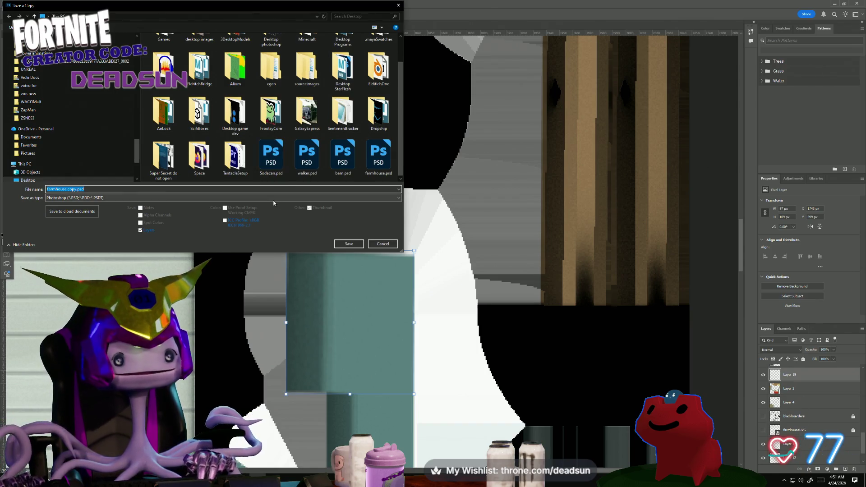
left_click(244, 198)
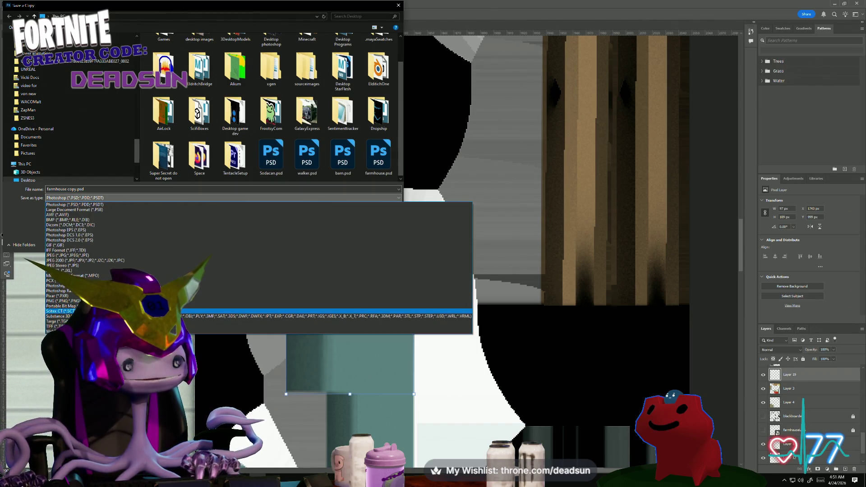
left_click(135, 301)
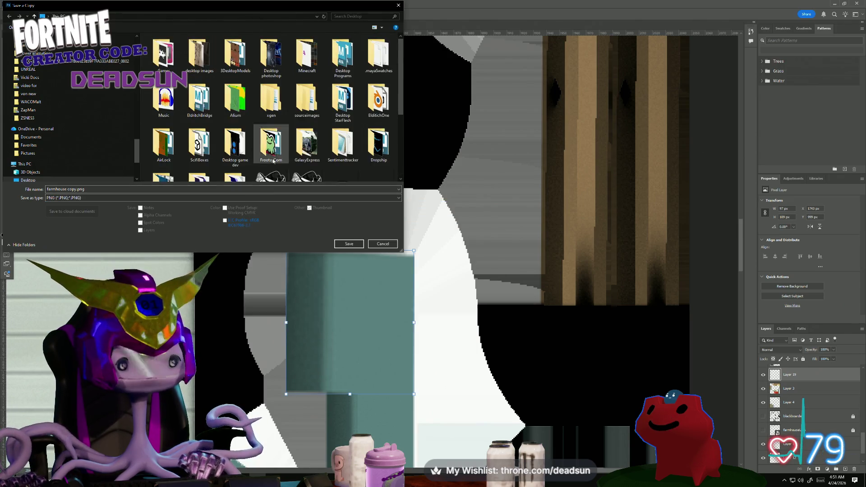
left_click(347, 160)
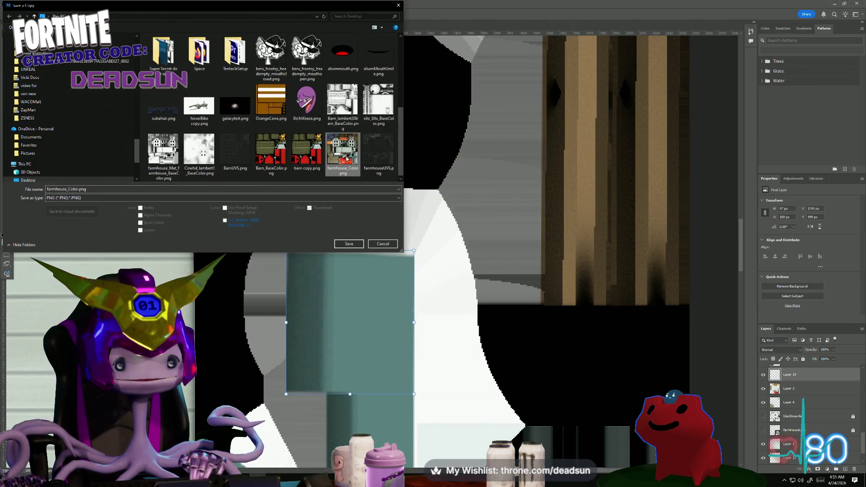
left_click(348, 243)
left_click(453, 243)
left_click(471, 148)
key("alt+Tab")
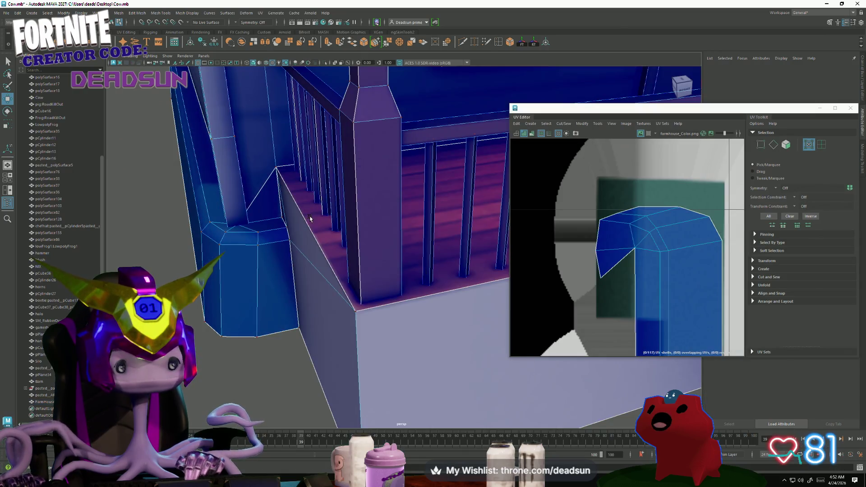
Select the porch bench face on the FarmHouse mesh.
mouse_move(327, 210)
right_mouse_down()
mouse_move(316, 234)
mouse_move(197, 333)
right_mouse_up()
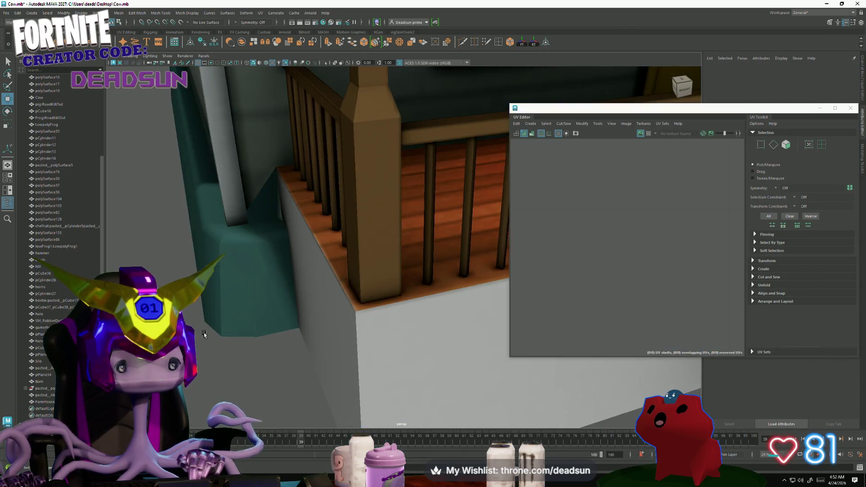
scroll(197, 333, "down", 5)
left_click_drag(197, 333, 248, 294, "alt")
scroll(349, 300, "up", 6)
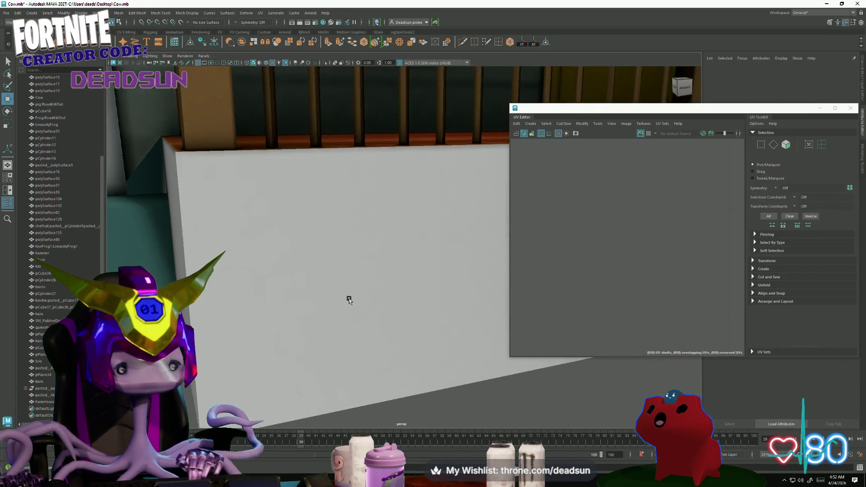
mouse_move(348, 300)
left_mouse_down("alt")
mouse_move(348, 290)
mouse_move(429, 261)
mouse_move(325, 234)
left_mouse_up("alt")
left_click(325, 258)
right_click_drag(325, 258, 339, 238)
left_click(338, 238)
mouse_move(299, 213)
left_mouse_down("alt")
mouse_move(298, 221)
mouse_move(263, 225)
mouse_move(293, 228)
left_mouse_up("alt")
scroll(601, 265, "down", 3)
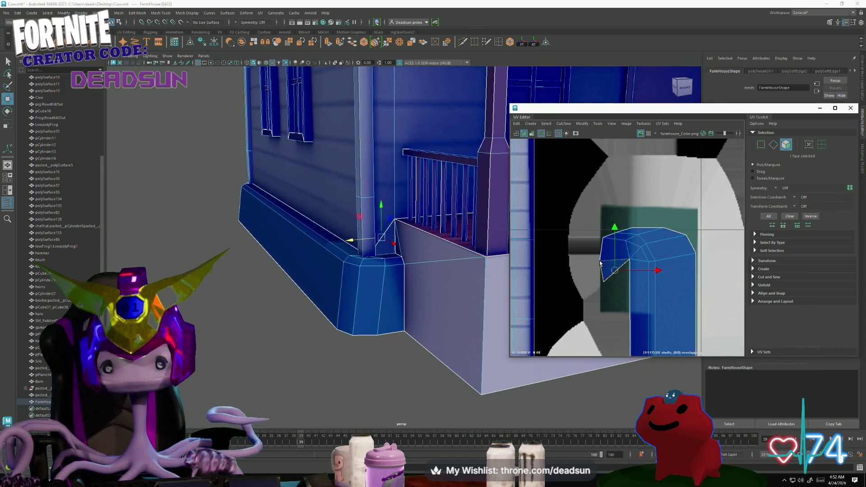
scroll(601, 265, "up", 3)
Cut the bench's diagonal UV edge and shift the cut piece toward the teal patch.
right_click_drag(601, 265, 602, 244)
left_click(616, 275)
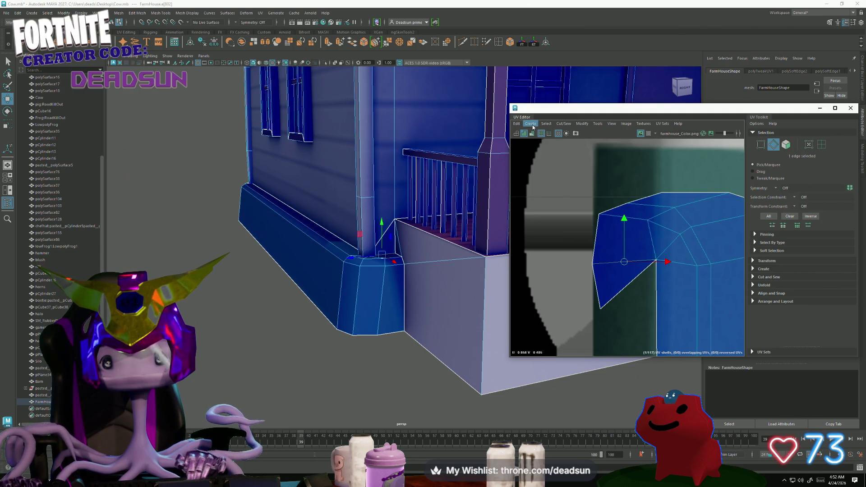
left_click(570, 125)
left_click(575, 160)
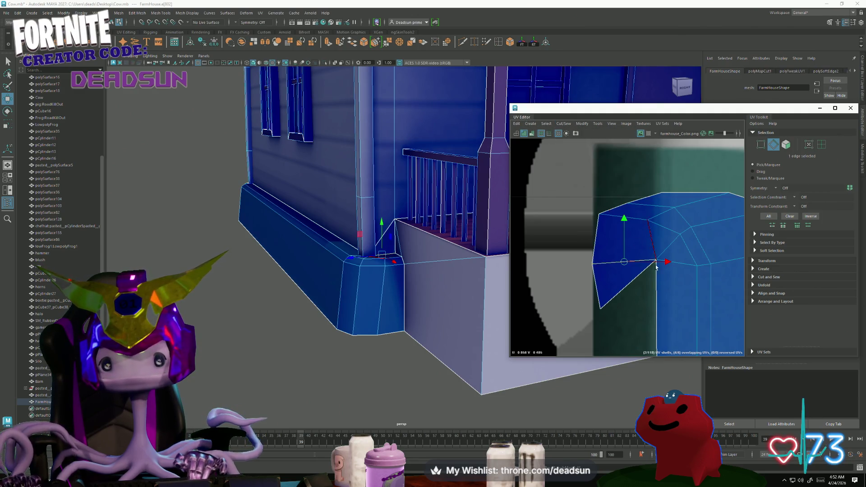
scroll(571, 263, "down", 5)
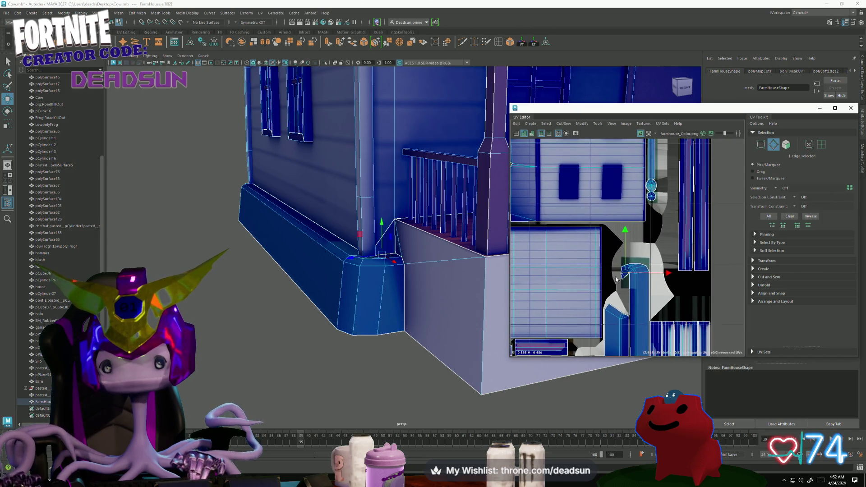
left_click_drag(624, 274, 618, 284)
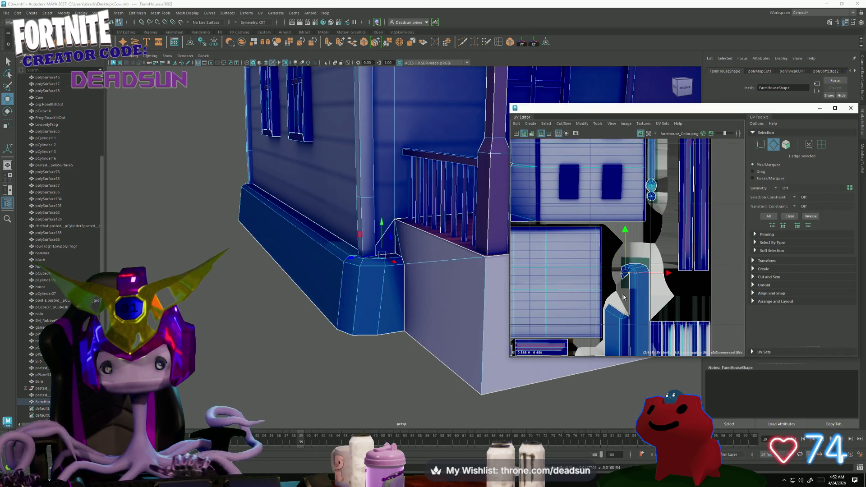
scroll(620, 287, "up", 8)
Cut the UV piece loose along its left edge as well.
right_click(614, 246)
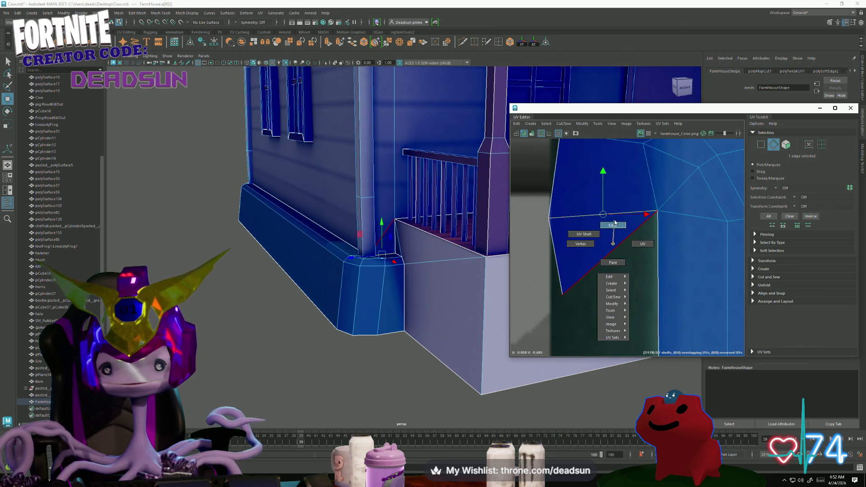
left_click(557, 246)
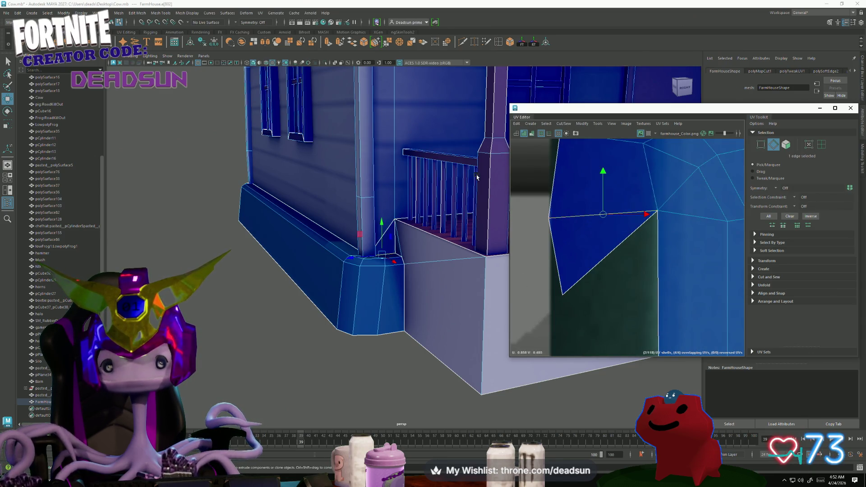
left_click(563, 123)
left_click(582, 155)
Select the three points of the UV triangle.
right_click(567, 261)
mouse_move(550, 212)
left_mouse_down()
mouse_move(603, 267)
mouse_move(582, 244)
mouse_move(560, 253)
left_mouse_up()
scroll(562, 238, "down", 5)
scroll(562, 238, "up", 2)
mouse_move(562, 238)
middle_mouse_down("alt")
mouse_move(725, 241)
mouse_move(644, 242)
middle_mouse_up("alt")
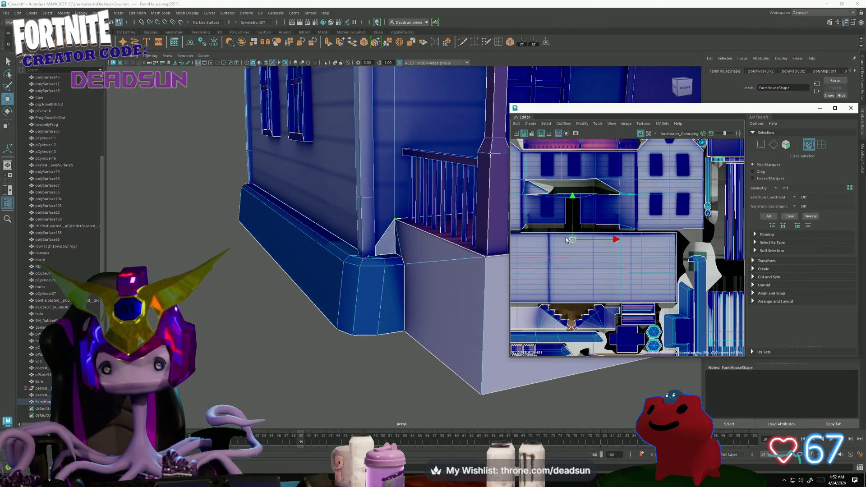
scroll(687, 264, "up", 5)
middle_click_drag(526, 273, 590, 229, "alt")
Move and rotate the UV triangle up onto the teal area of the texture.
mouse_move(588, 269)
left_mouse_down()
mouse_move(588, 247)
mouse_move(638, 237)
mouse_move(624, 237)
mouse_move(618, 275)
mouse_move(566, 268)
mouse_move(527, 234)
left_mouse_up()
key("e")
key("w")
left_click_drag(625, 238, 609, 237)
key("e")
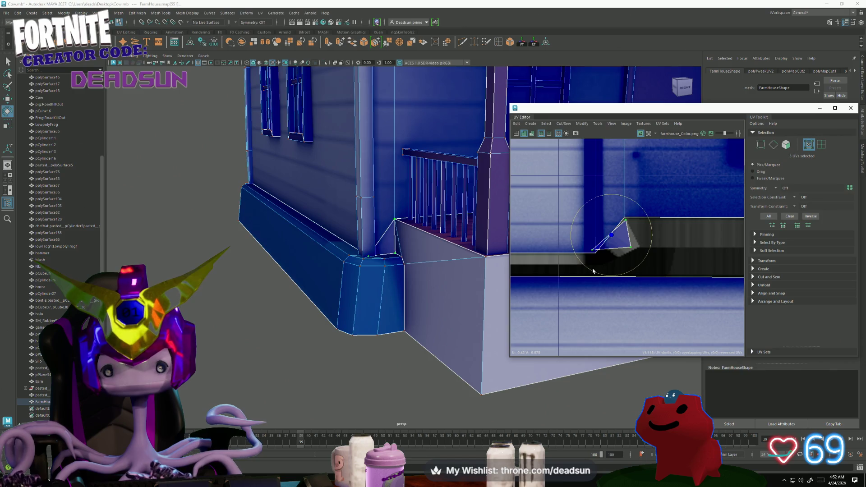
left_click_drag(594, 271, 600, 271)
key("w")
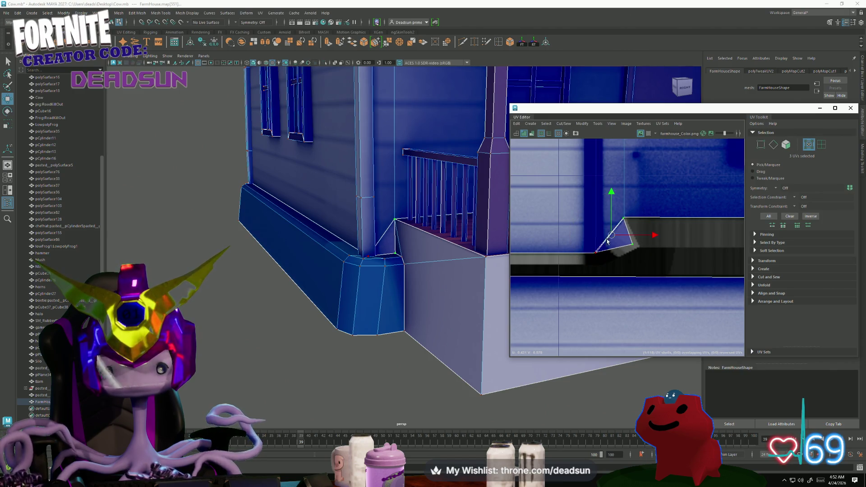
left_click_drag(610, 238, 612, 239)
Sew the UV triangle back along its diagonal edge.
scroll(607, 232, "up", 3)
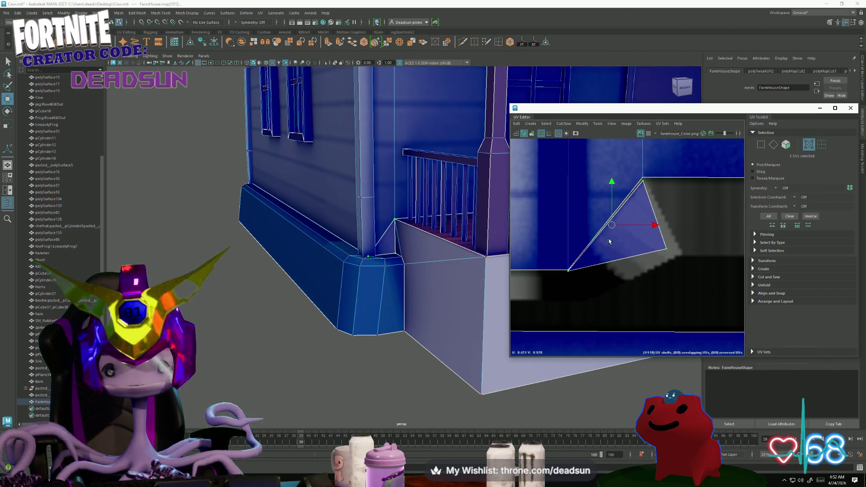
right_click_drag(603, 223, 599, 202)
left_click(607, 206)
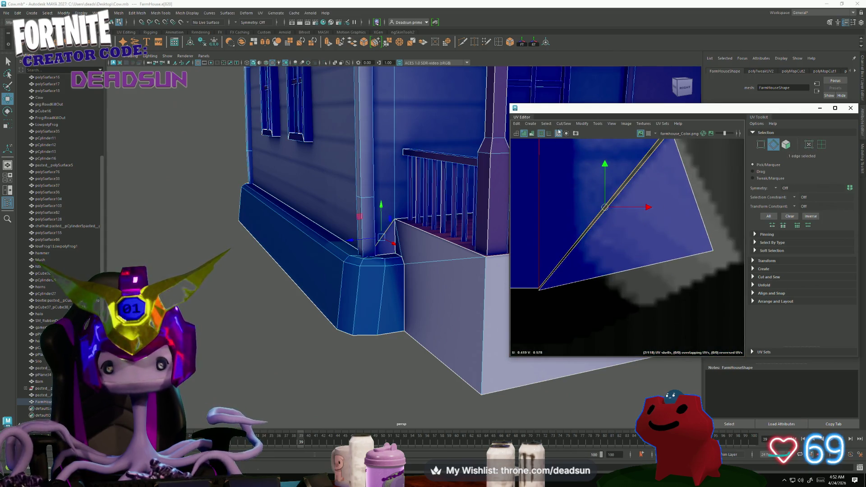
left_click(564, 123)
left_click(583, 189)
Pull a corner UV down to the bottom edge, then clear the selection to preview the texture.
right_click_drag(663, 250, 693, 244)
left_click(712, 246)
left_click_drag(714, 247, 673, 290)
mouse_move(600, 246)
middle_mouse_down("alt")
mouse_move(555, 218)
mouse_move(525, 238)
middle_mouse_up("alt")
mouse_move(559, 241)
right_mouse_down()
mouse_move(588, 237)
mouse_move(558, 243)
right_mouse_up()
key("F9")
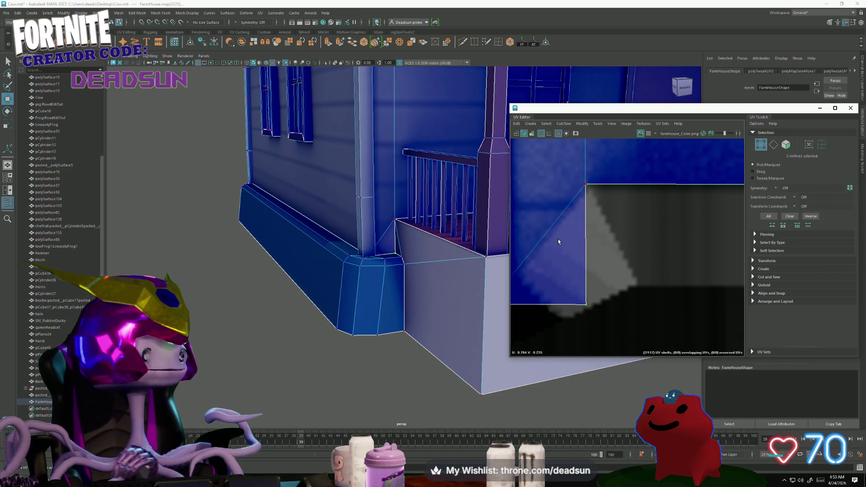
right_click_drag(447, 193, 406, 184)
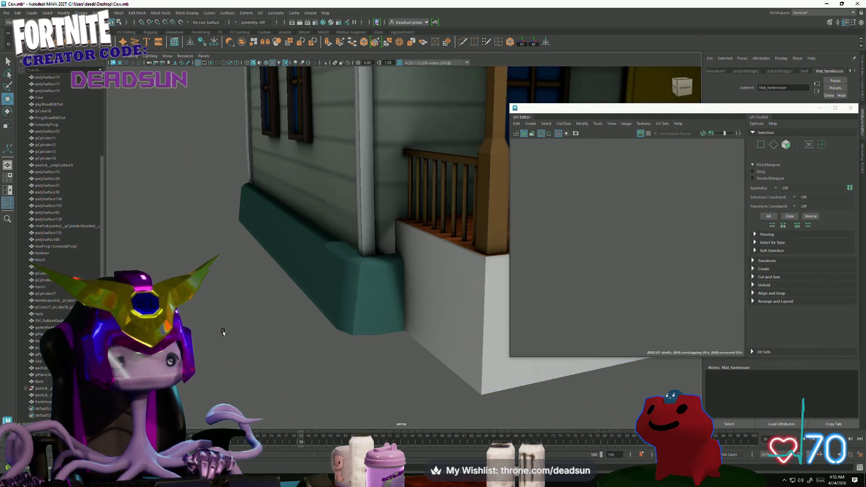
Orbit around the farmhouse and select the FarmHouse mesh.
scroll(301, 271, "down", 5)
mouse_move(301, 271)
left_mouse_down("alt")
mouse_move(269, 282)
mouse_move(295, 215)
left_mouse_up("alt")
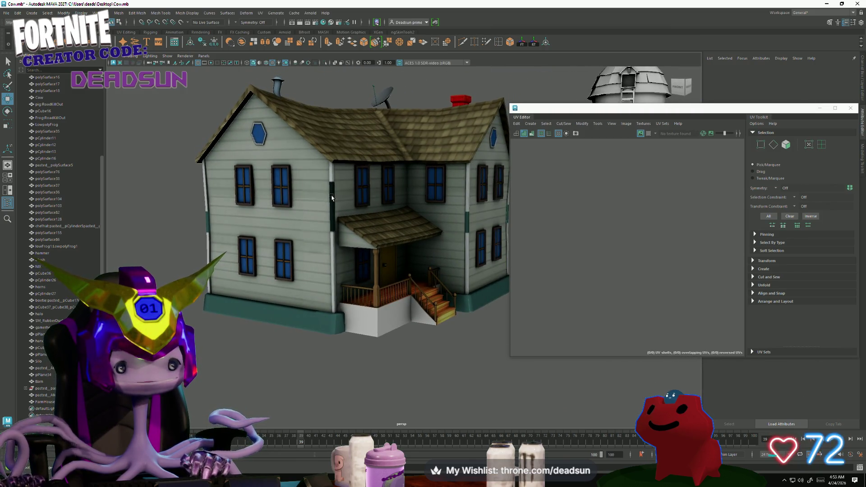
left_click(331, 198)
scroll(664, 289, "down", 10)
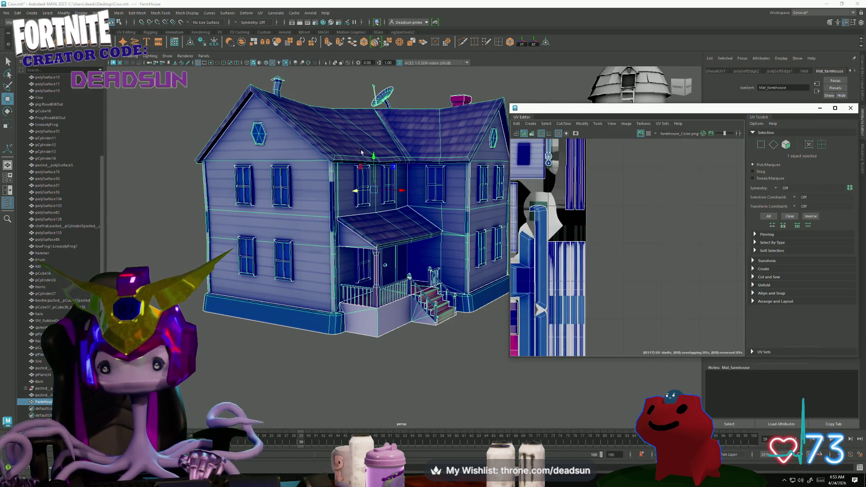
scroll(593, 180, "up", 5)
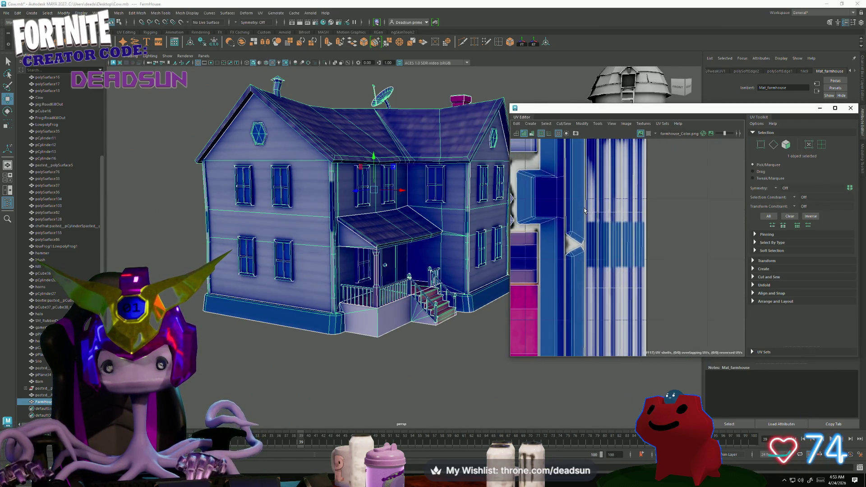
scroll(573, 228, "down", 5)
scroll(573, 228, "down", 1)
left_click_drag(396, 248, 313, 225, "alt")
Select a vertical strip of 16 wall faces, inspect its UVs, and return to Photoshop.
right_click(300, 220)
left_click(300, 238)
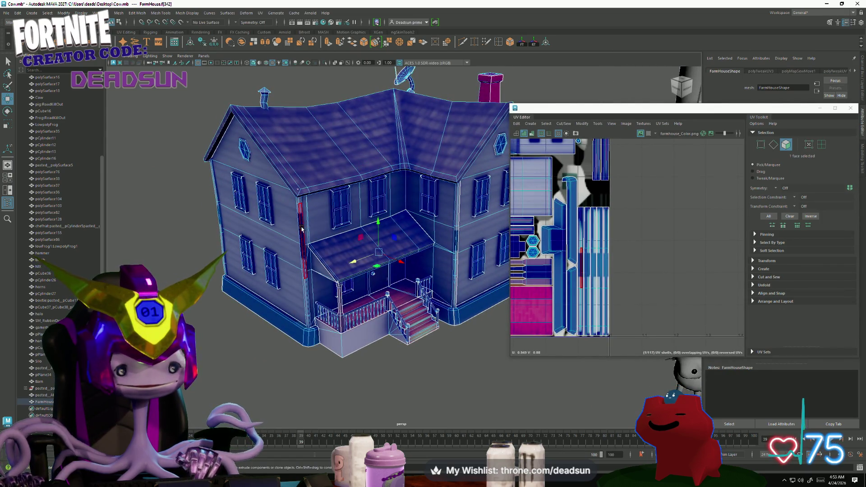
double_click(301, 228)
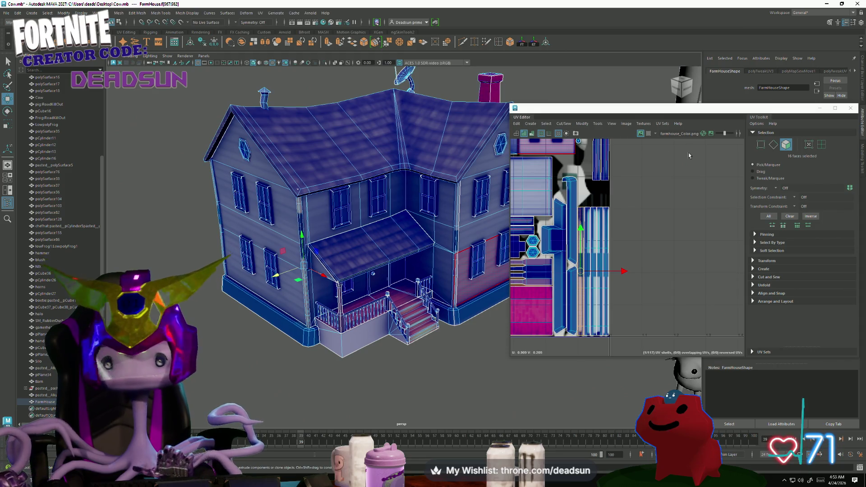
scroll(575, 282, "up", 5)
scroll(588, 272, "down", 3)
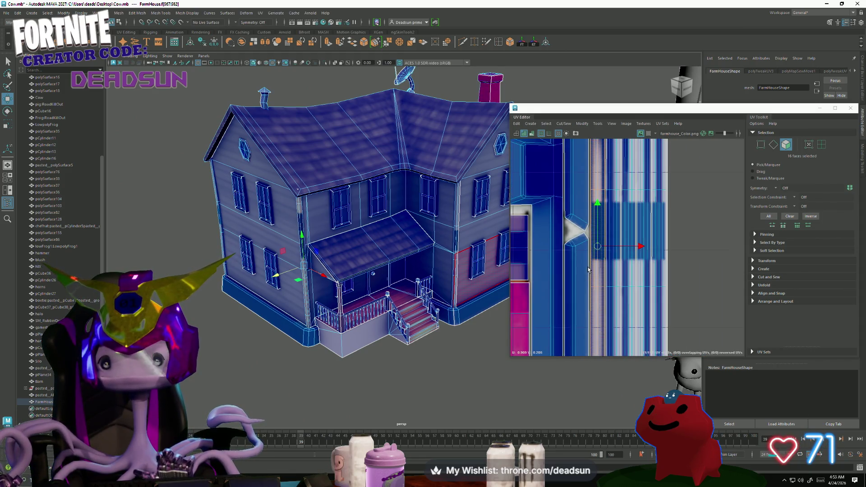
scroll(586, 268, "down", 2)
key("alt+Tab")
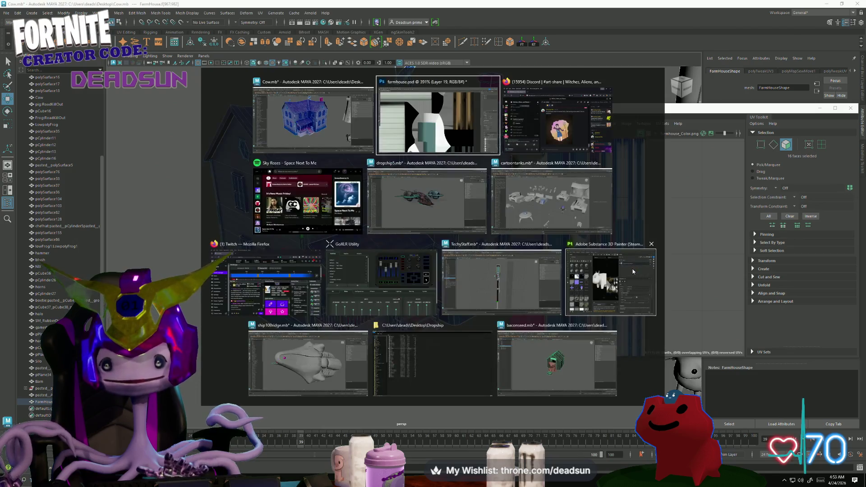
Toggle Layer 19's visibility off and back on to check its content.
scroll(555, 330, "down", 3)
scroll(555, 331, "right", 5)
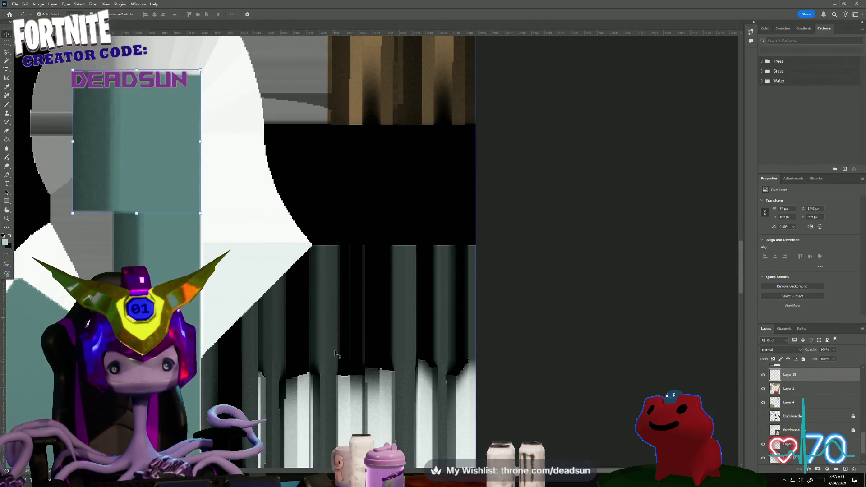
scroll(328, 333, "down", 3, "alt")
scroll(328, 332, "down", 4)
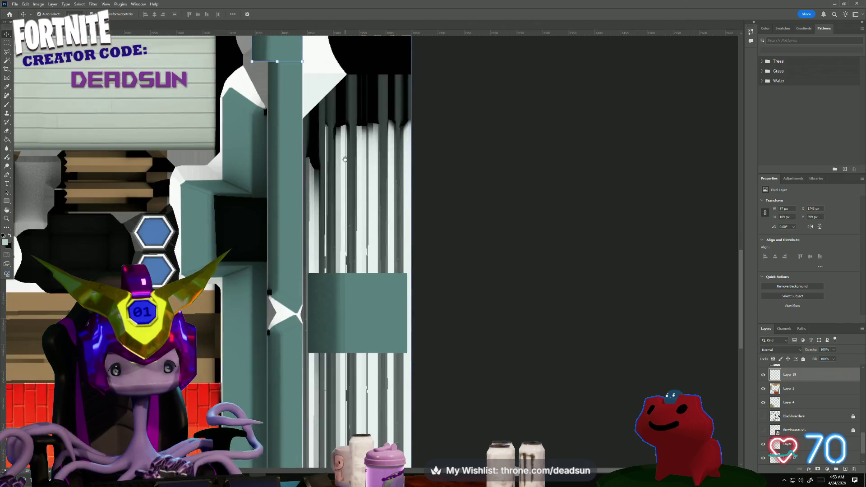
left_click(763, 374)
left_click(763, 375)
scroll(760, 377, "up", 2)
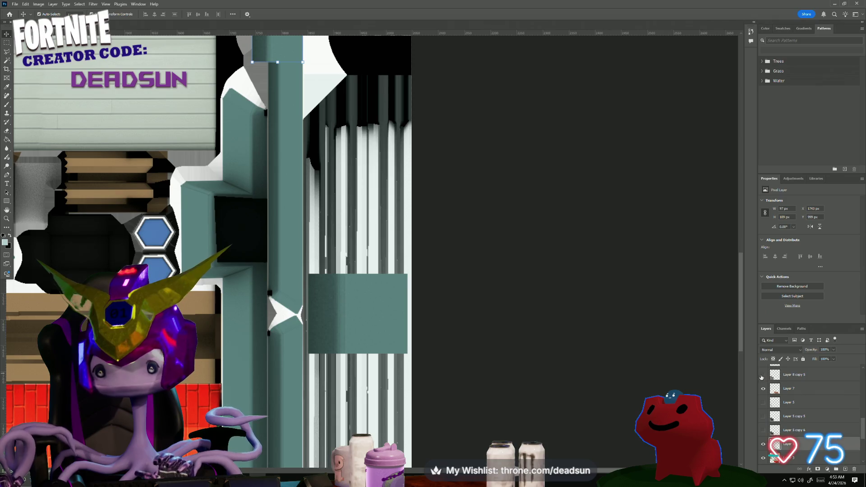
scroll(762, 406, "down", 2)
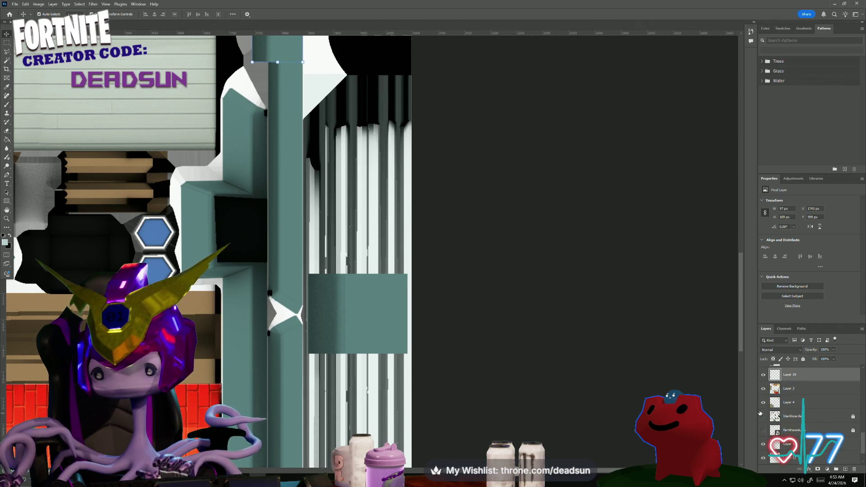
scroll(761, 411, "down", 2)
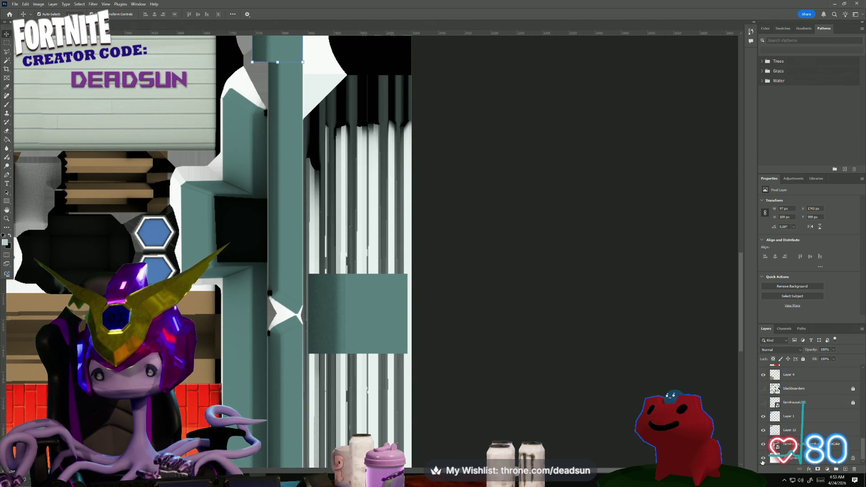
scroll(772, 420, "up", 5)
Make Layer 13 active and hide Layer 17's teal rectangle.
left_click(778, 426)
left_click(763, 385)
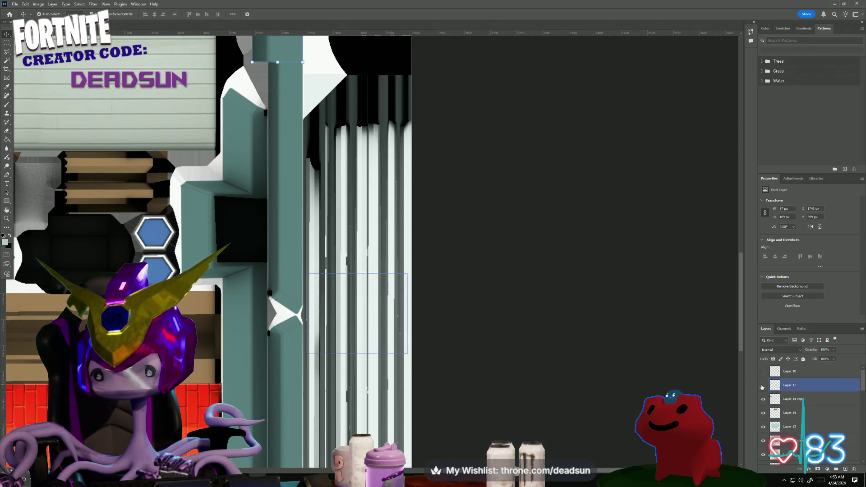
scroll(408, 337, "down", 2, "alt")
scroll(408, 337, "down", 2, "alt")
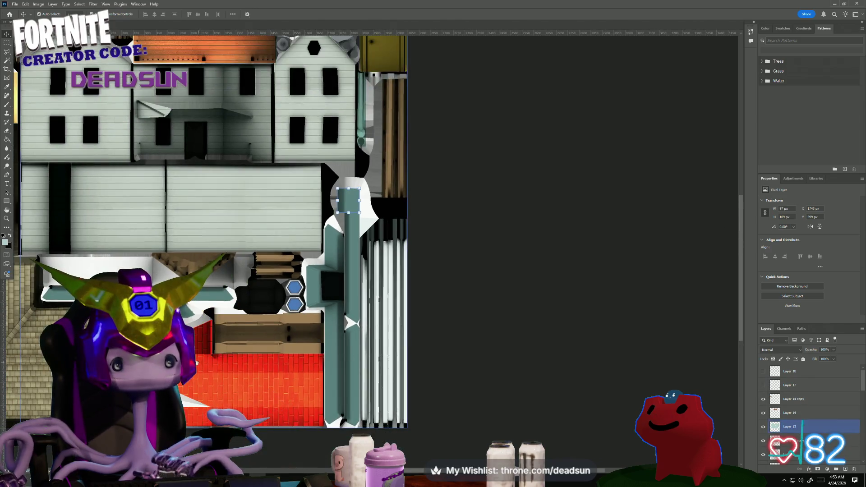
scroll(234, 360, "down", 2, "alt")
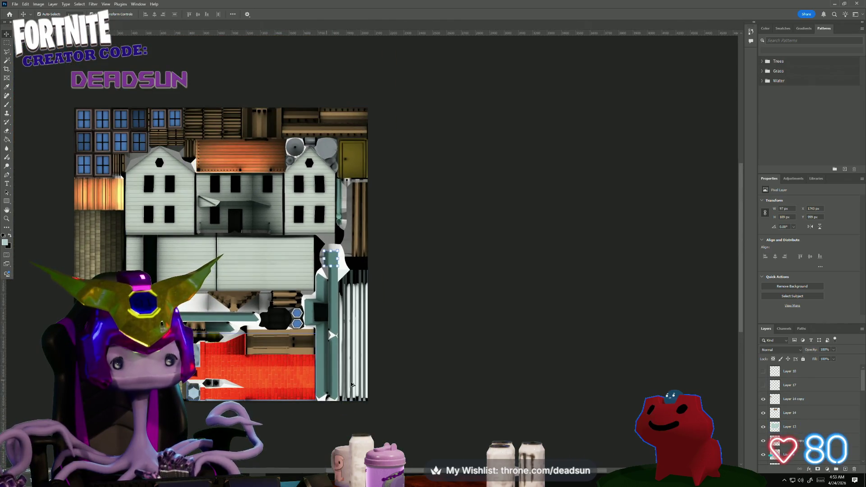
scroll(350, 384, "up", 3, "alt")
scroll(221, 264, "down", 1, "alt")
Zoom and pan across the atlas to review the texture.
left_click_drag(220, 264, 243, 272)
scroll(226, 185, "up", 1, "alt")
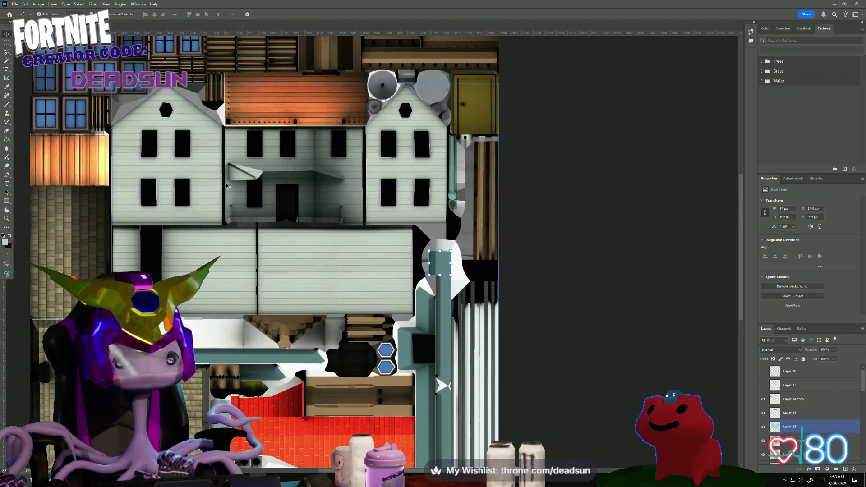
scroll(226, 182, "down", 1, "alt")
scroll(221, 183, "up", 1, "alt")
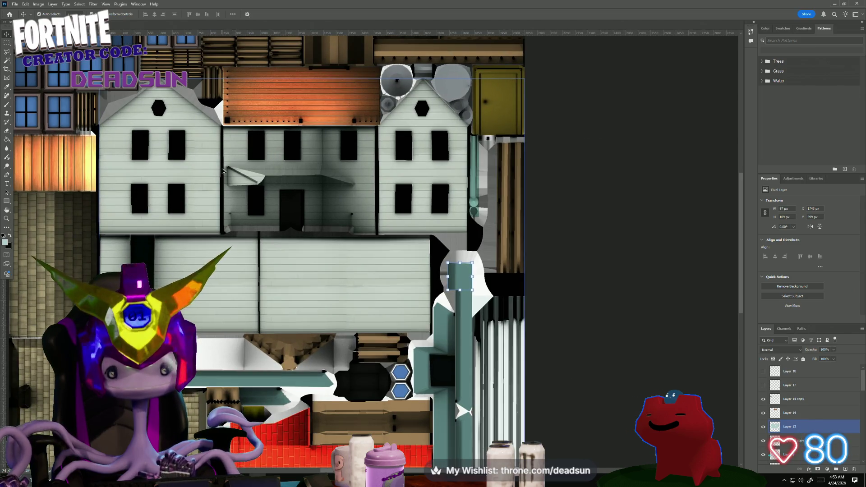
scroll(217, 184, "down", 1, "alt")
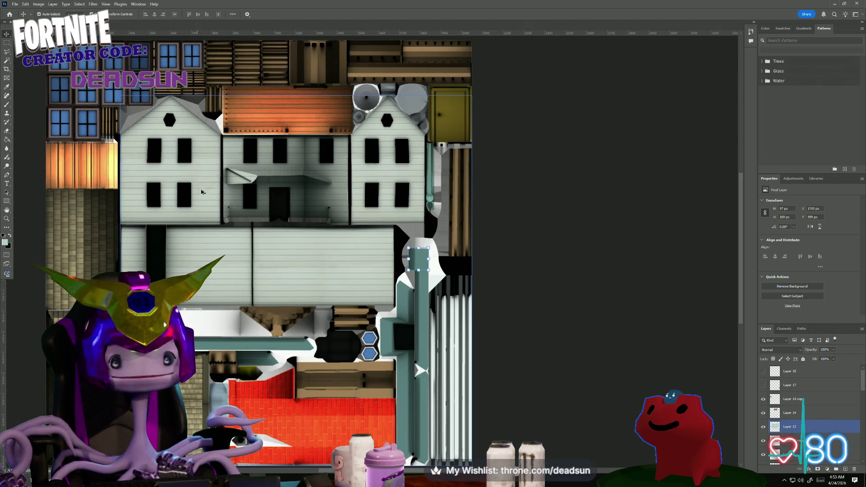
scroll(197, 194, "down", 2, "alt")
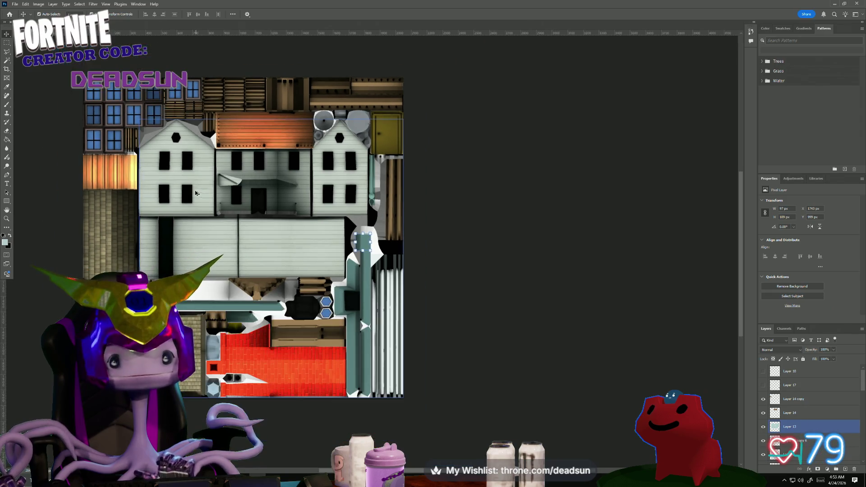
scroll(194, 193, "up", 2, "alt")
left_click_drag(224, 220, 260, 171)
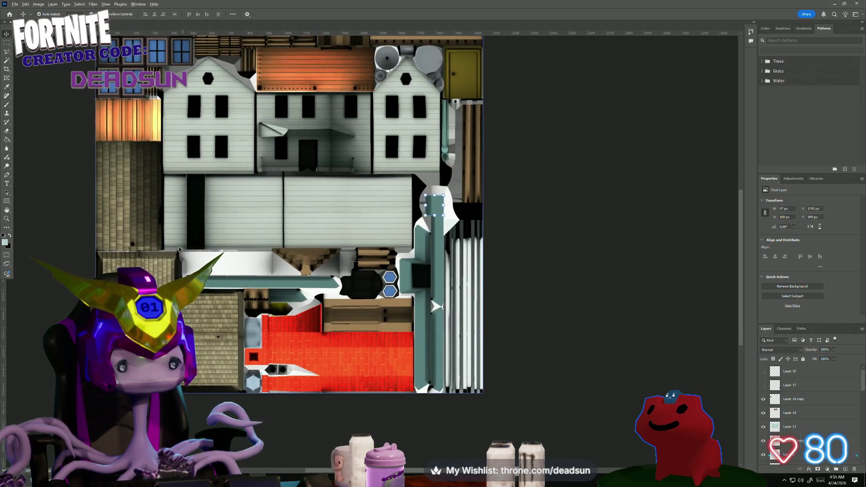
scroll(199, 260, "up", 5, "alt")
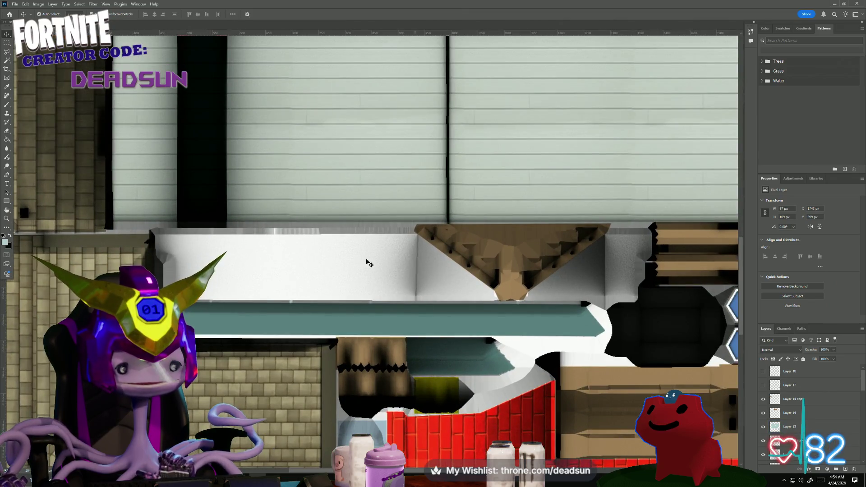
scroll(303, 252, "down", 2, "alt")
mouse_move(311, 246)
left_mouse_down()
mouse_move(203, 223)
mouse_move(250, 212)
left_mouse_up()
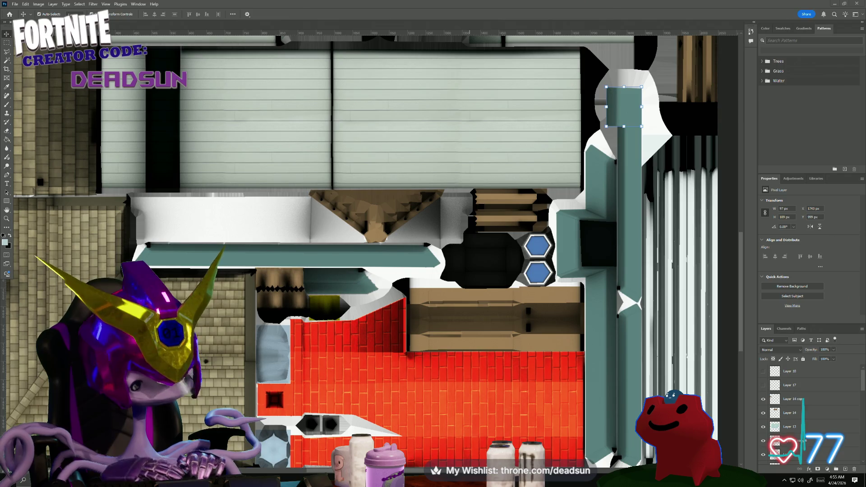
key("super+shift+s")
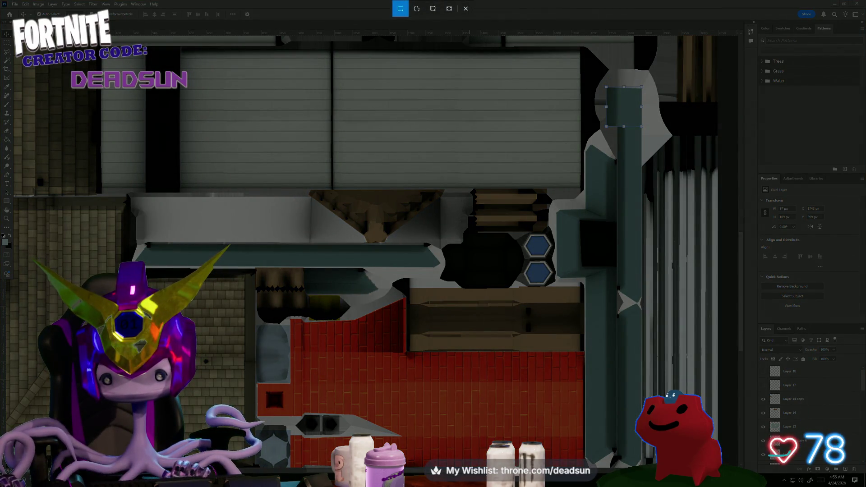
key("Escape")
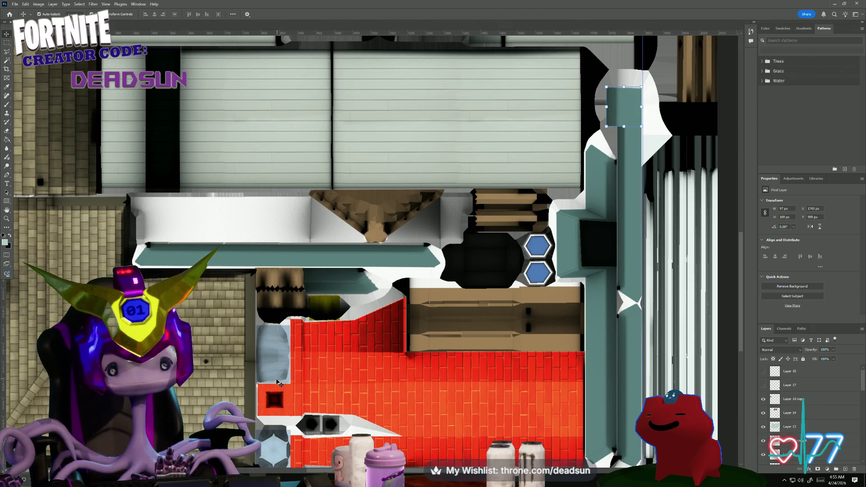
scroll(297, 355, "down", 1, "alt")
scroll(298, 356, "down", 1, "alt")
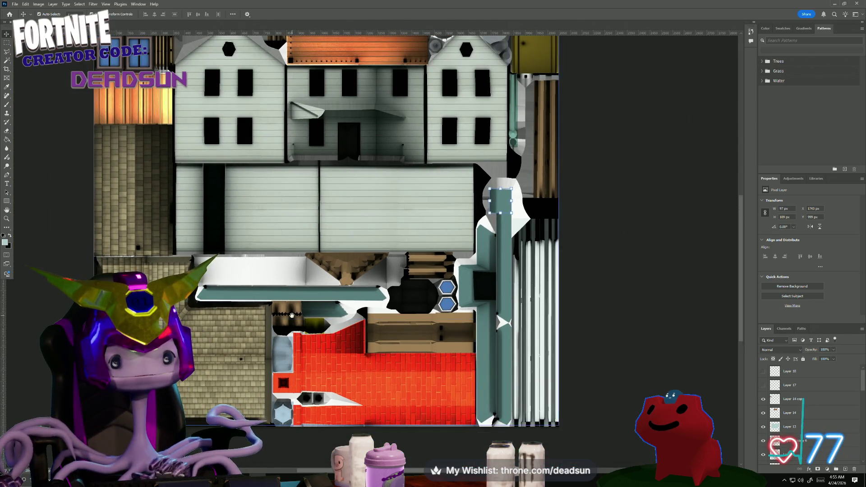
scroll(314, 404, "down", 1, "alt")
scroll(314, 405, "down", 3)
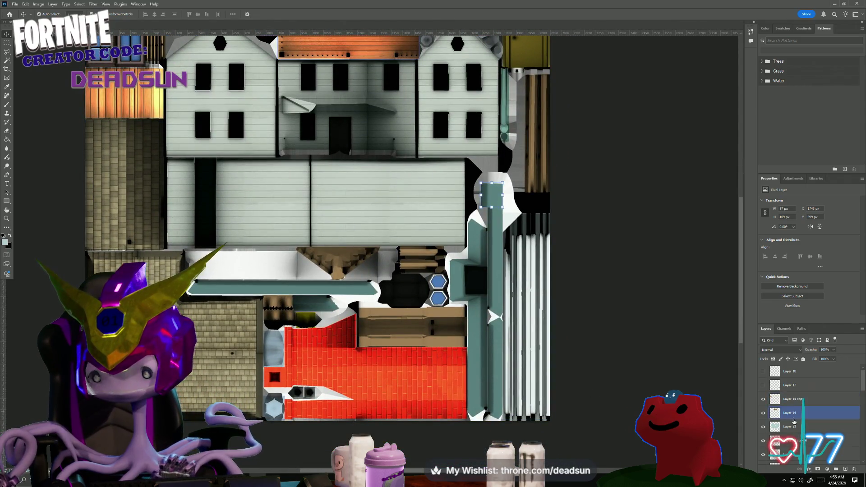
scroll(788, 420, "down", 1)
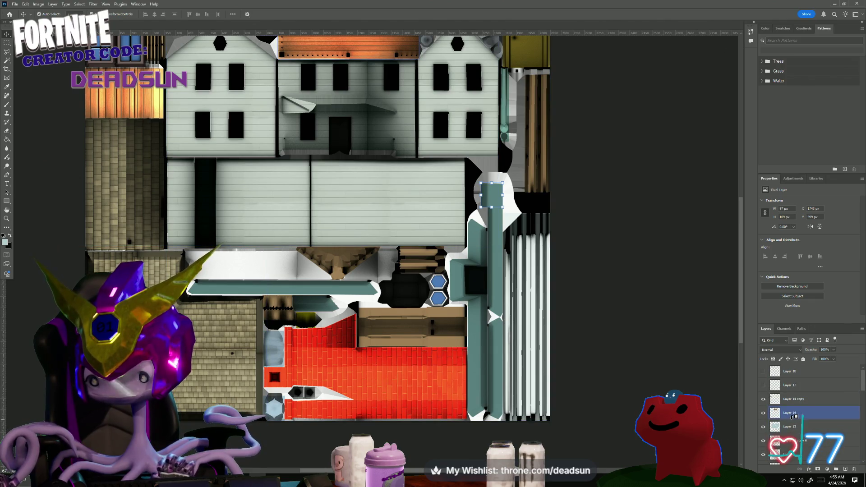
scroll(794, 429, "down", 5)
scroll(797, 424, "up", 5)
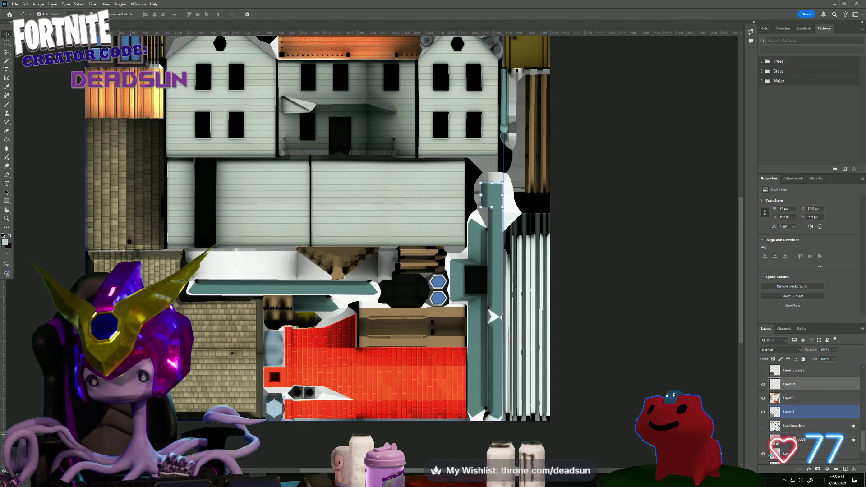
left_click(762, 400)
left_click(763, 399)
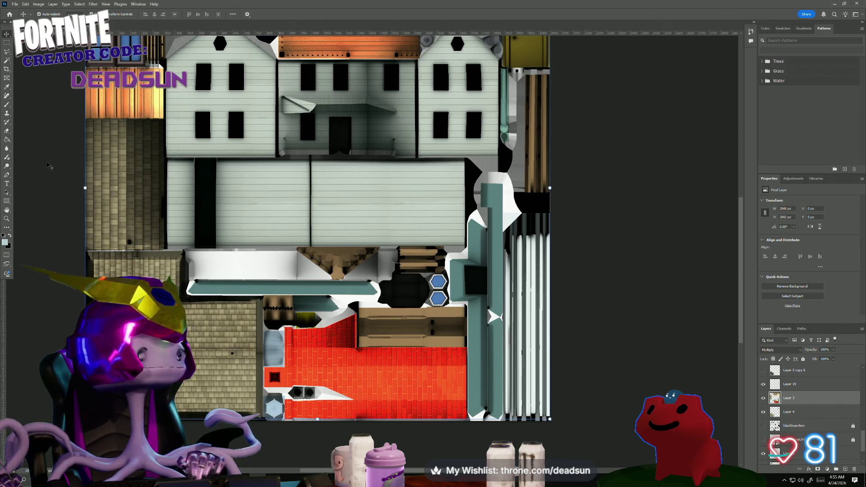
Add the vertical teal strip to the colour selection and create a new empty layer.
left_click(7, 60)
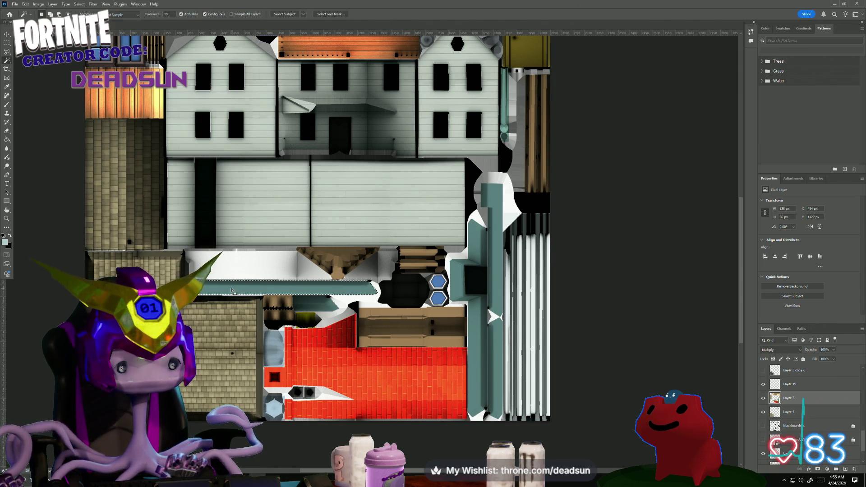
left_click(479, 316, "shift")
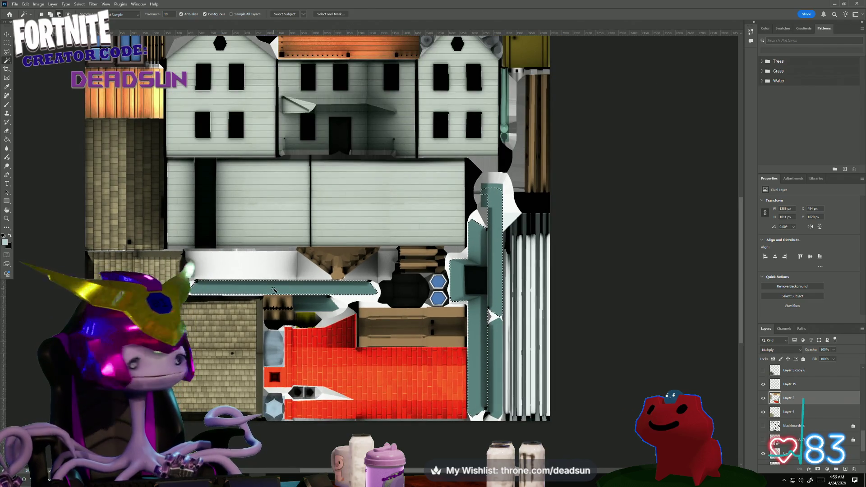
scroll(274, 289, "up", 1, "alt")
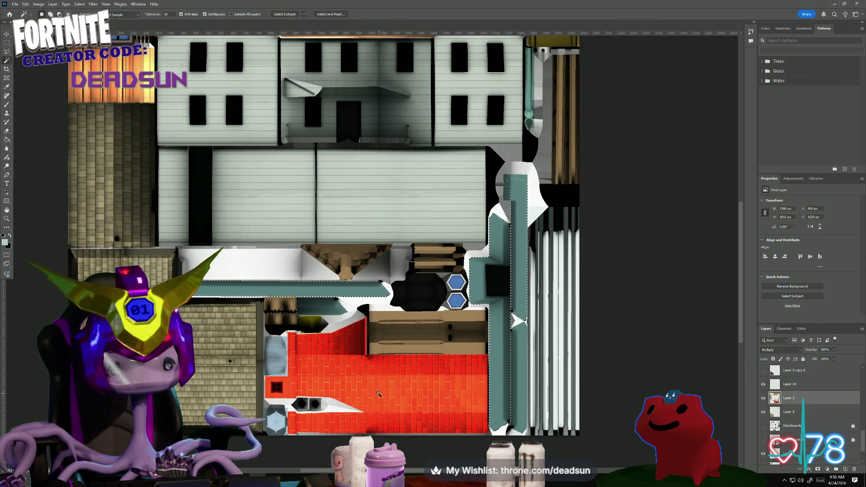
scroll(827, 418, "up", 5)
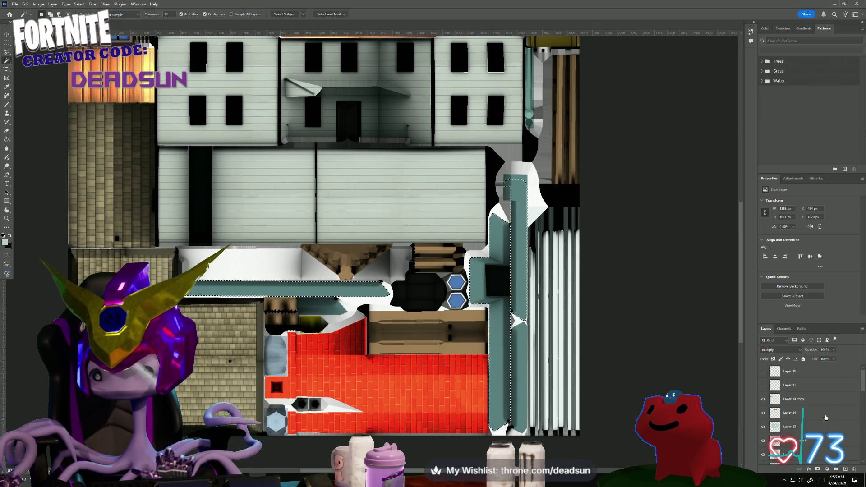
left_click(844, 471)
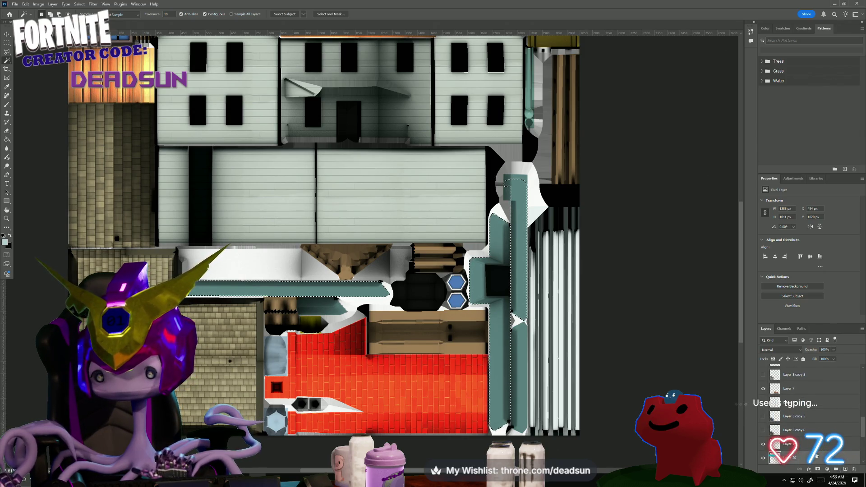
scroll(832, 431, "down", 2)
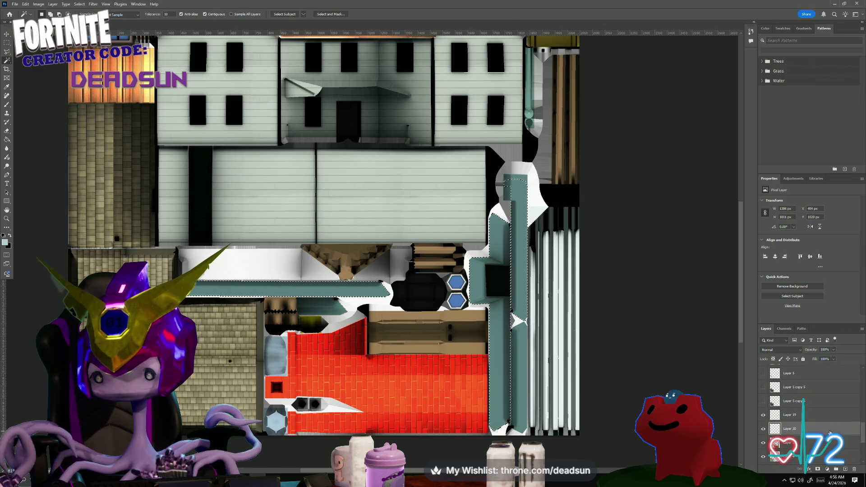
scroll(812, 439, "up", 5)
scroll(808, 442, "up", 3)
left_click_drag(811, 445, 810, 369)
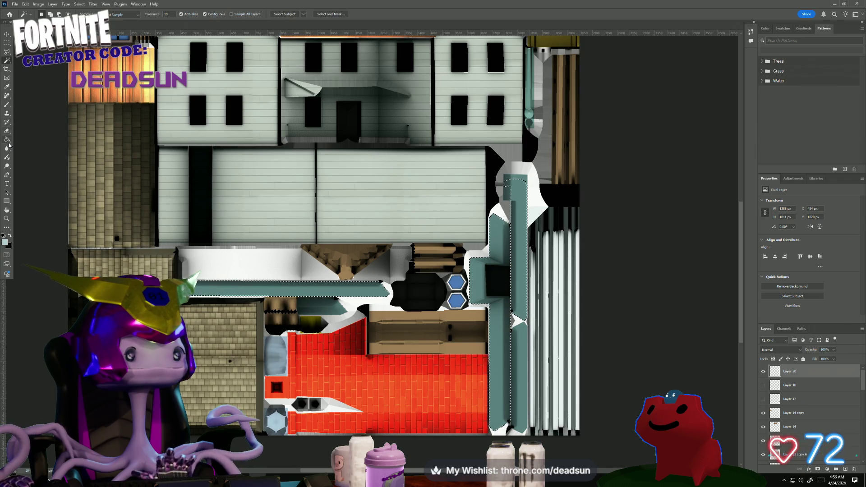
Fill the selected strips with dark teal.
left_click(9, 143)
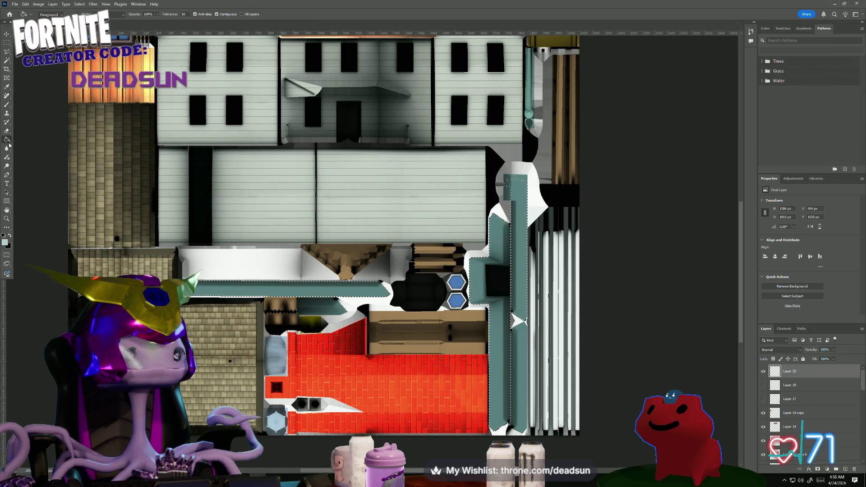
left_click(260, 289)
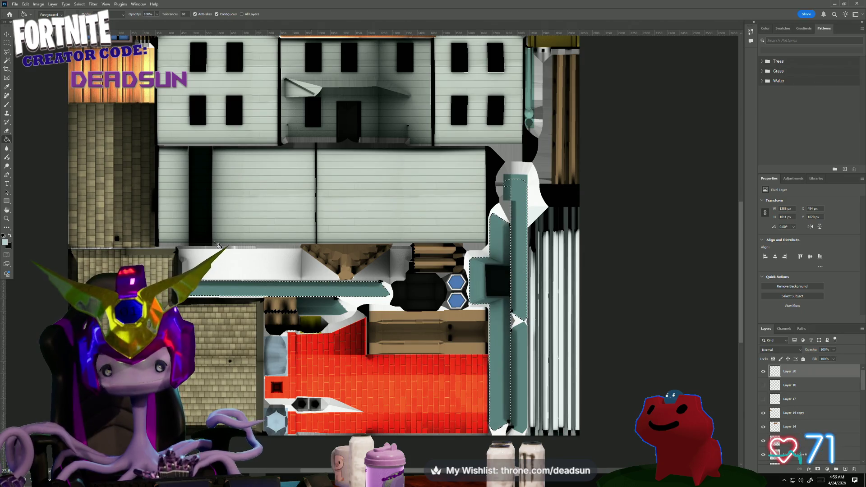
left_click(7, 61)
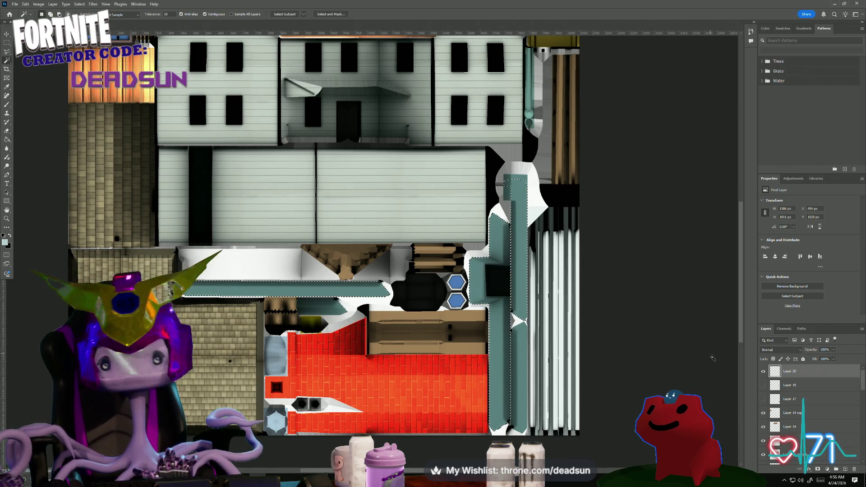
scroll(812, 397, "down", 5)
scroll(823, 436, "down", 5)
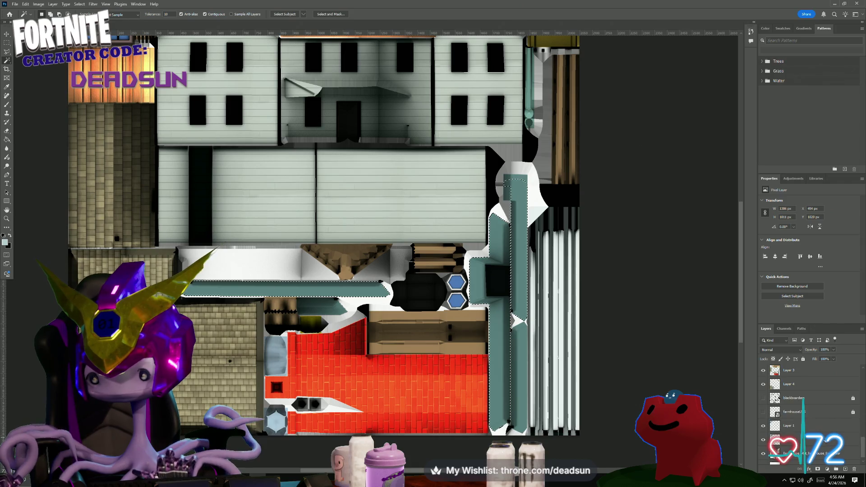
On Layer 20, refill the selected strips with light blue-grey.
left_click(792, 376)
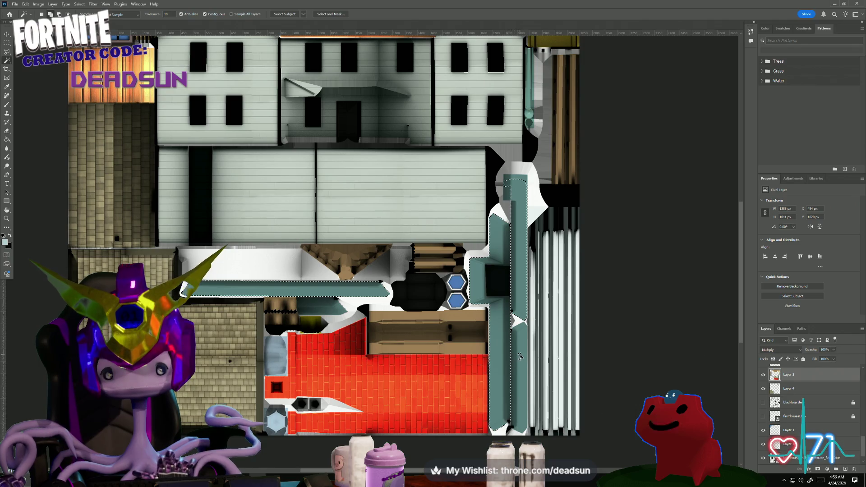
left_click_drag(863, 443, 864, 357)
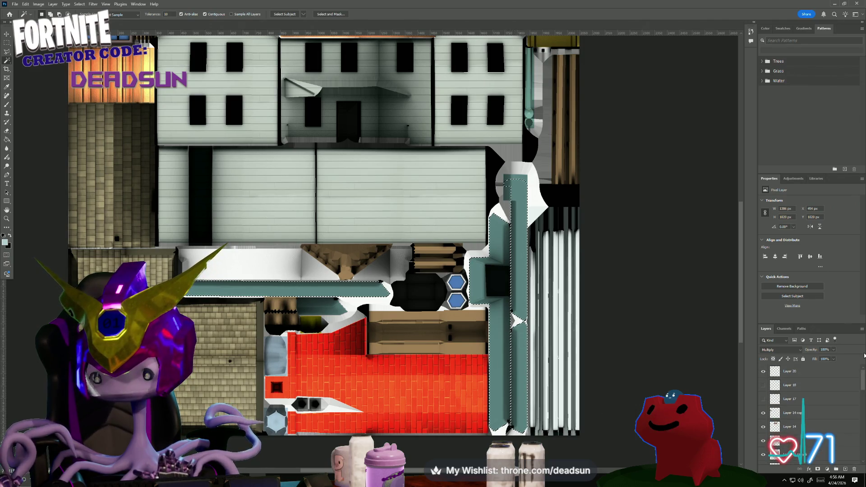
left_click(792, 372)
left_click(8, 140)
left_click(239, 293)
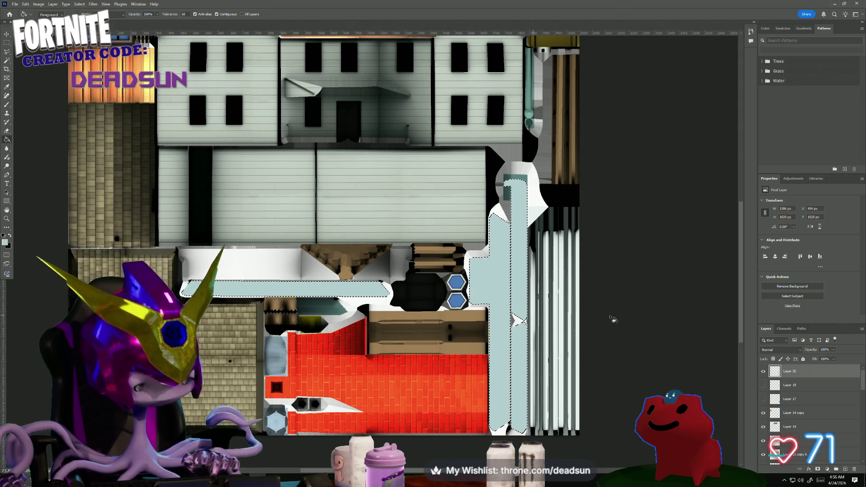
Deselect the strips and paste the stone-wall texture as a new layer.
key("m")
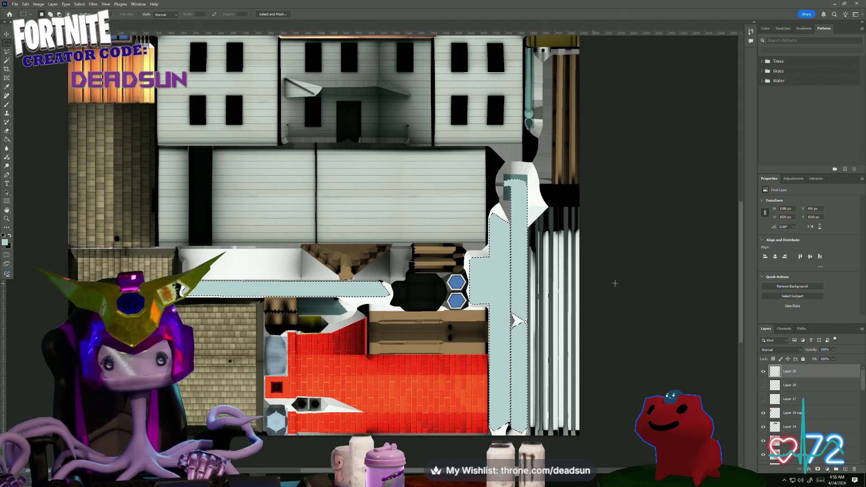
key("ctrl+d")
key("ctrl+v")
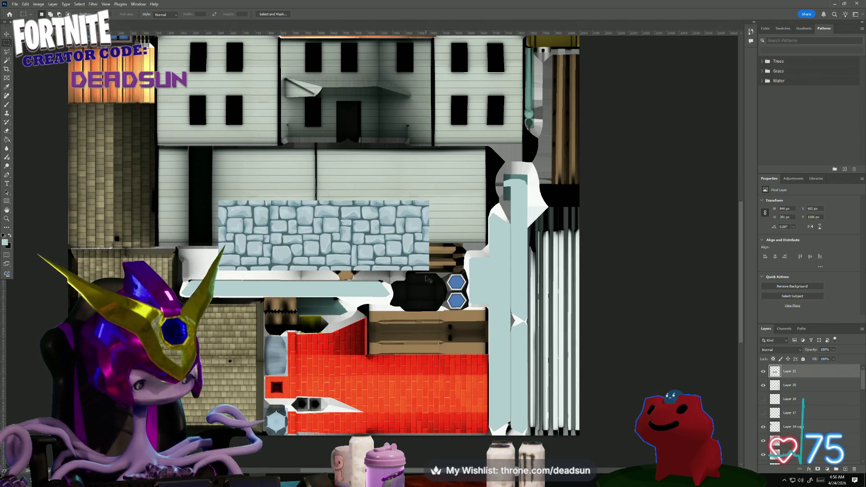
Move and stretch the pasted stone texture over the long horizontal trim strip.
key("ctrl+t")
mouse_move(353, 222)
left_mouse_down()
mouse_move(318, 266)
mouse_move(350, 257)
mouse_move(329, 248)
mouse_move(303, 272)
mouse_move(318, 343)
mouse_move(313, 269)
mouse_move(289, 272)
mouse_move(292, 299)
mouse_move(284, 291)
left_mouse_up()
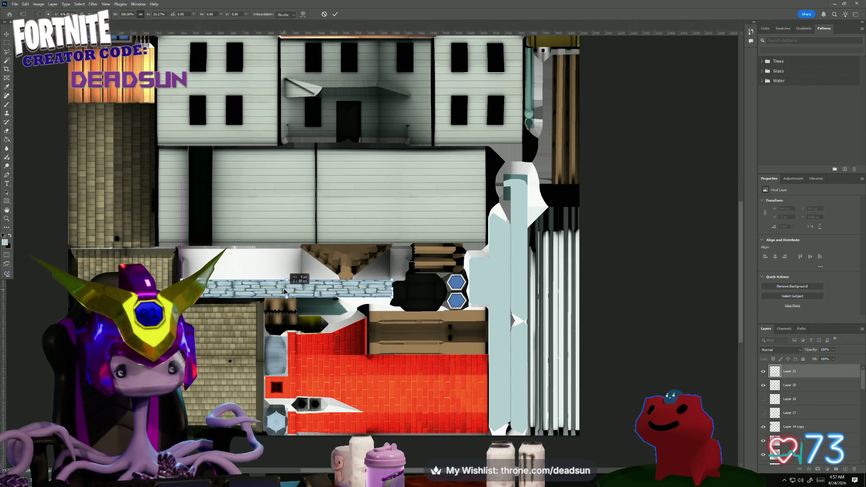
scroll(284, 297, "up", 3, "alt")
scroll(285, 314, "up", 2, "alt")
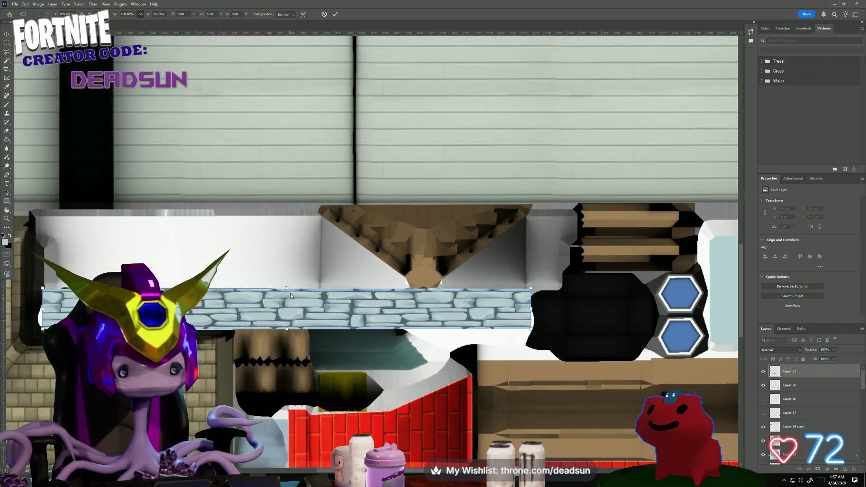
mouse_move(286, 289)
left_mouse_down()
mouse_move(286, 264)
mouse_move(308, 348)
mouse_move(296, 307)
left_mouse_up()
scroll(296, 306, "down", 2, "alt")
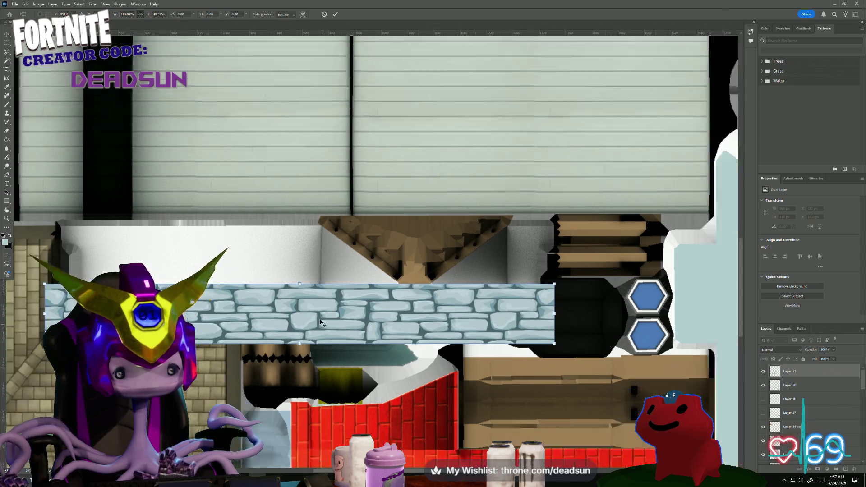
key("alt+space")
key("Escape")
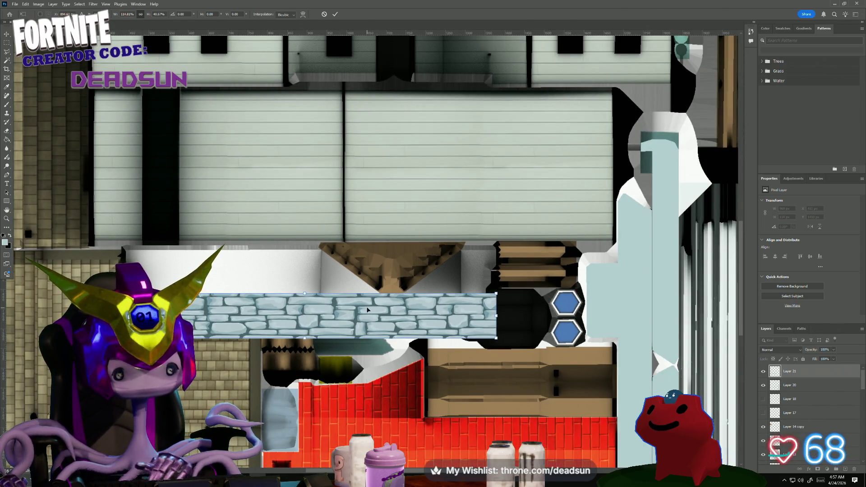
key("Return")
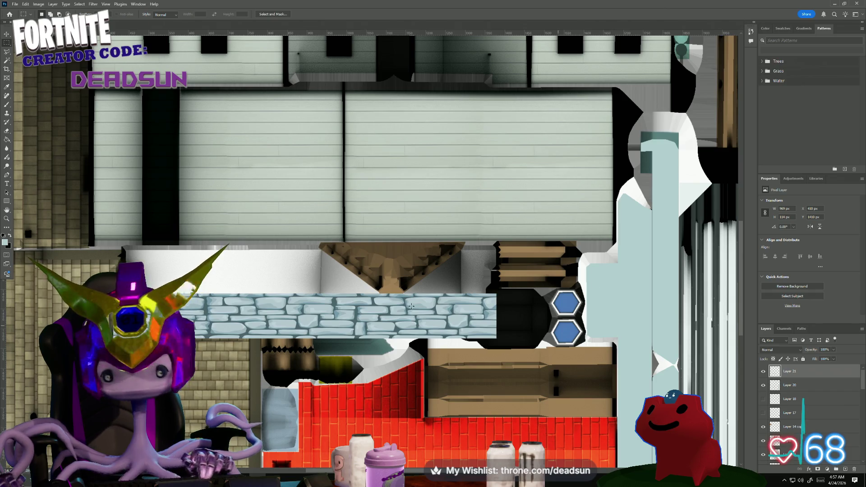
Select the stone strip area and paste a second copy of it.
left_click_drag(105, 270, 505, 360)
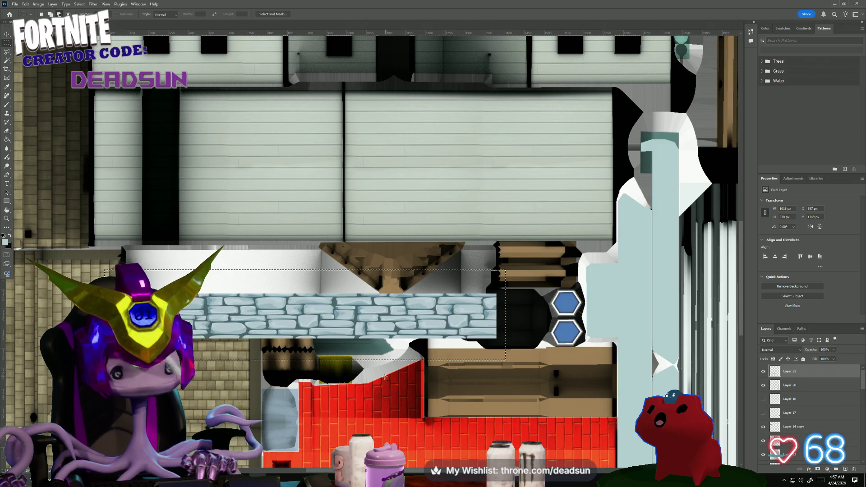
scroll(368, 364, "down", 2, "alt")
mouse_move(368, 364)
left_mouse_down()
mouse_move(338, 332)
mouse_move(280, 294)
mouse_move(276, 300)
left_mouse_up()
key("ctrl+v")
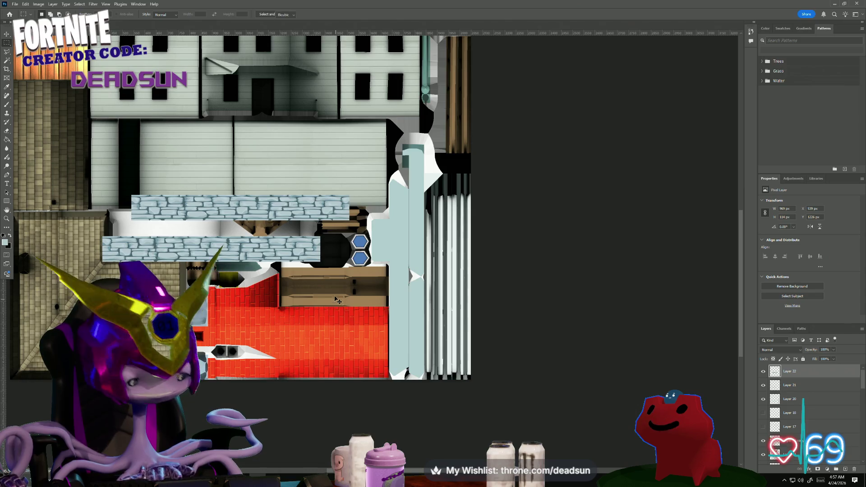
Rotate the pasted stone strip −90°, place it on the pale column, and widen it slightly.
key("ctrl+t")
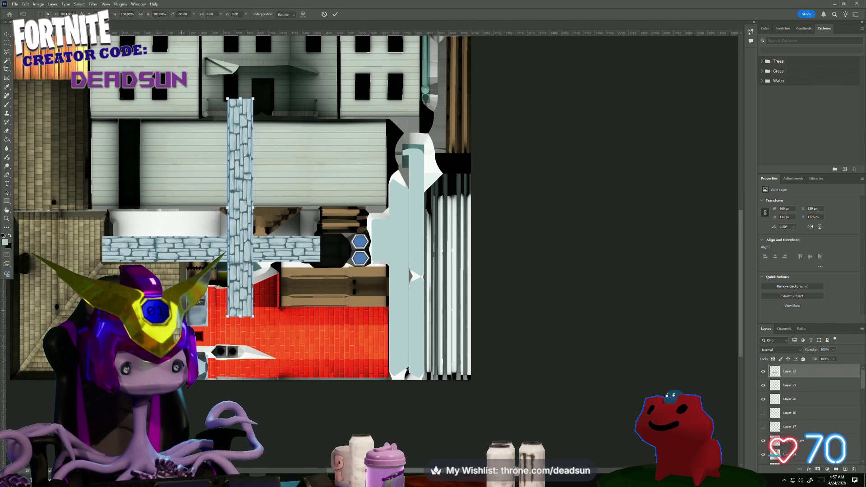
mouse_move(240, 183)
left_mouse_down()
mouse_move(320, 261)
mouse_move(411, 256)
left_mouse_up()
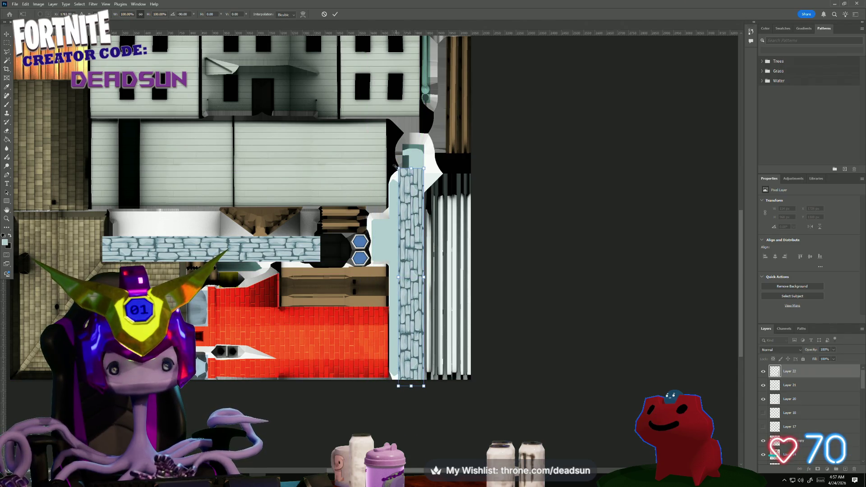
mouse_move(398, 168)
left_mouse_down()
mouse_move(389, 161)
mouse_move(406, 148)
left_mouse_up()
scroll(367, 267, "up", 1, "alt")
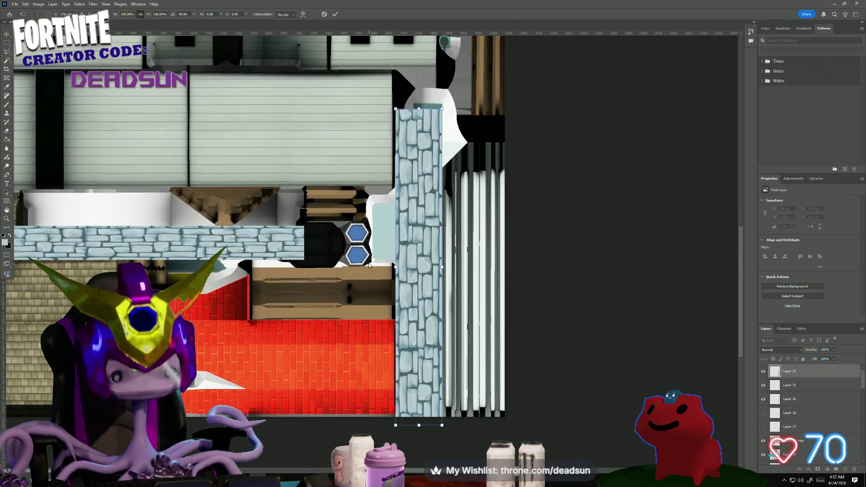
key("alt+space")
key("Escape")
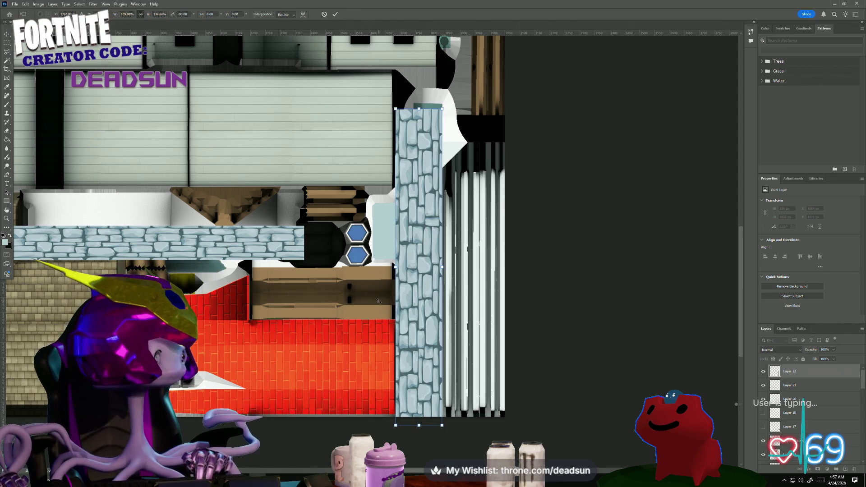
key("Return")
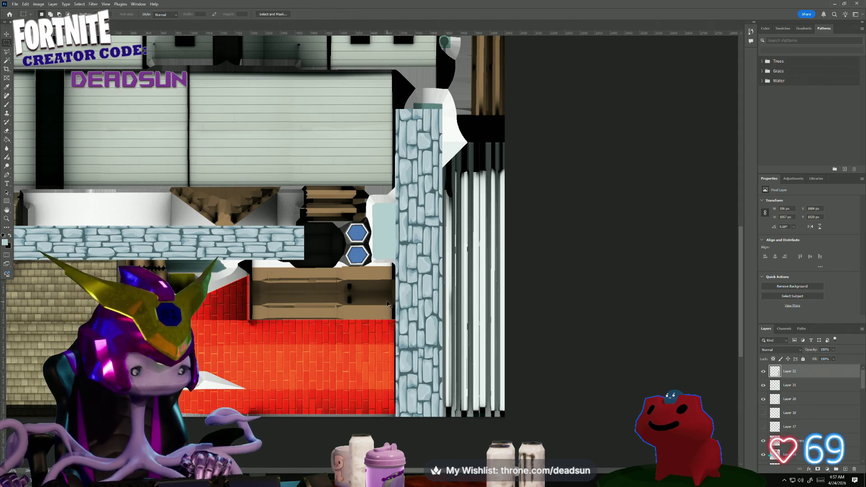
Paste another stone strip, rotate it 90°, and place it beside the first on the column.
key("ctrl+v")
key("ctrl+t")
mouse_move(111, 191)
left_mouse_down()
mouse_move(171, 136)
mouse_move(246, 149)
mouse_move(307, 211)
mouse_move(395, 217)
mouse_move(368, 217)
mouse_move(376, 218)
left_mouse_up()
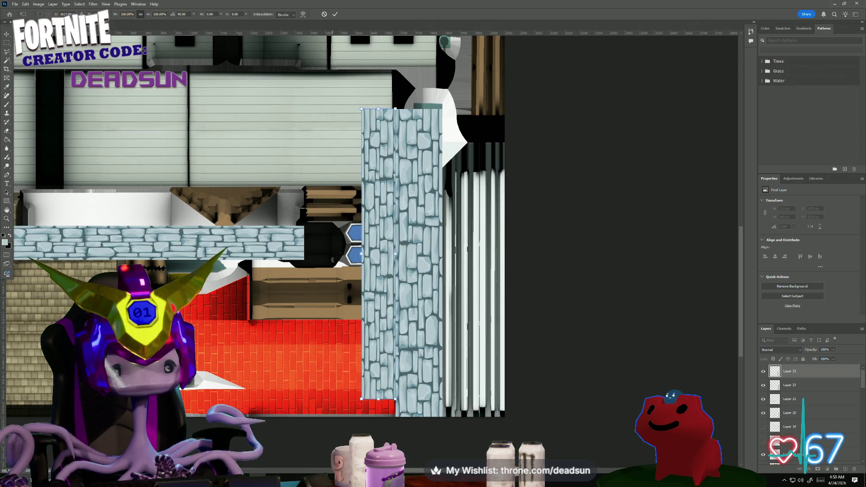
mouse_move(409, 266)
left_mouse_down()
mouse_move(397, 370)
mouse_move(379, 393)
mouse_move(404, 383)
left_mouse_up()
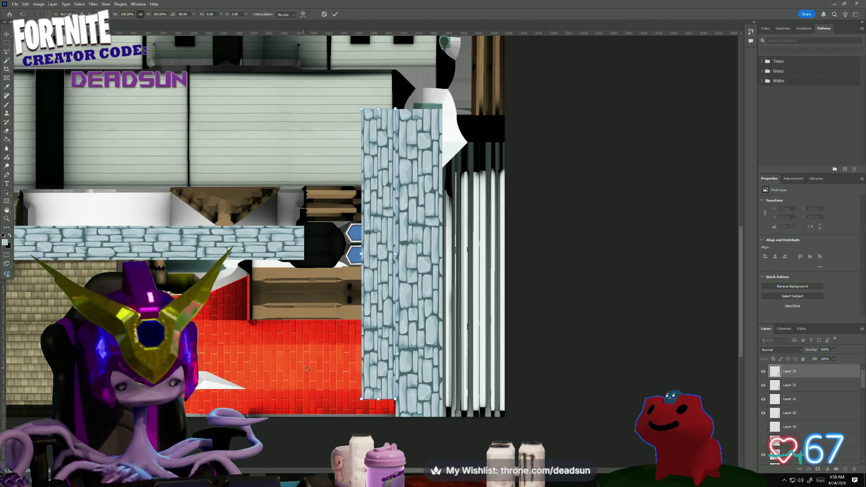
key("Return")
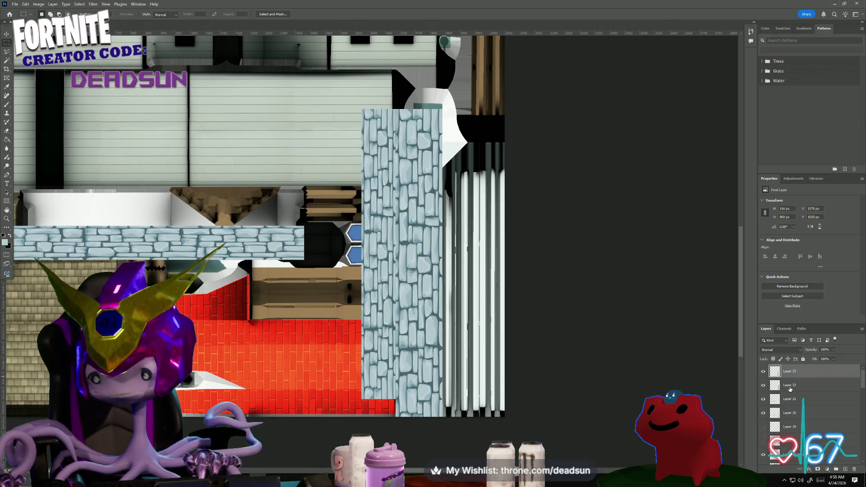
Merge the three stone strip layers into Layer 23.
left_click(792, 400, "shift")
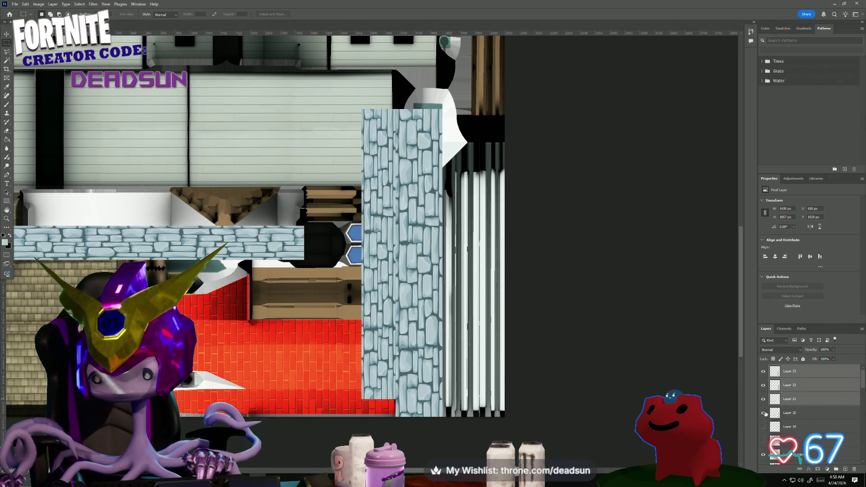
right_click(800, 401)
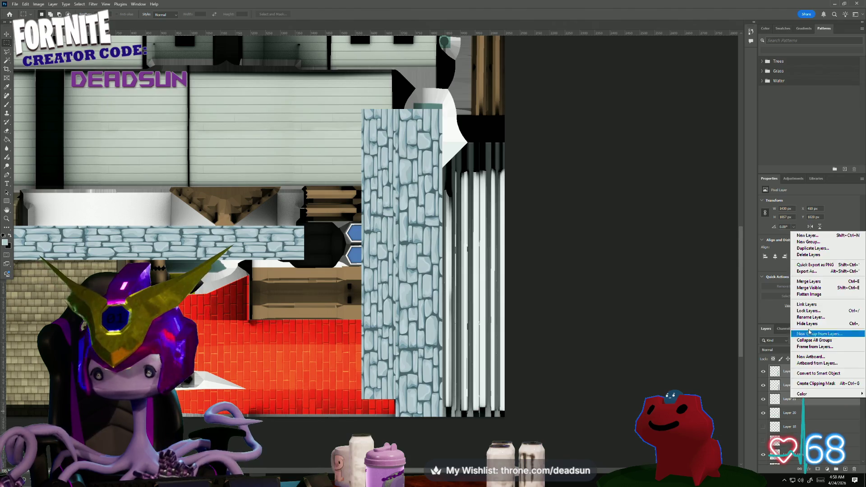
left_click(819, 282)
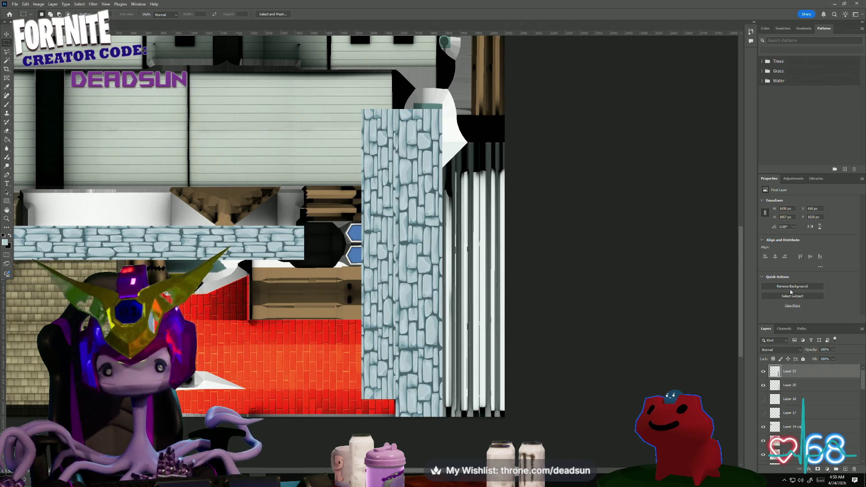
Magic Wand-select the stone area on Layer 20, then make Layer 23 active.
left_click(790, 386)
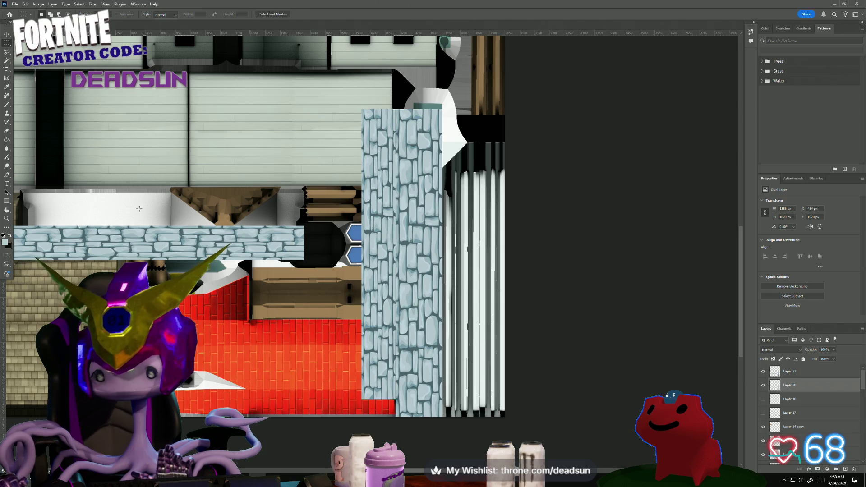
left_click(10, 62)
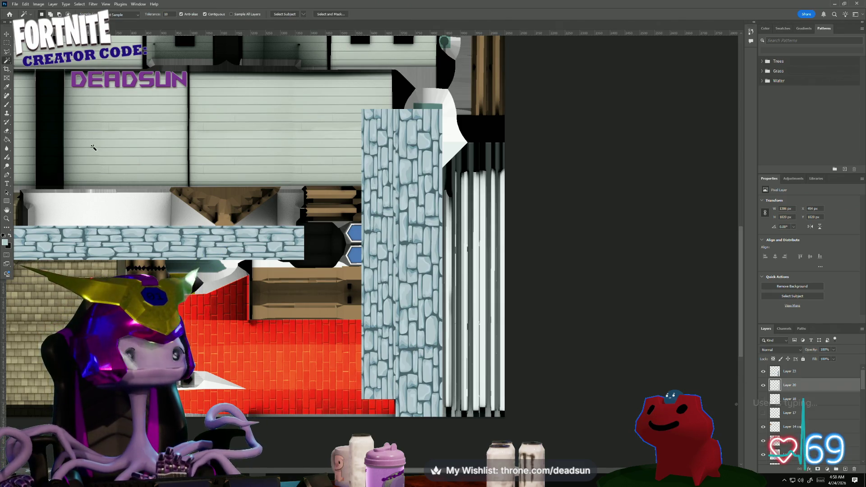
left_click(271, 264)
left_click(790, 372)
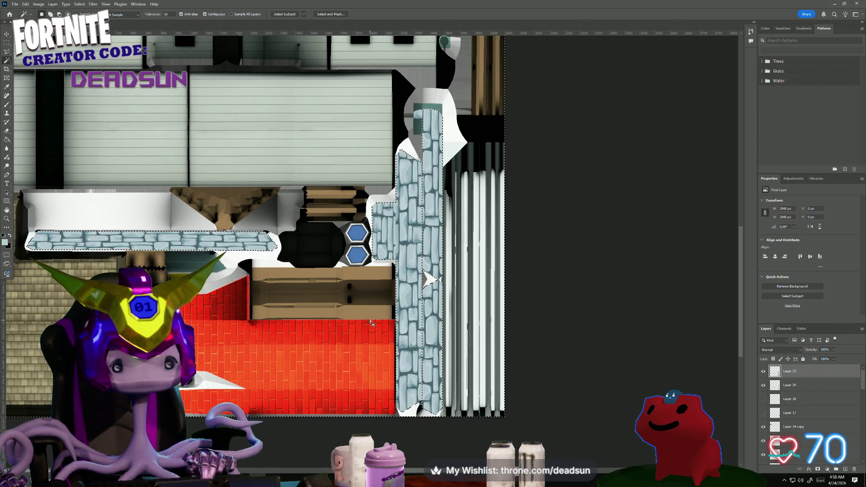
scroll(343, 339, "down", 1, "alt")
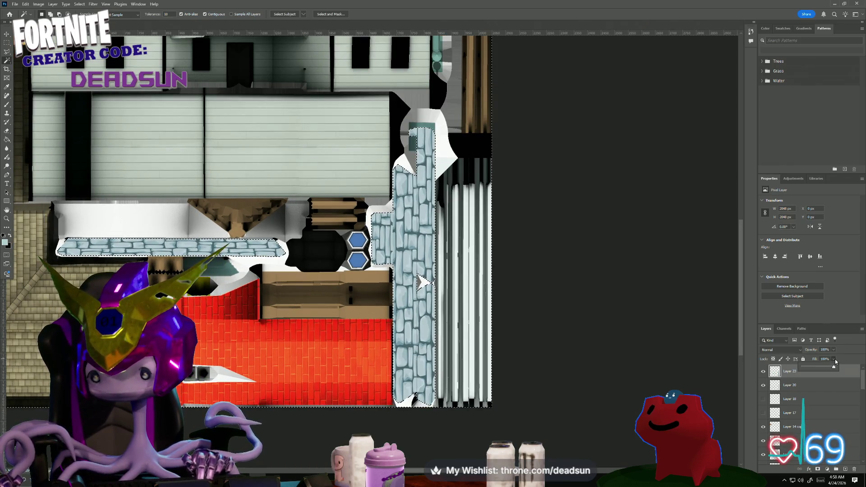
left_click(834, 359)
left_click(782, 350)
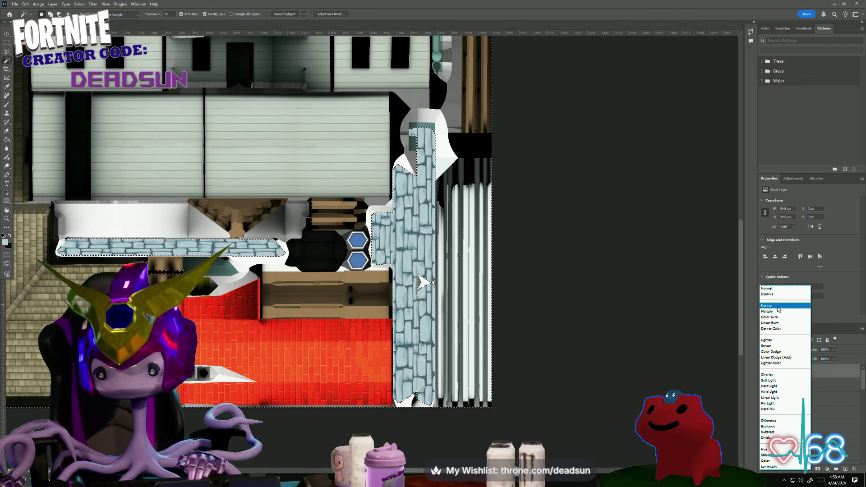
Hide Layer 20 and change the merged stone layer's blend mode from Darken to Darker Color.
left_click(780, 306)
left_click(764, 385)
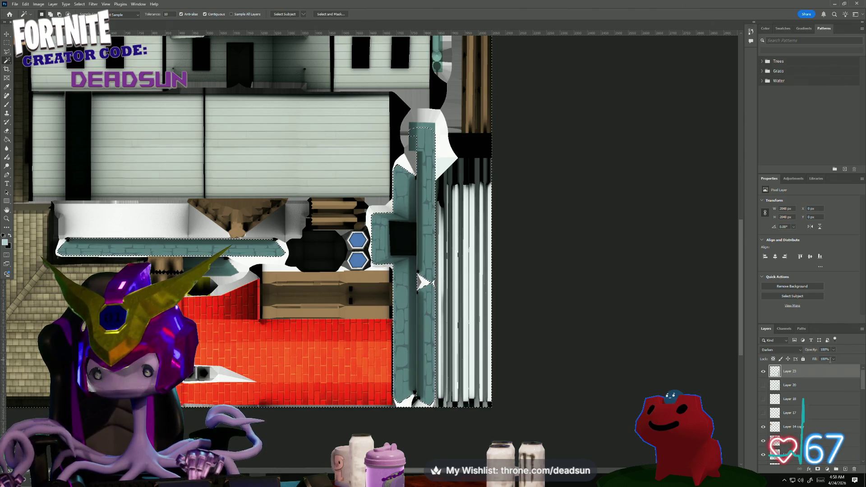
left_click(781, 350)
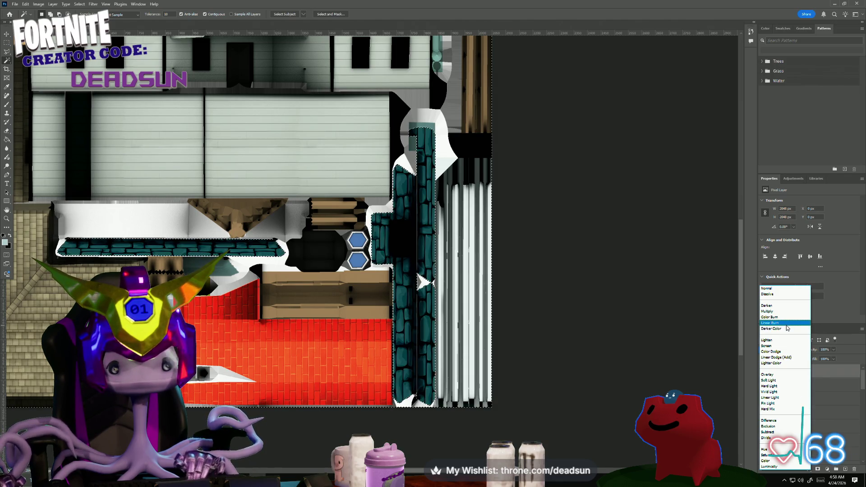
left_click(787, 333)
scroll(357, 336, "up", 3)
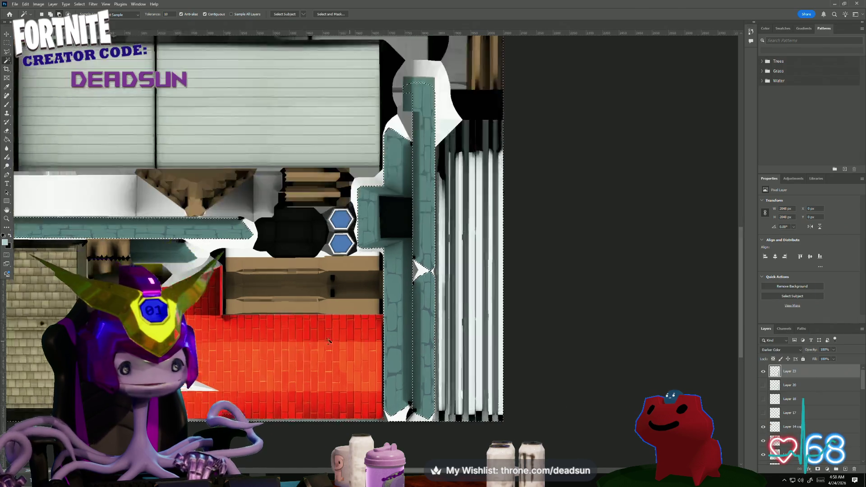
scroll(260, 314, "down", 2)
key("m")
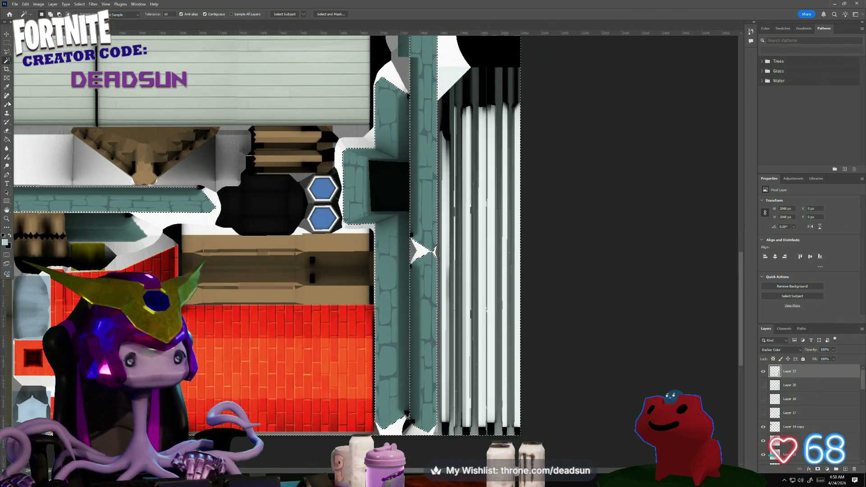
scroll(301, 376, "down", 2)
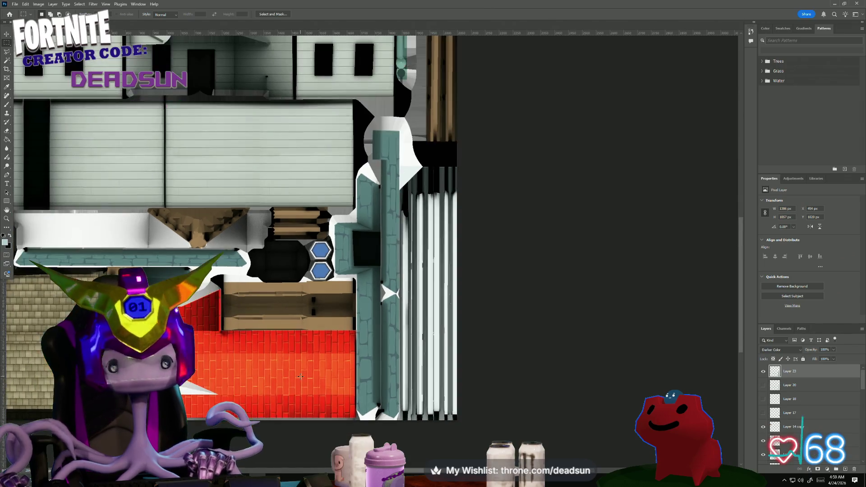
left_click(15, 6)
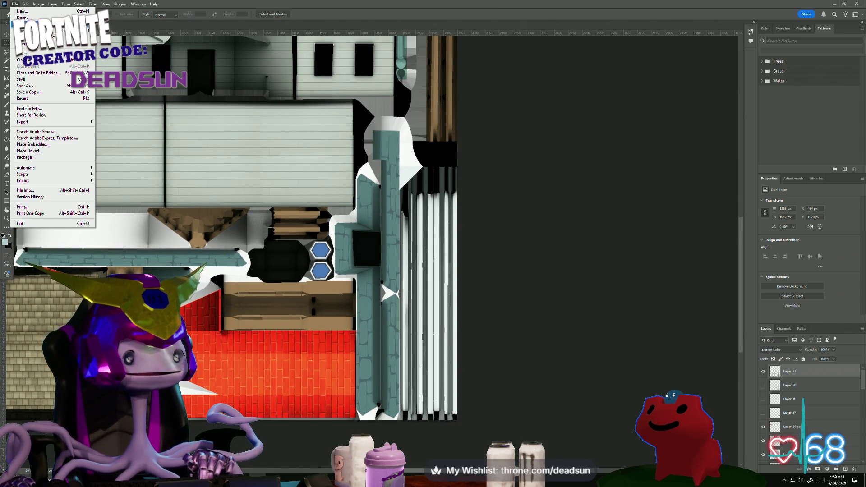
Save a PNG copy of the atlas, replacing farmhouse_Color.png.
left_click(46, 98)
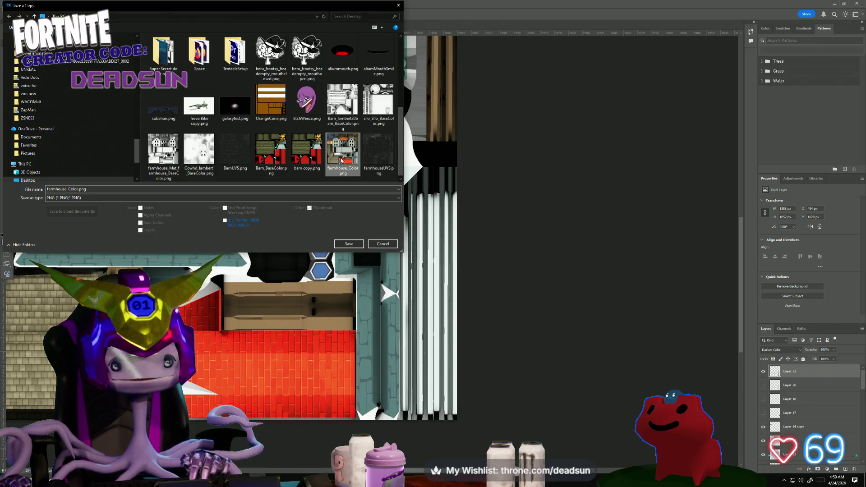
left_click(348, 244)
left_click(444, 240)
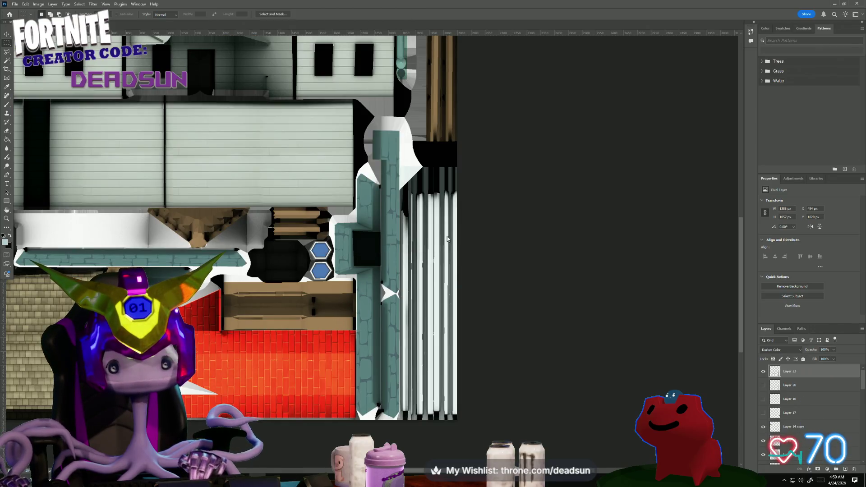
left_click(471, 149)
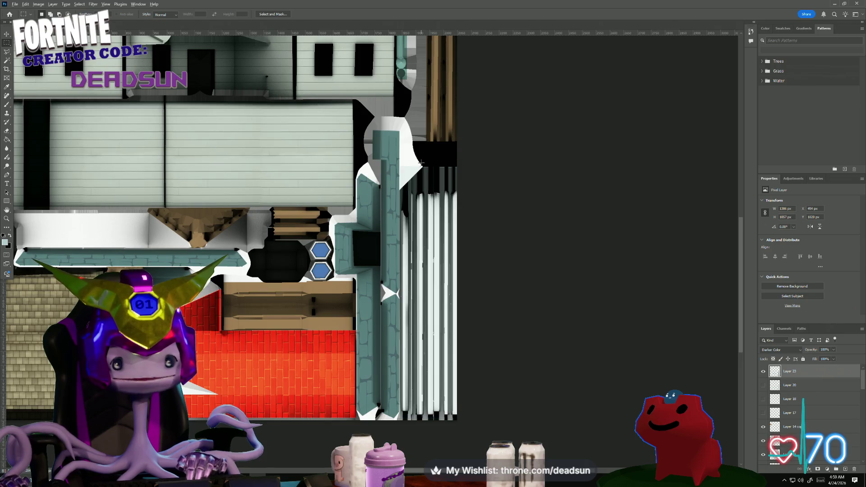
Switch over to the Maya farmhouse scene.
key("alt+Tab")
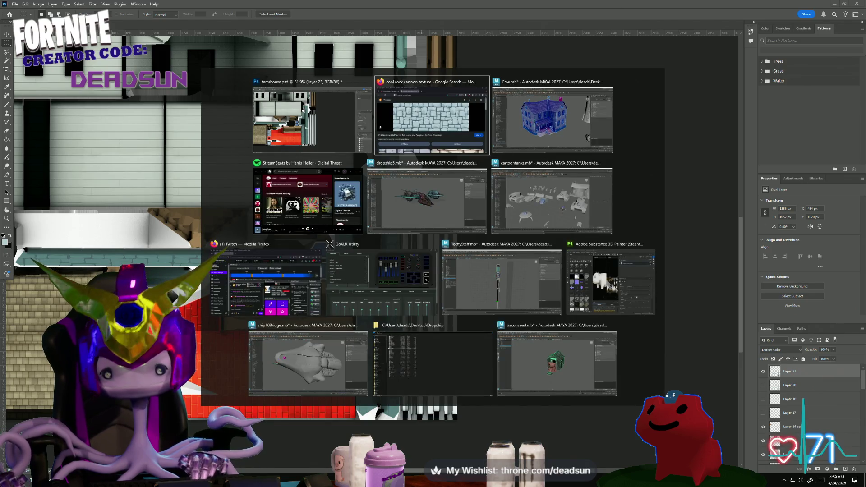
key("Escape")
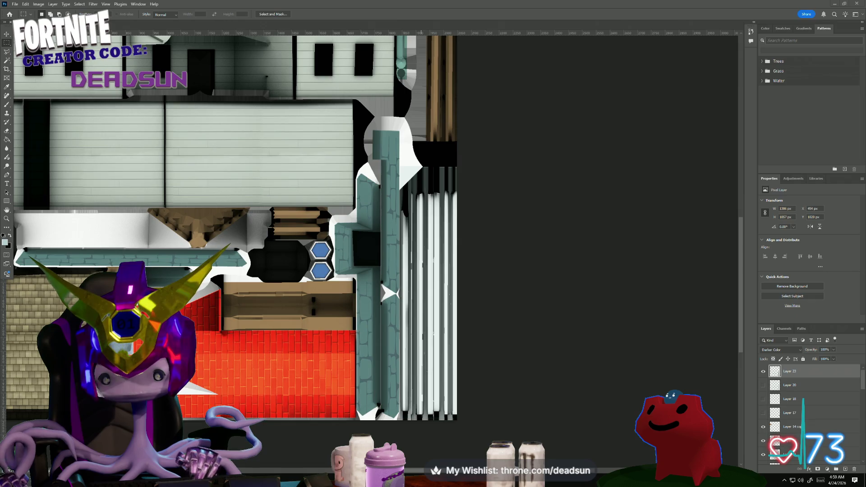
key("alt+Tab")
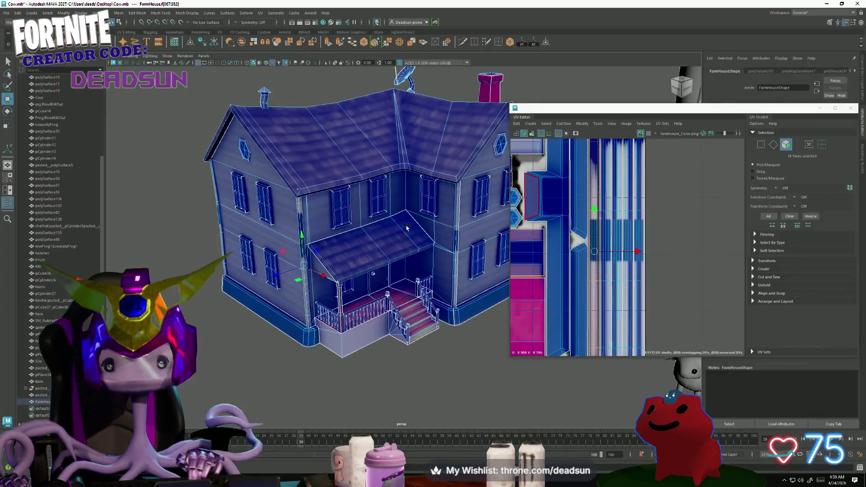
Return to Object Mode and close the UV Editor.
right_click_drag(384, 221, 450, 118)
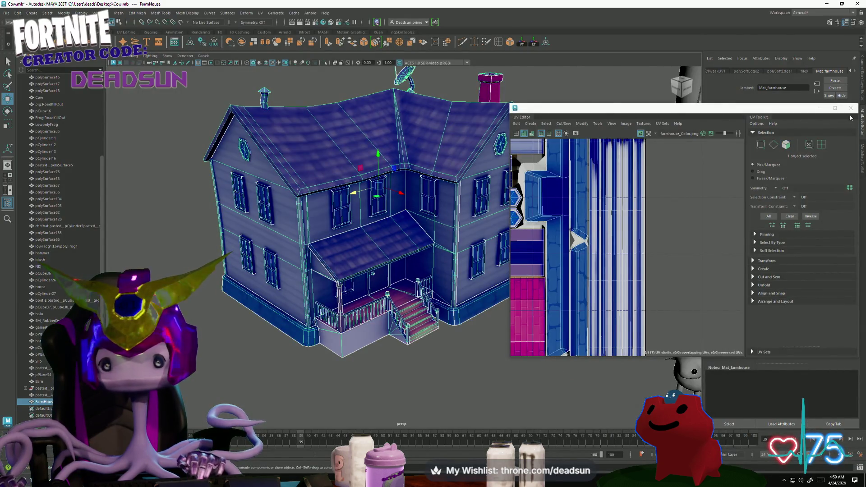
left_click(851, 109)
right_click_drag(328, 273, 366, 258)
Select the FarmHouse mesh and show its farmhouse_Color.png file texture node settings.
mouse_move(366, 258)
left_mouse_down("alt")
mouse_move(329, 398)
mouse_move(462, 338)
mouse_move(398, 357)
left_mouse_up("alt")
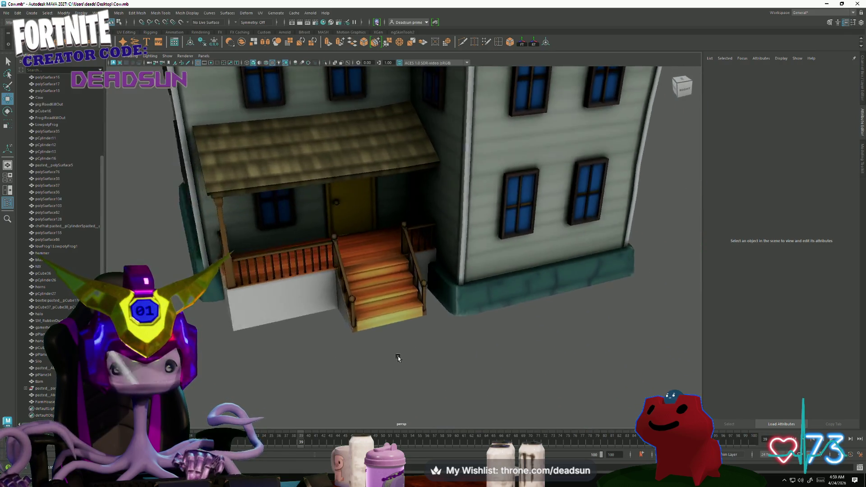
left_click(499, 265)
left_click_drag(524, 311, 536, 351, "alt")
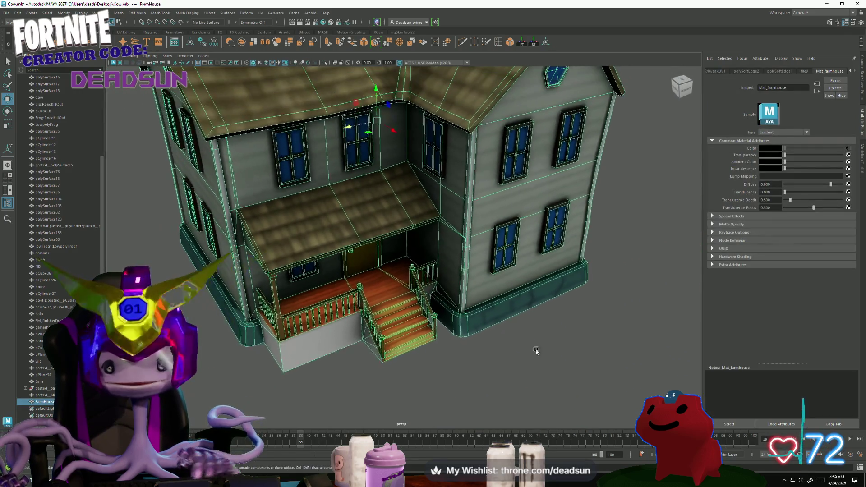
mouse_move(613, 312)
right_mouse_down("alt")
mouse_move(408, 300)
mouse_move(465, 310)
right_mouse_up("alt")
left_click_drag(464, 310, 496, 316, "alt")
left_click(849, 148)
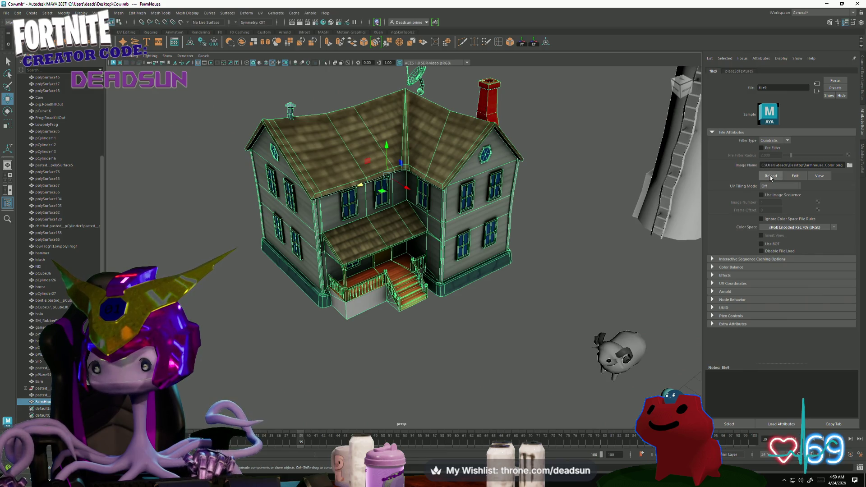
key("alt+Tab")
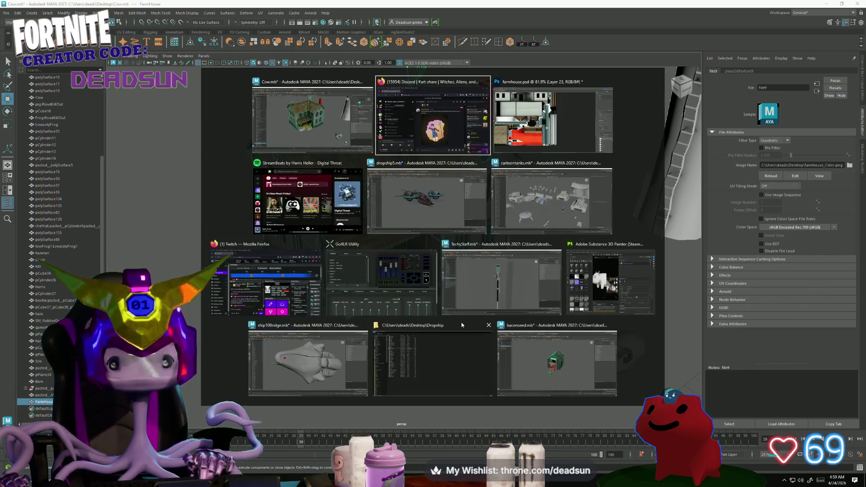
Back in Photoshop, start Save a Copy with PNG as the file format.
key("alt+Tab")
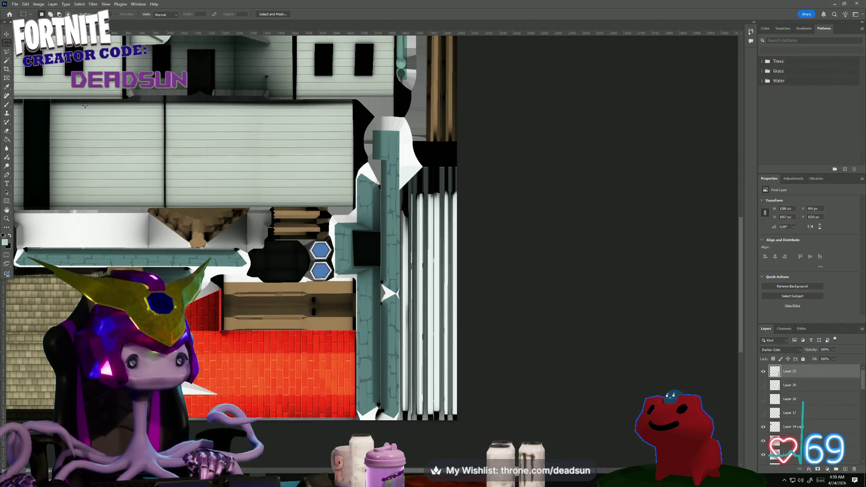
left_click(15, 4)
left_click(36, 96)
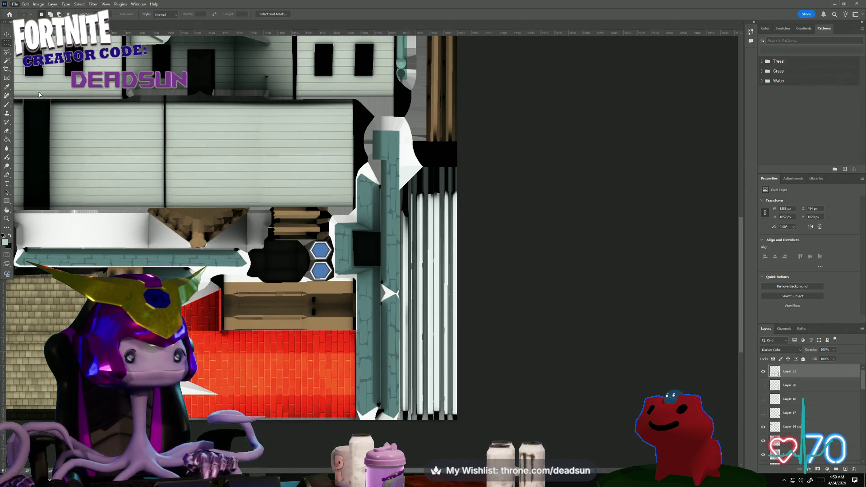
scroll(211, 174, "down", 1)
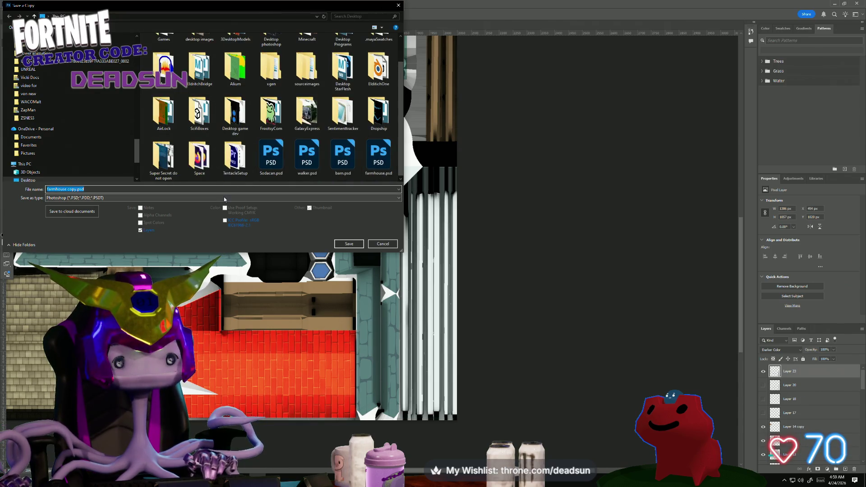
left_click(225, 198)
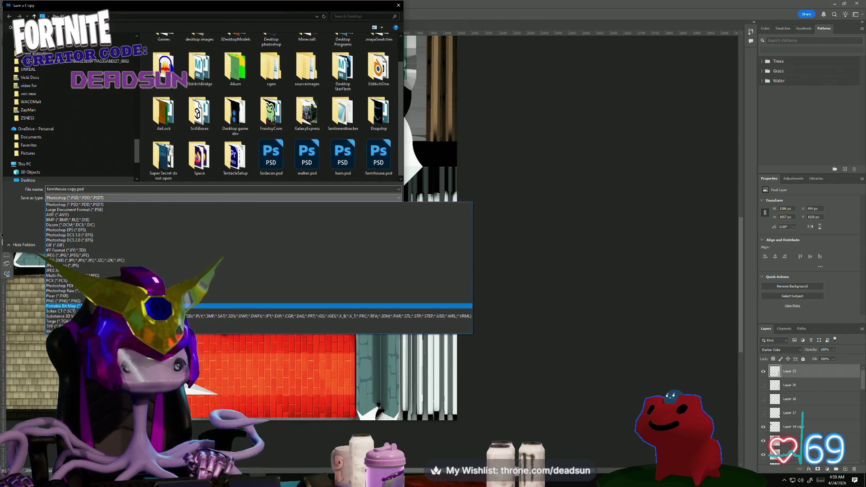
left_click(63, 301)
Overwrite farmhouse_Color.png, accept the PNG options, and return to Maya.
left_click(343, 151)
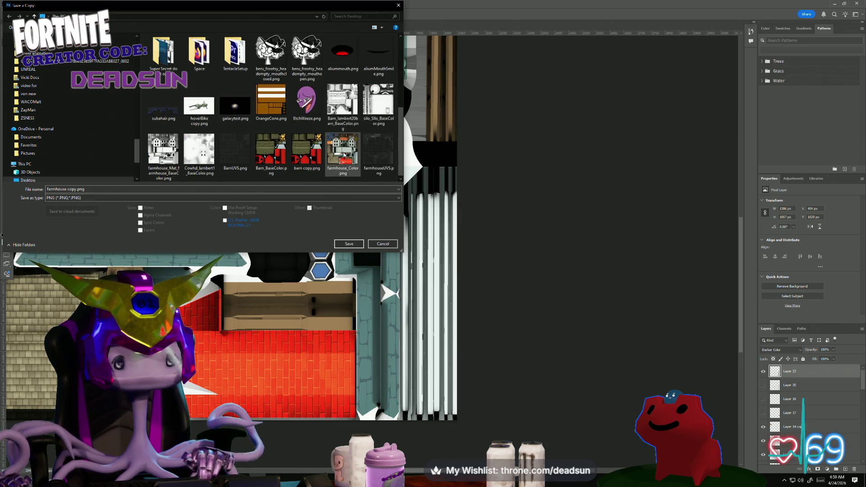
left_click(349, 244)
left_click(449, 240)
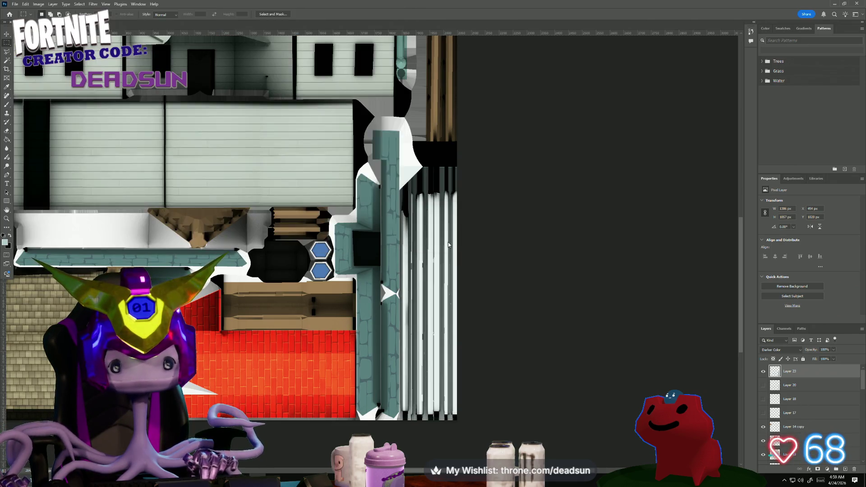
left_click(472, 148)
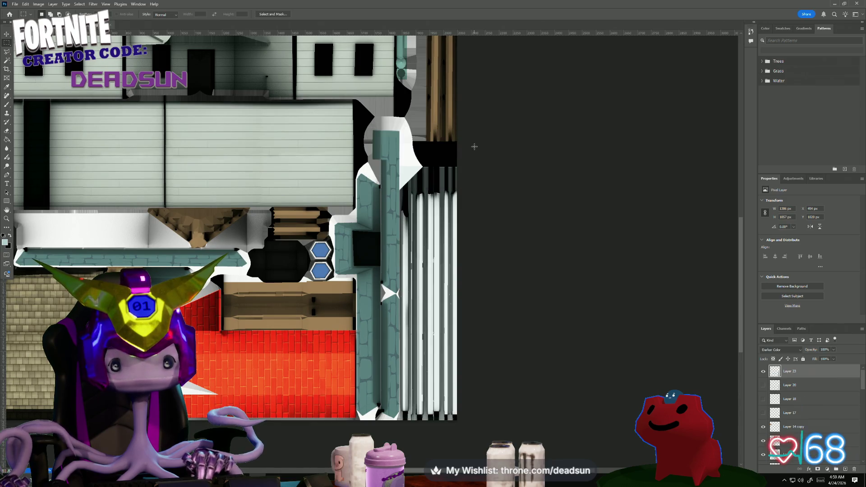
key("alt+Tab")
left_click(411, 163)
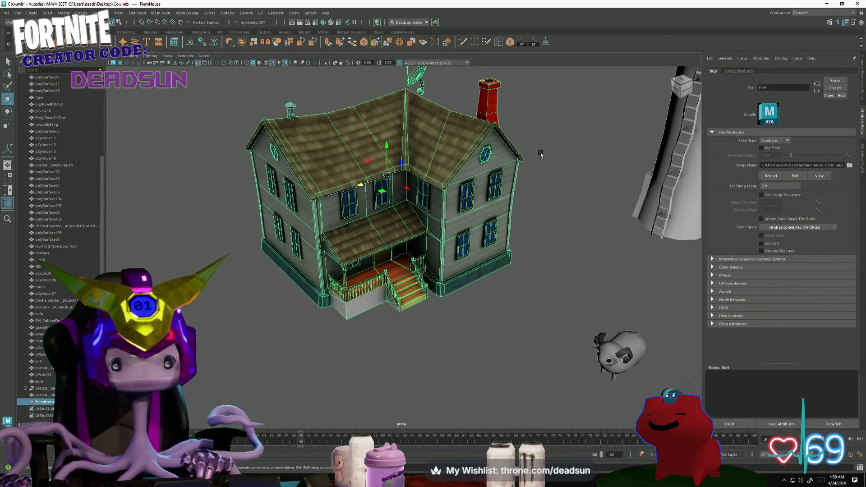
Select the farmhouse model and switch it to multi-component mode.
mouse_move(492, 284)
left_mouse_down("alt")
mouse_move(458, 293)
mouse_move(471, 261)
mouse_move(429, 319)
mouse_move(451, 296)
mouse_move(532, 329)
mouse_move(582, 337)
mouse_move(445, 321)
mouse_move(434, 339)
mouse_move(251, 263)
mouse_move(463, 345)
mouse_move(423, 315)
mouse_move(315, 333)
mouse_move(348, 322)
left_mouse_up("alt")
left_click(469, 294)
left_click(348, 322)
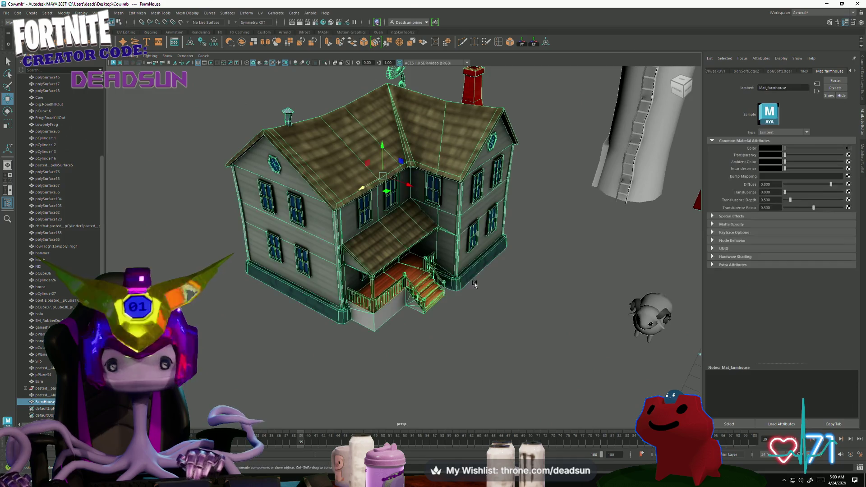
right_click(381, 226)
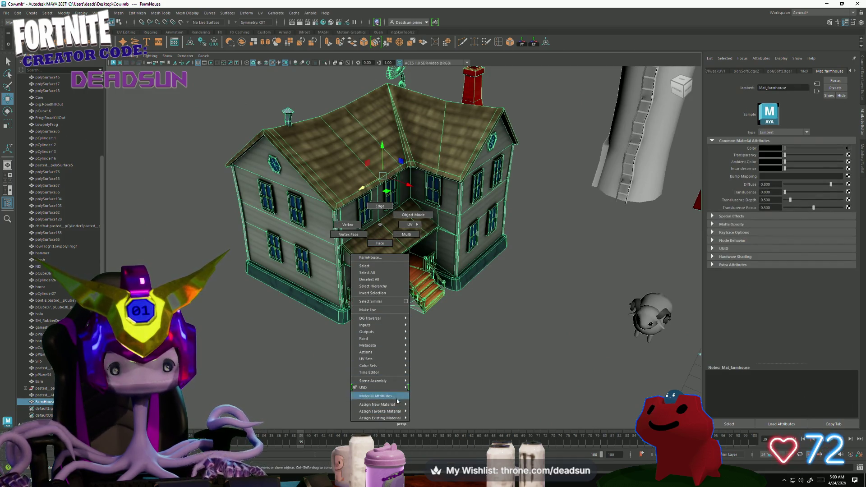
left_click(383, 231)
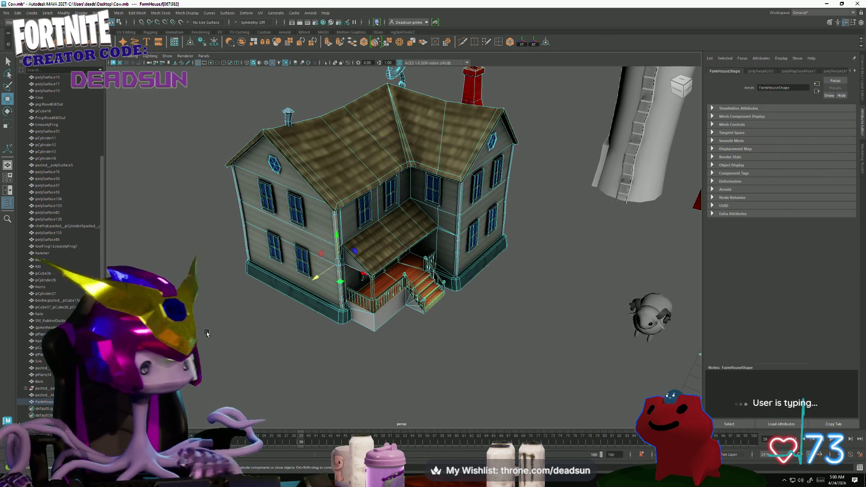
Try a new Lambert material on the farmhouse, then restore Mat_farmhouse.
right_click(348, 251)
mouse_move(356, 439)
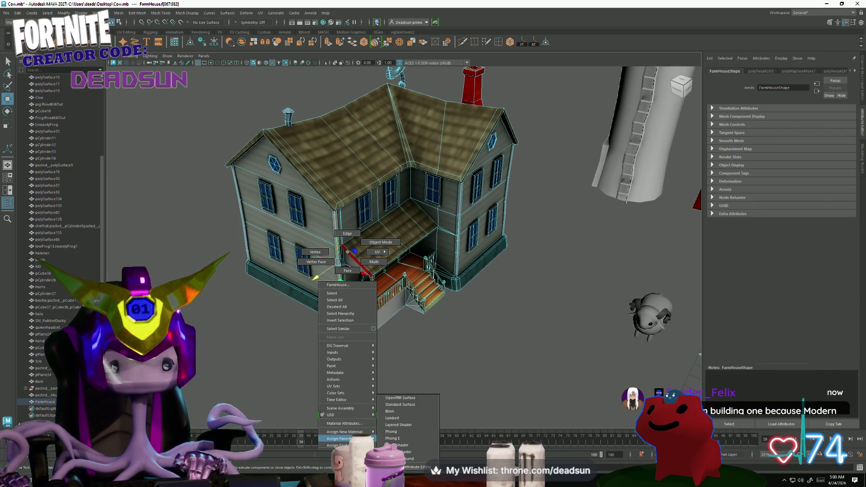
left_click(392, 419)
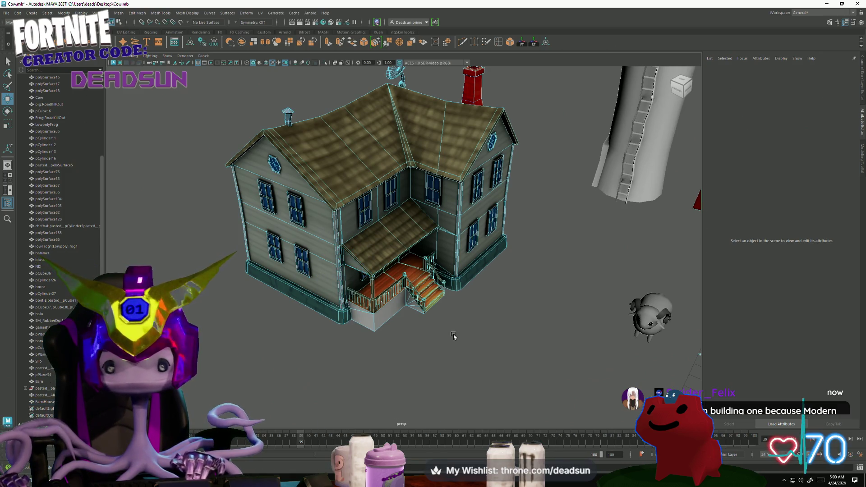
right_click(397, 221)
left_click(479, 344)
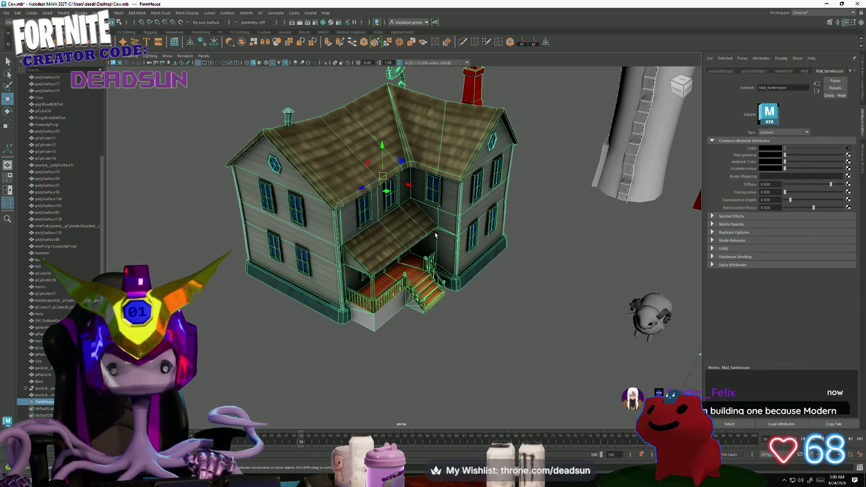
Assign the existing lambert24 material to the farmhouse.
right_click(437, 226)
mouse_move(451, 413)
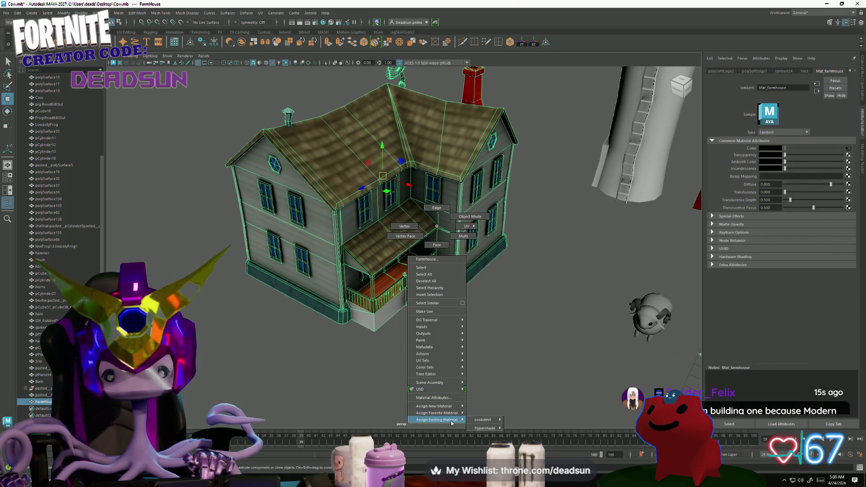
mouse_move(491, 433)
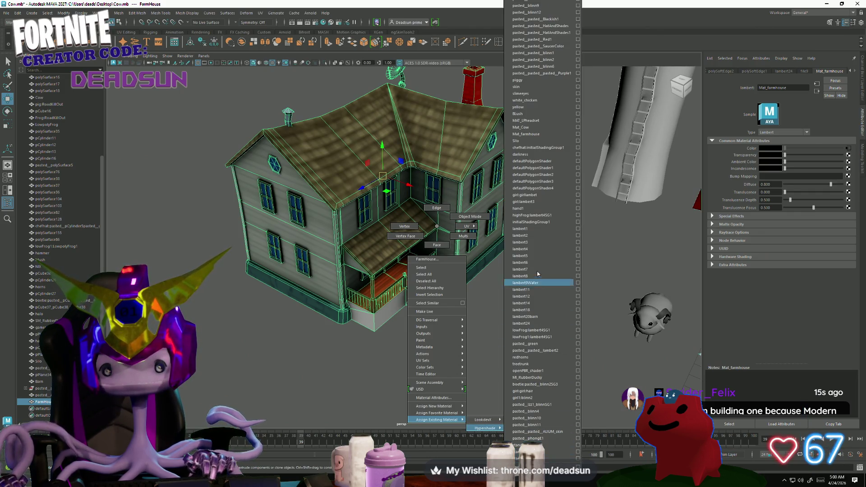
left_click(558, 324)
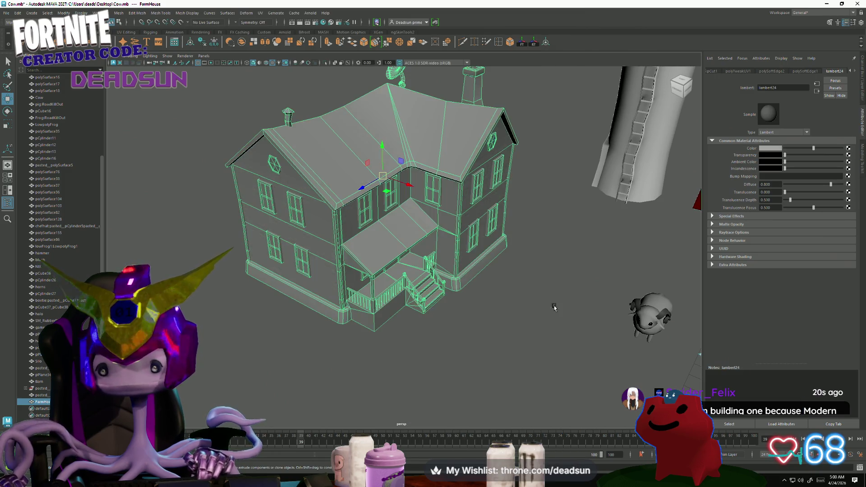
left_click(848, 149)
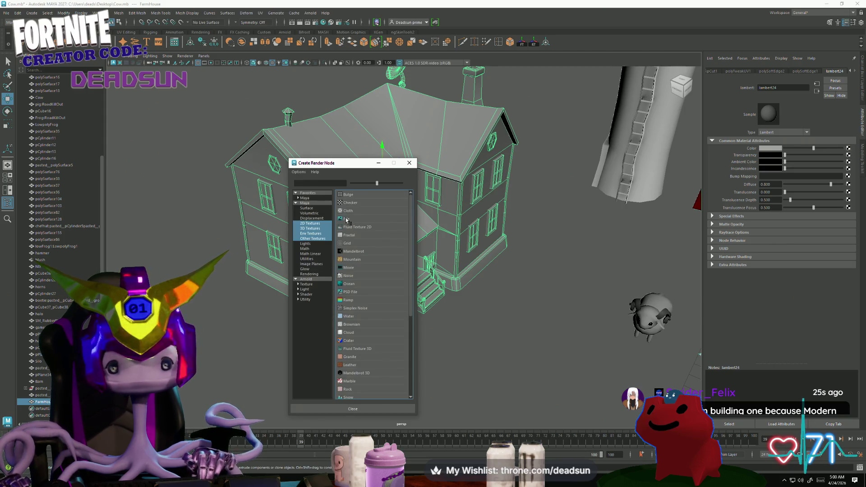
Create a File texture node for lambert24's colour and browse to the Desktop.
left_click(347, 219)
left_click(851, 165)
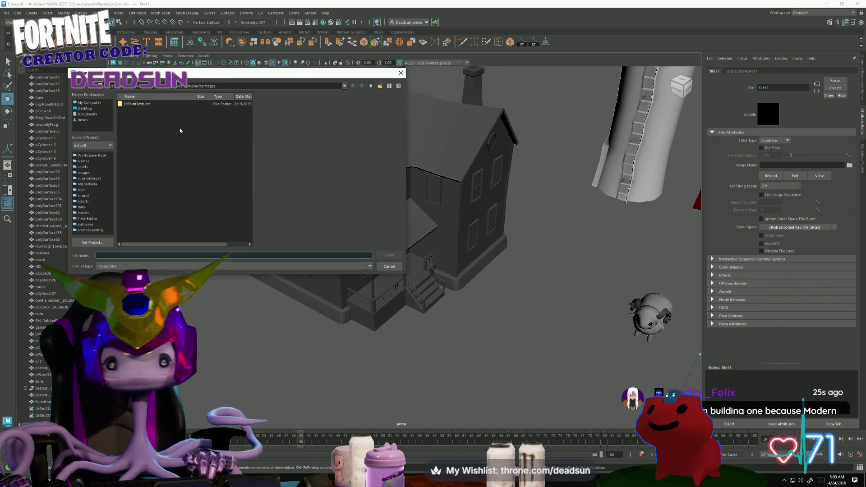
left_click(85, 108)
scroll(208, 232, "down", 10)
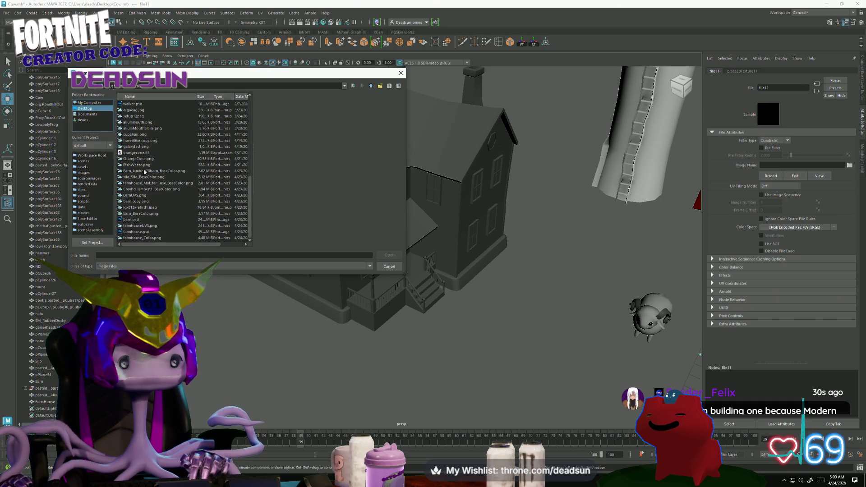
After previewing the barn and farmhouseUVS images, load farmhouse_Color.png as the colour texture.
left_click(149, 142)
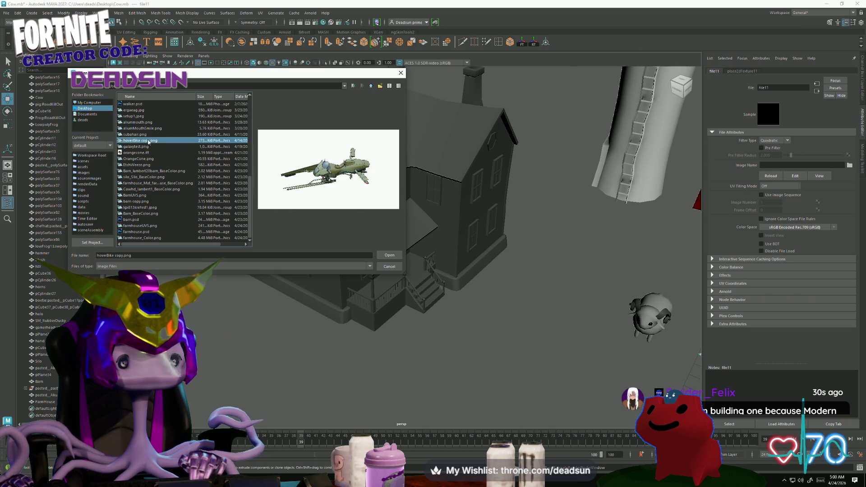
left_click(138, 172)
left_click(137, 195)
left_click(138, 213)
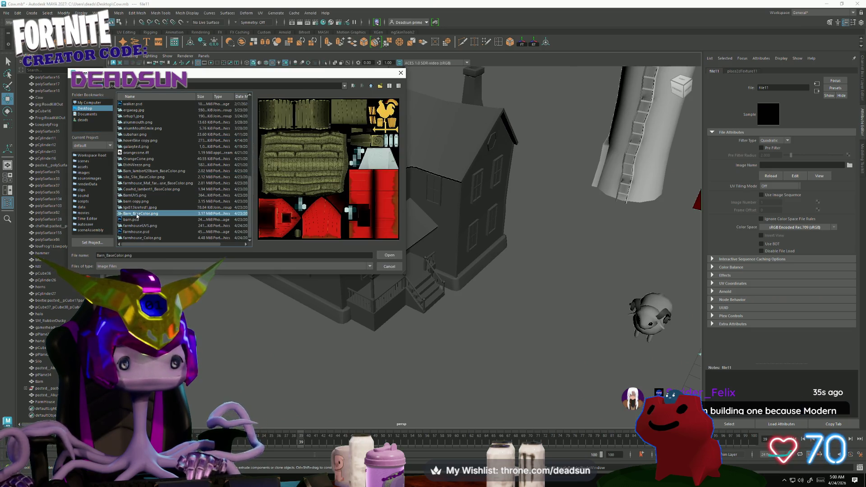
left_click(139, 207)
left_click(140, 214)
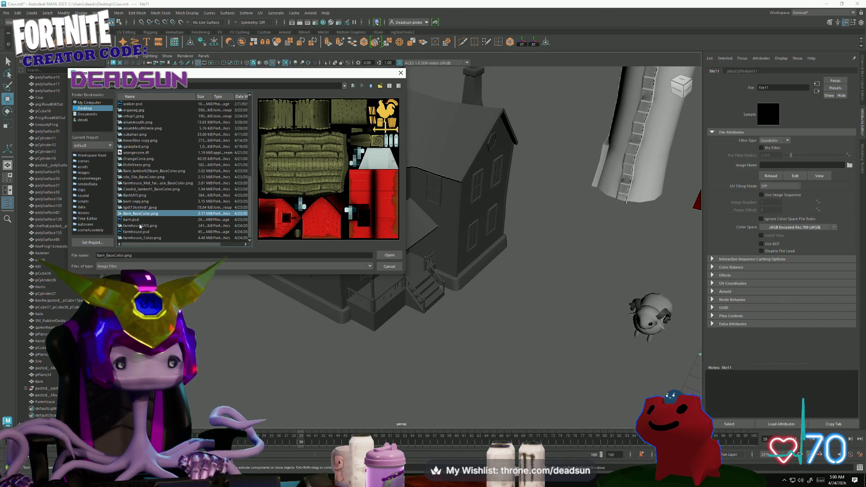
left_click(155, 227)
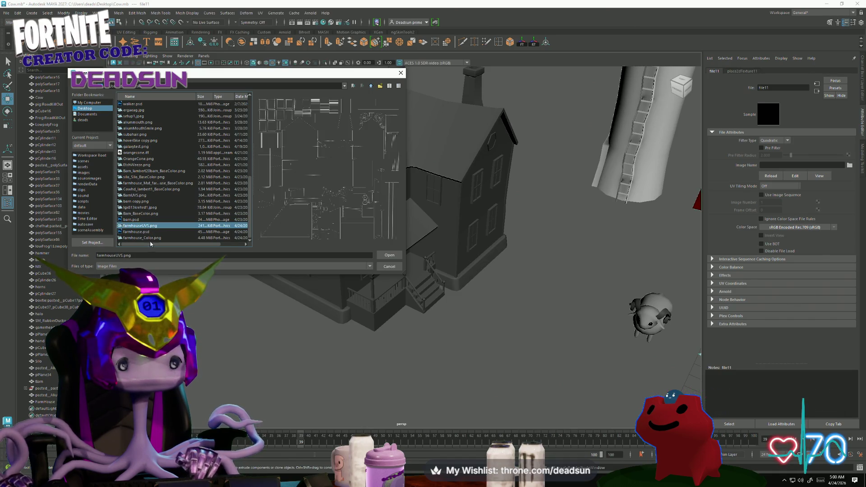
left_click(152, 238)
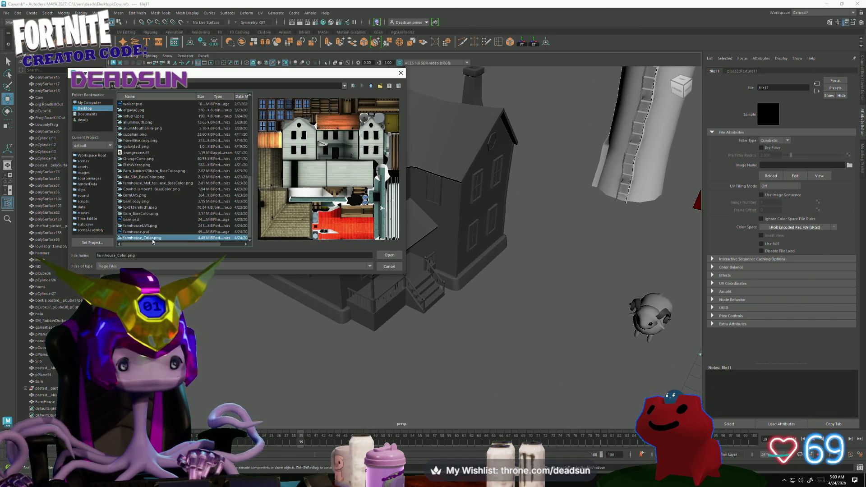
left_click(389, 255)
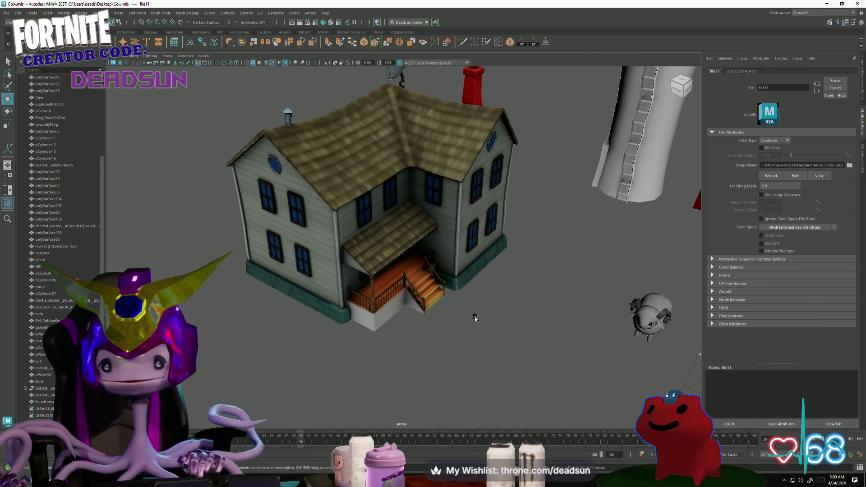
Check the scene in wireframe, untextured, textured and all-lights shading (4, 5, 6, 7), ending textured.
scroll(476, 319, "down", 5)
scroll(312, 348, "up", 10)
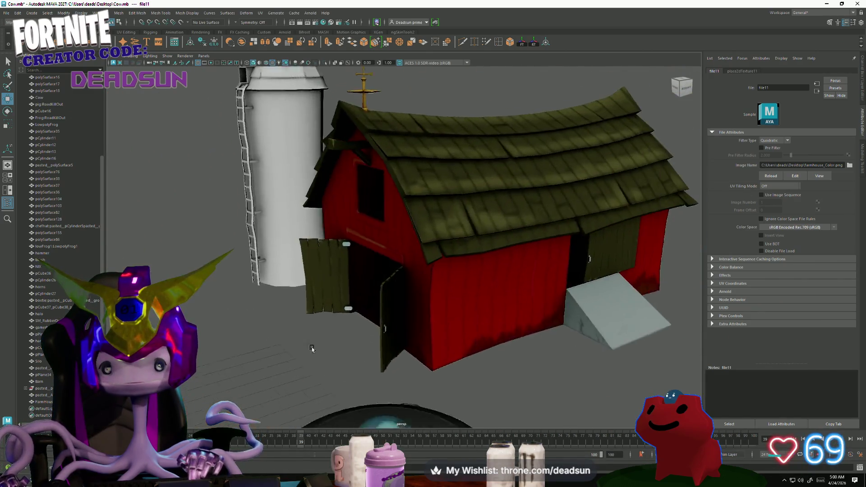
left_click_drag(312, 349, 325, 316, "alt")
scroll(516, 387, "up", 3)
scroll(281, 310, "down", 8)
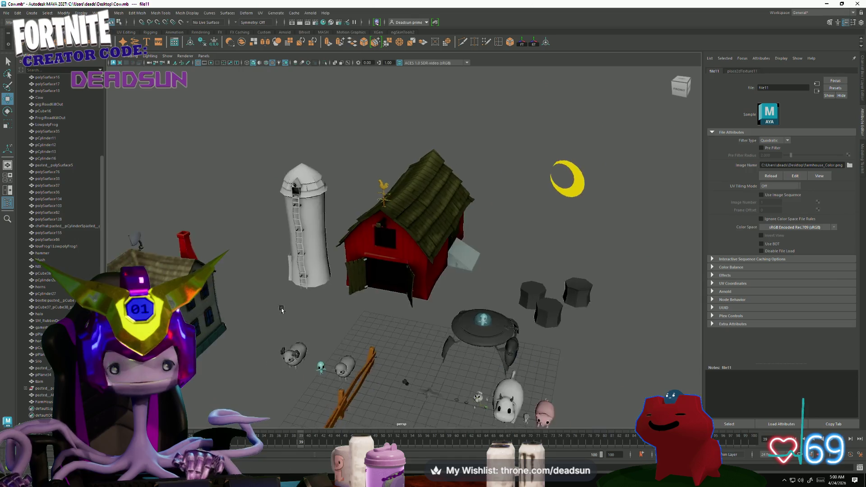
scroll(281, 310, "down", 4)
scroll(366, 293, "up", 3)
scroll(362, 271, "up", 5)
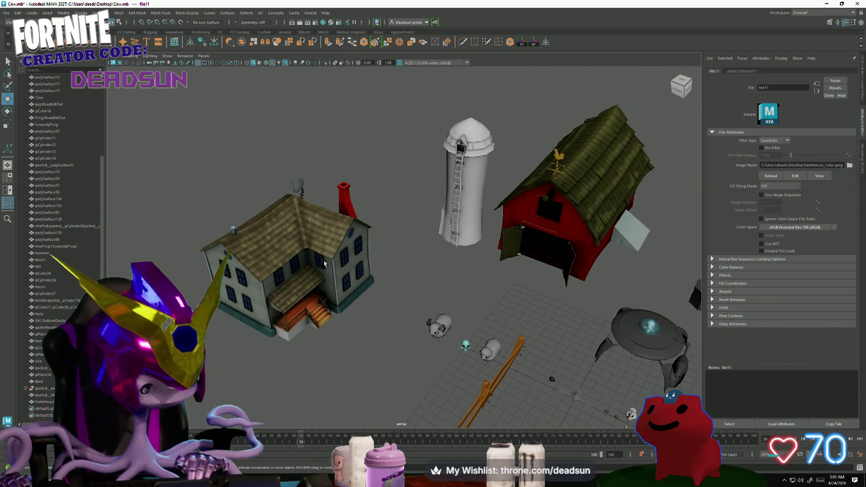
key("4")
key("5")
key("6")
key("7")
key("6")
Select the farmhouse and orbit in close to it.
mouse_move(331, 336)
left_mouse_down("alt")
mouse_move(358, 357)
mouse_move(351, 351)
mouse_move(483, 351)
mouse_move(426, 358)
mouse_move(213, 273)
left_mouse_up("alt")
scroll(426, 358, "down", 10)
left_click(212, 272)
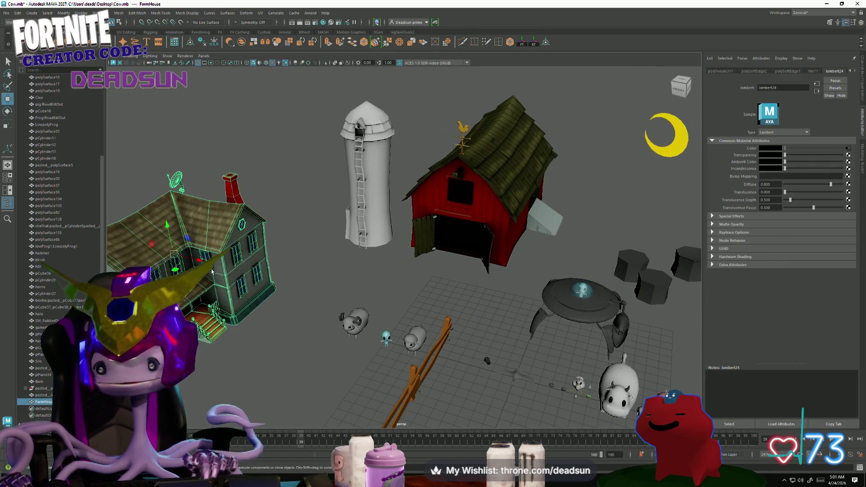
left_click_drag(280, 278, 134, 72, "alt")
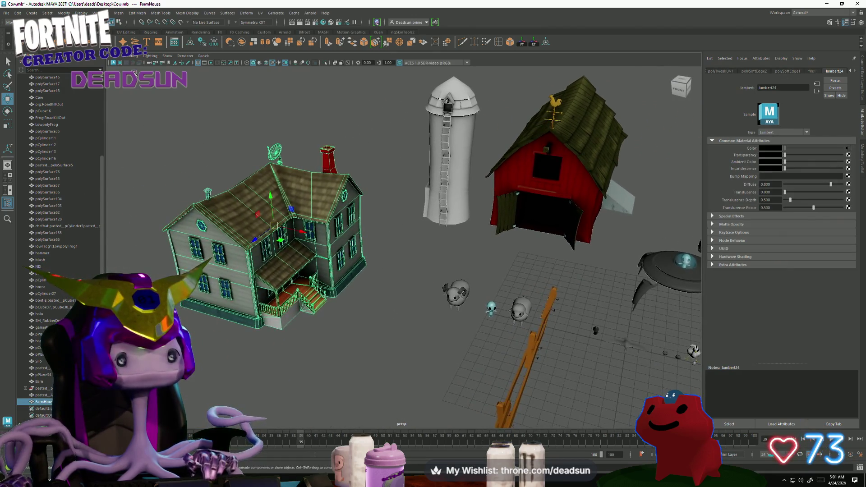
Open the Hardware Renderer 2.0 settings for the Viewport 2.0 renderer.
left_click(118, 56)
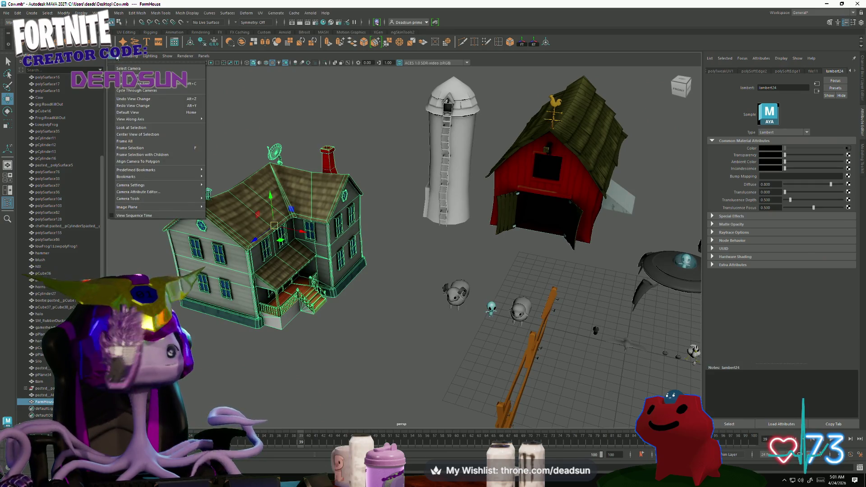
mouse_move(209, 57)
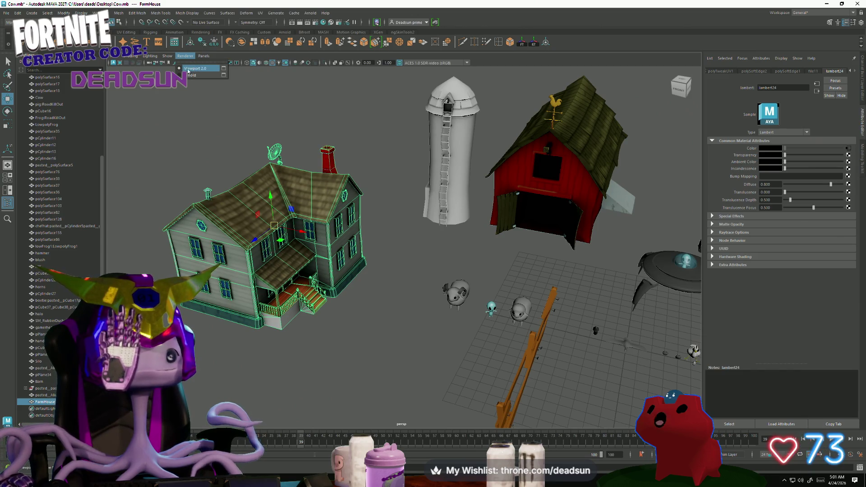
left_click(224, 68)
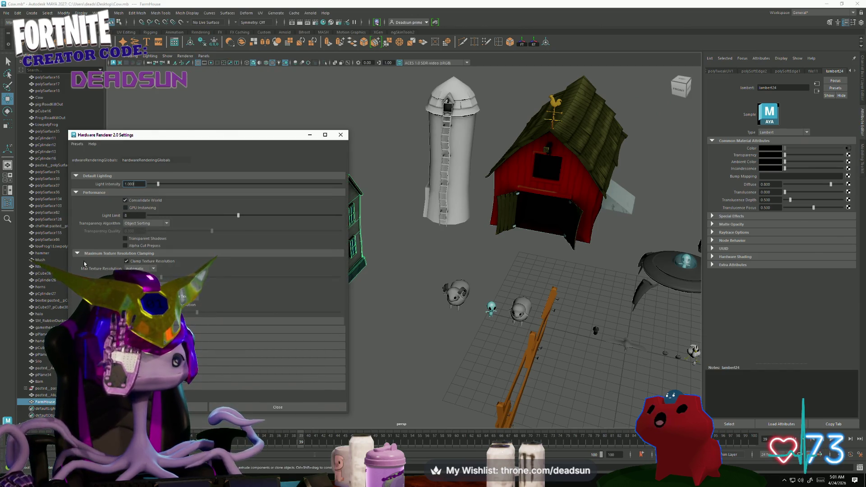
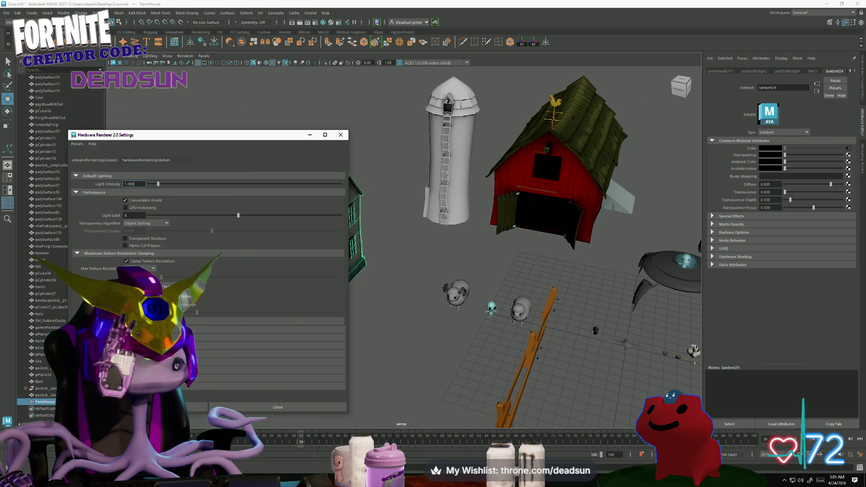
Close the Hardware Renderer 2.0 Settings window and select the farmhouse model.
left_click(400, 344)
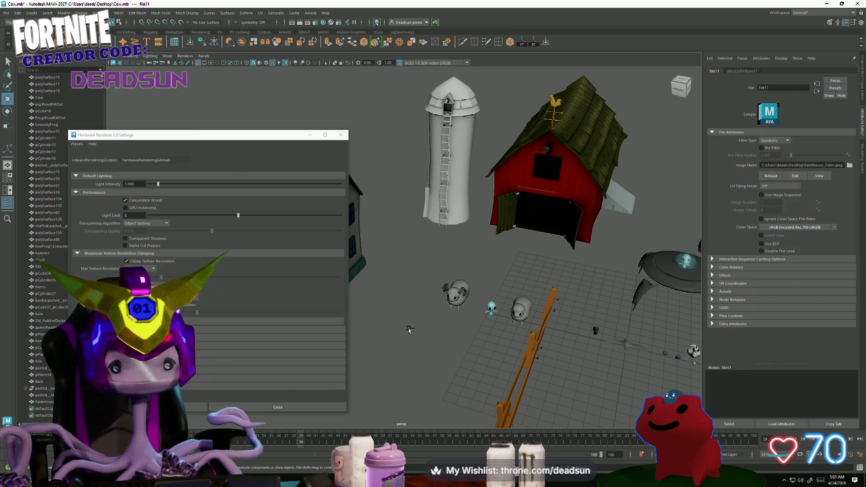
left_click(341, 134)
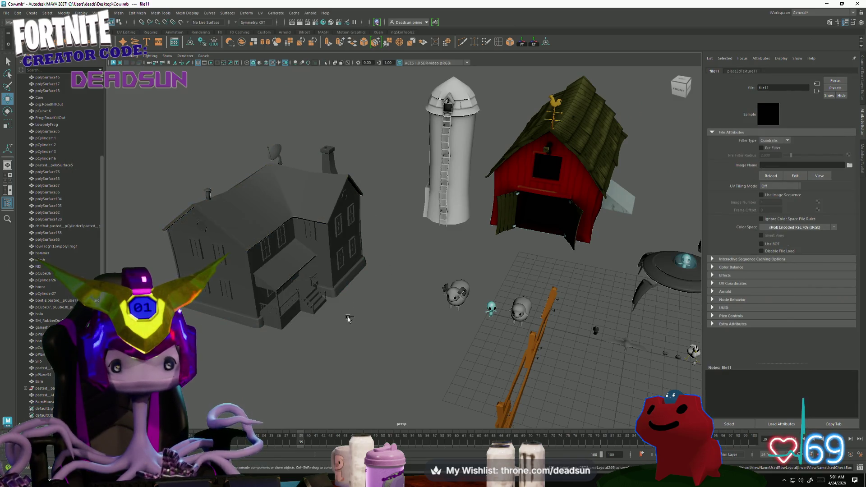
left_click(339, 318)
Toggle the farmhouse between object and face selection with F8, returning to whole-object selection.
key("F8")
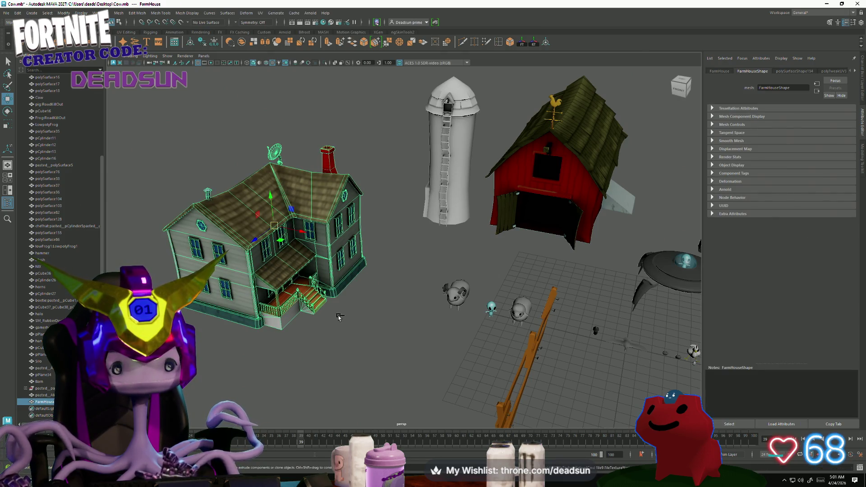
key("F8")
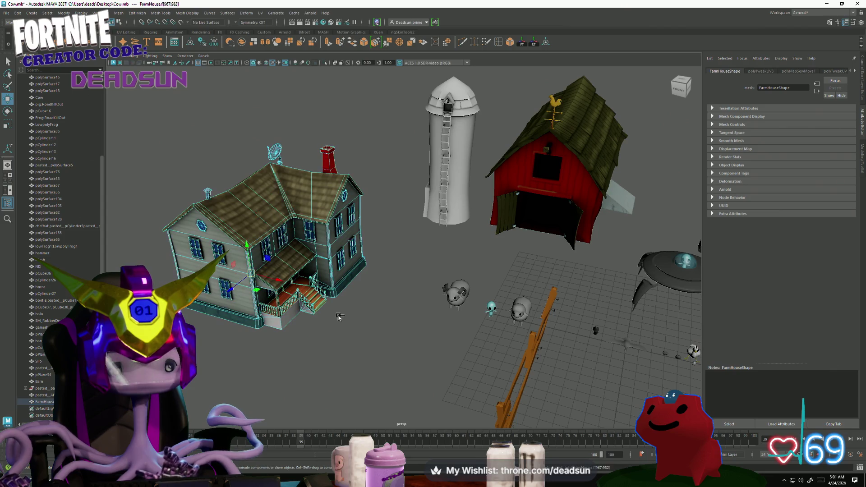
key("F8")
key("F8")
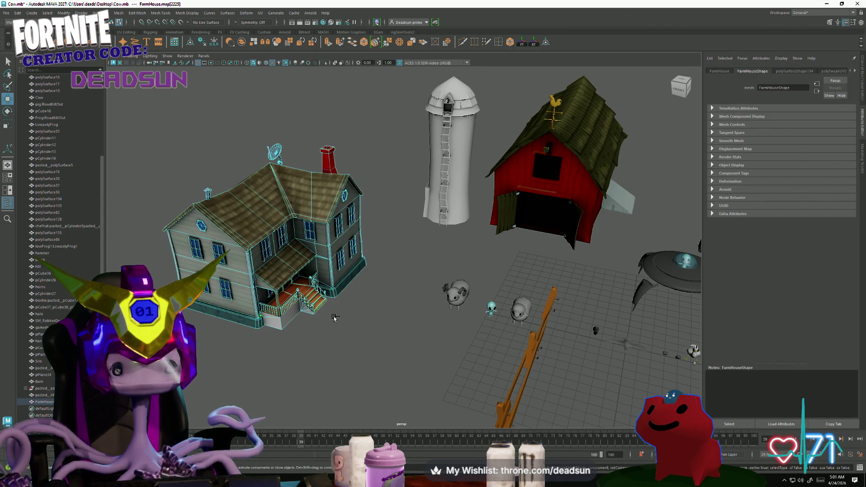
left_click_drag(334, 318, 288, 312, "alt")
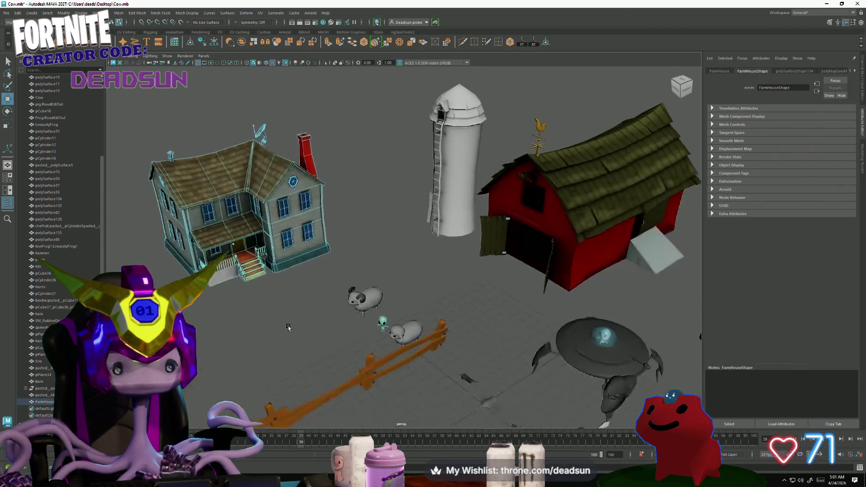
right_click(251, 201)
left_click(268, 194)
key("F8")
key("F8")
left_click(261, 13)
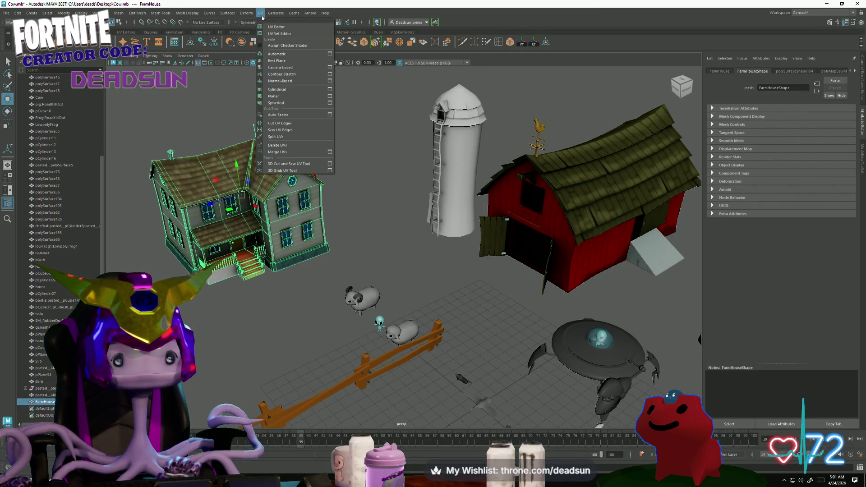
left_click(271, 27)
mouse_move(562, 262)
middle_mouse_down("alt")
mouse_move(600, 316)
mouse_move(561, 240)
middle_mouse_up("alt")
scroll(562, 240, "up", 8)
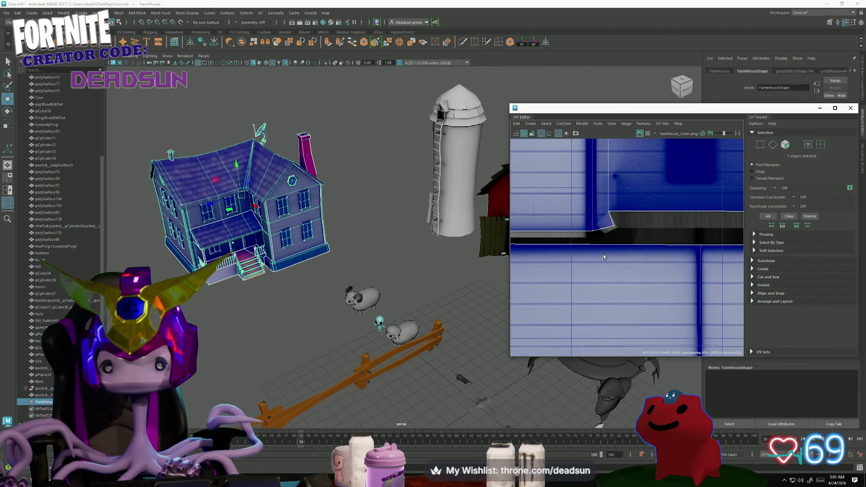
scroll(312, 245, "up", 6)
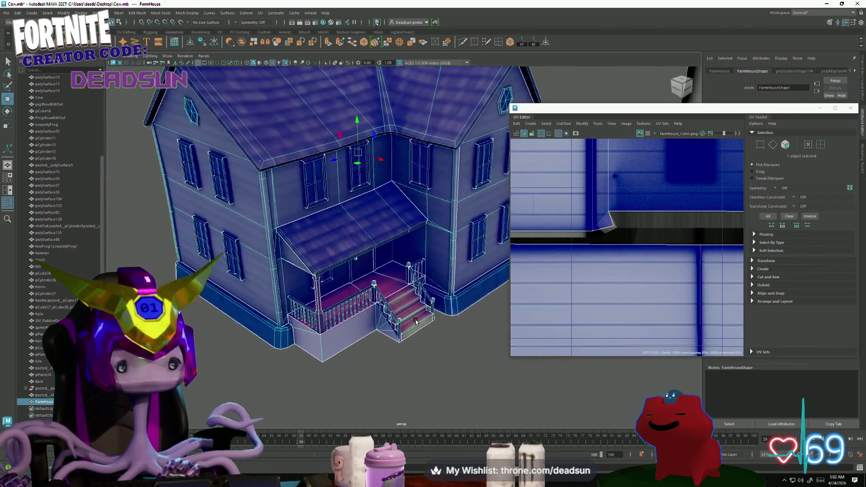
scroll(347, 218, "down", 6)
left_click(851, 108)
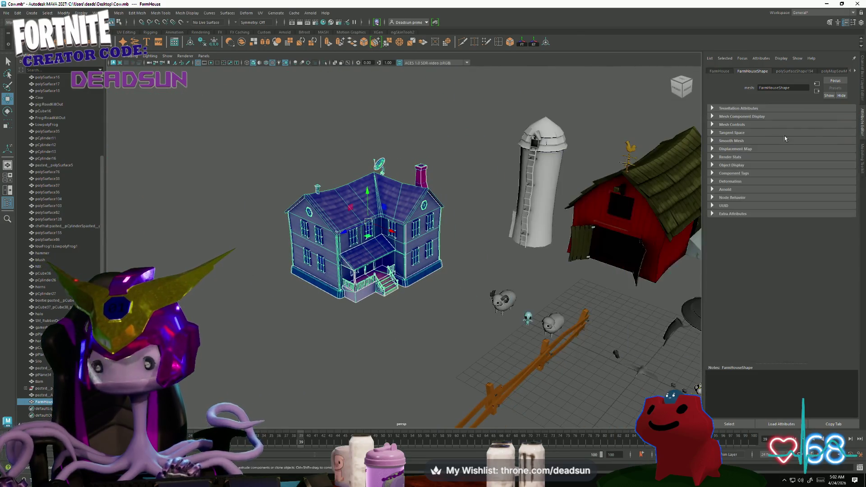
Orbit around the textured farmhouse, silo and barn, then select the farmhouse.
mouse_move(338, 231)
left_mouse_down("alt")
mouse_move(334, 198)
mouse_move(326, 234)
mouse_move(280, 246)
mouse_move(412, 296)
left_mouse_up("alt")
mouse_move(412, 296)
right_mouse_down("alt")
mouse_move(678, 328)
mouse_move(536, 296)
right_mouse_up("alt")
left_click_drag(535, 296, 499, 305, "alt")
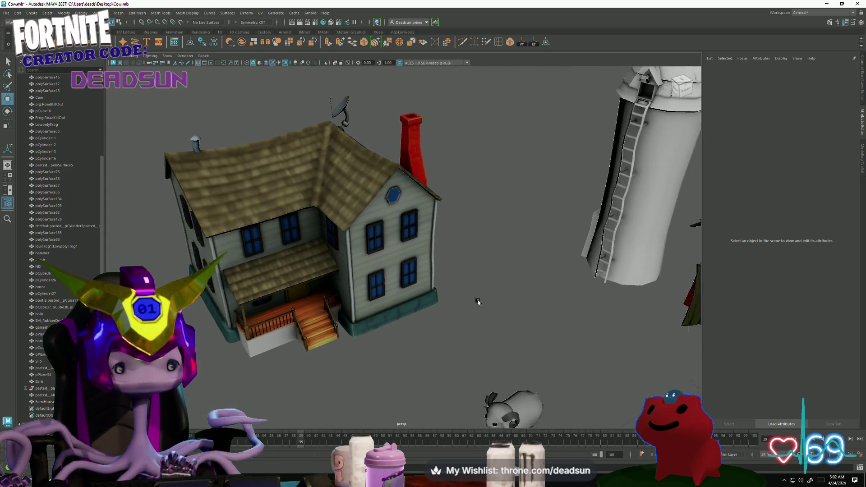
right_click_drag(499, 305, 390, 301, "alt")
left_click_drag(423, 312, 408, 301, "alt")
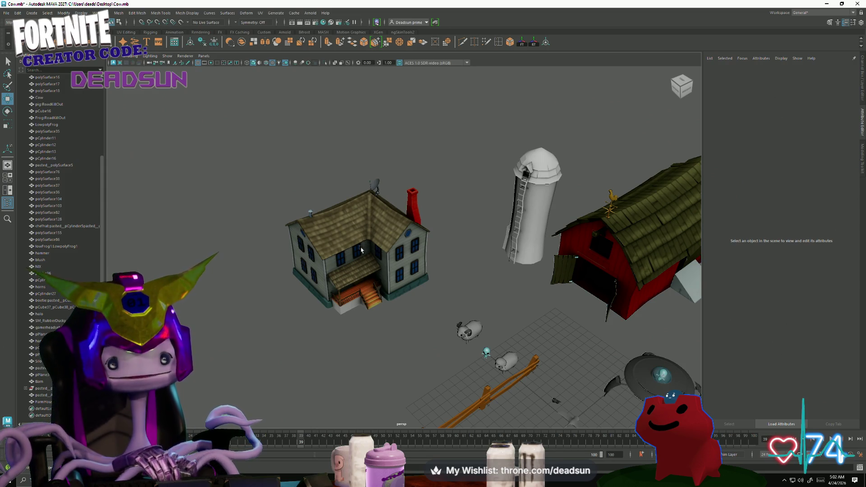
scroll(304, 300, "up", 5)
left_click(341, 295)
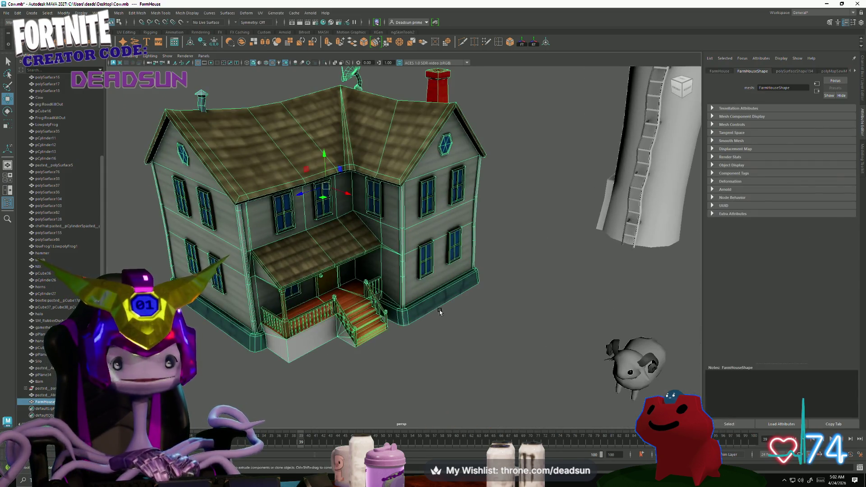
scroll(342, 296, "down", 2)
mouse_move(342, 296)
left_mouse_down("alt")
mouse_move(357, 334)
mouse_move(393, 360)
mouse_move(437, 350)
mouse_move(389, 334)
mouse_move(309, 354)
mouse_move(337, 305)
left_mouse_up("alt")
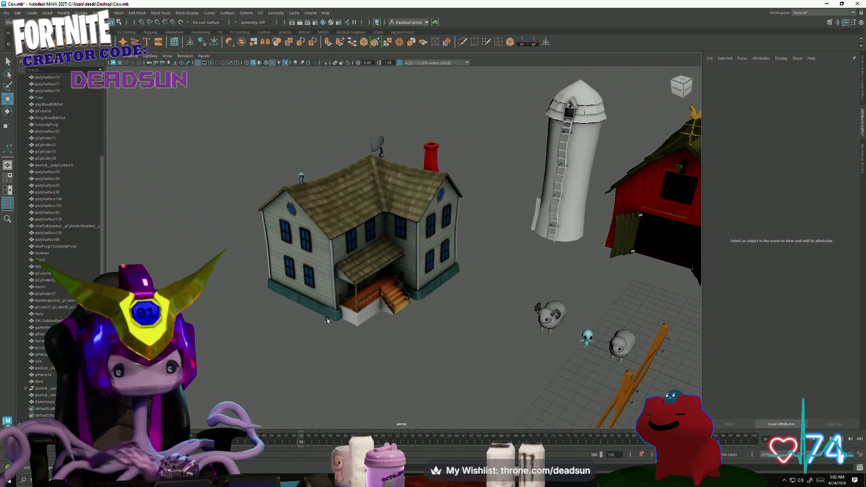
left_click(336, 305)
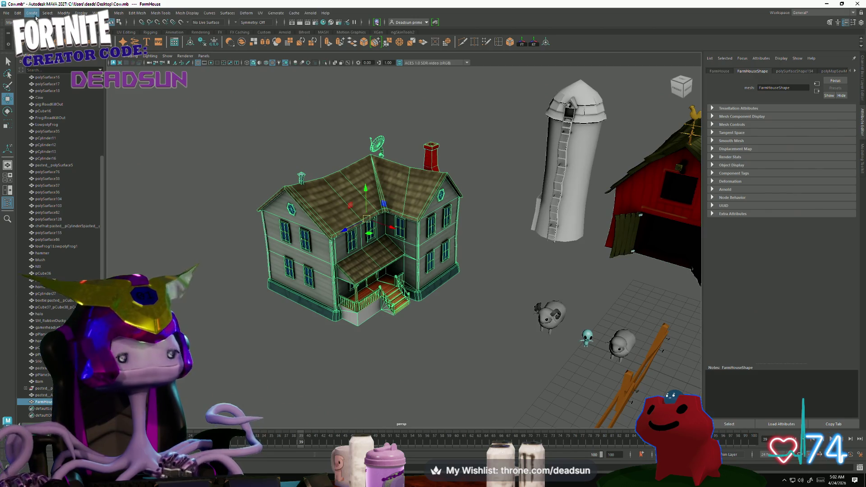
left_click_drag(313, 151, 222, 142, "alt")
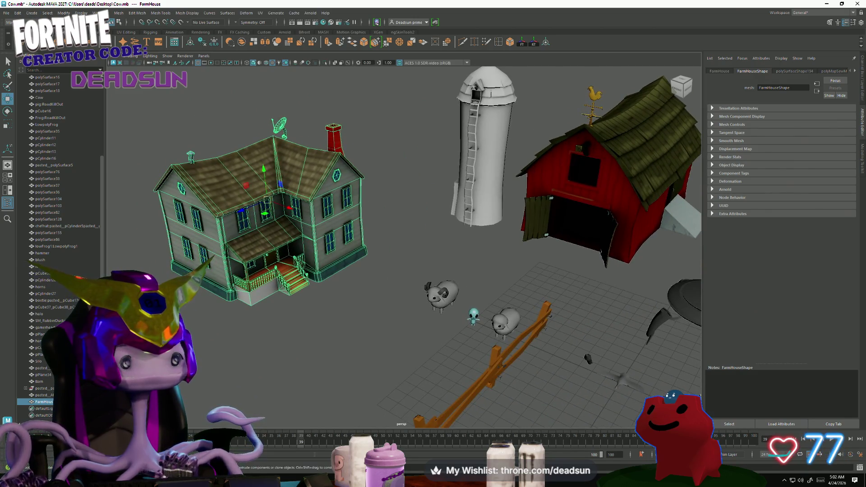
Save the farm scene and close Maya.
left_click(7, 13)
left_click(27, 42)
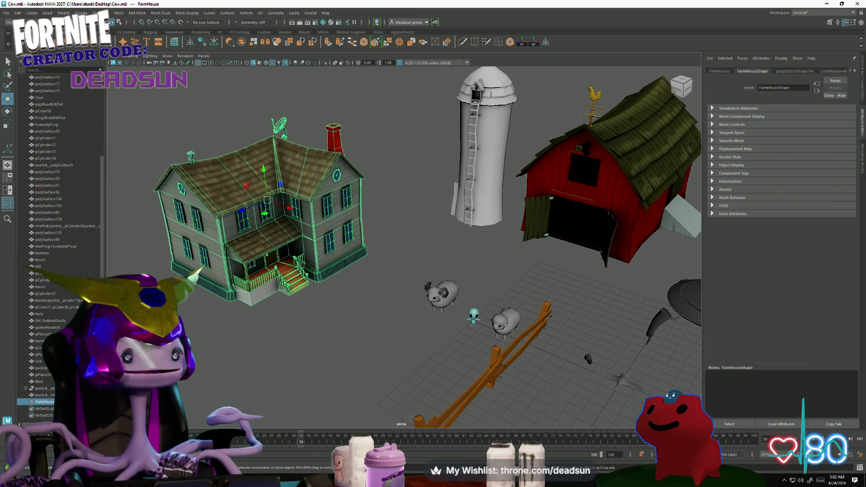
left_click(859, 3)
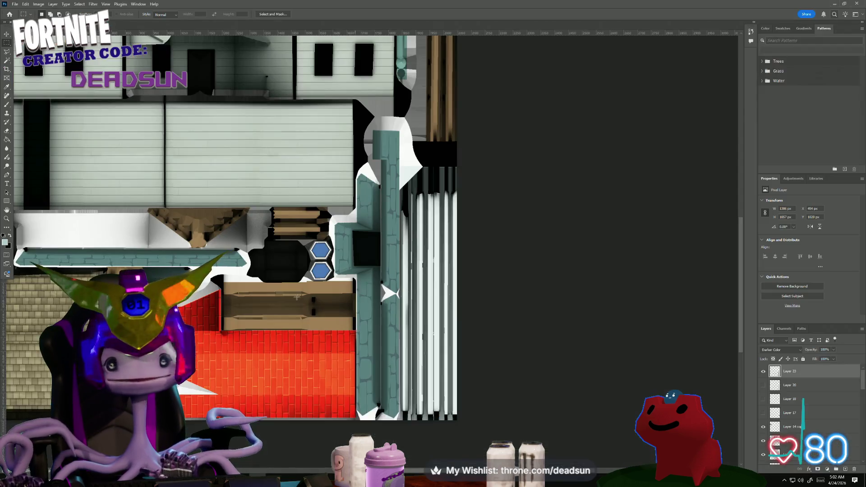
Resave the texture over farmhouse.psd, replacing it and keeping maximized compatibility.
left_click(15, 4)
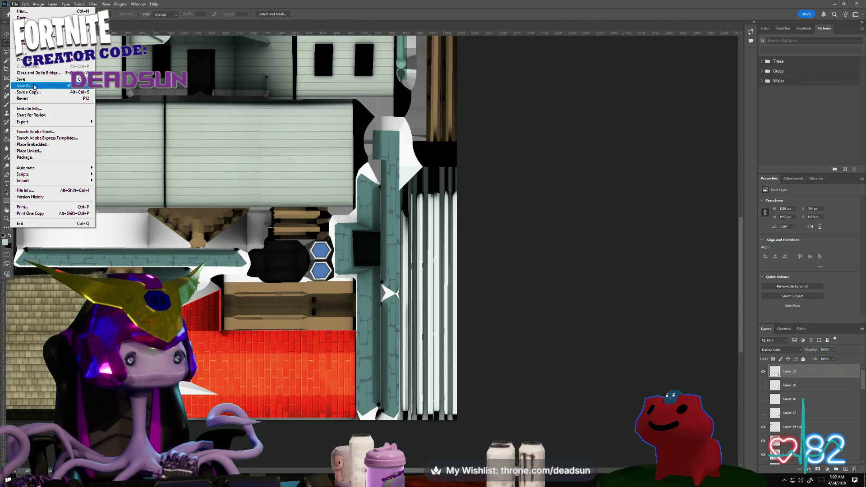
left_click(25, 85)
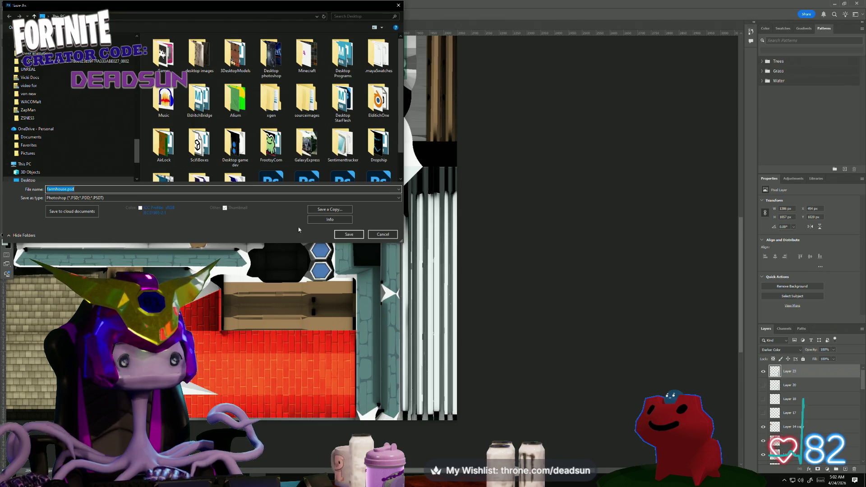
left_click(349, 234)
left_click(448, 243)
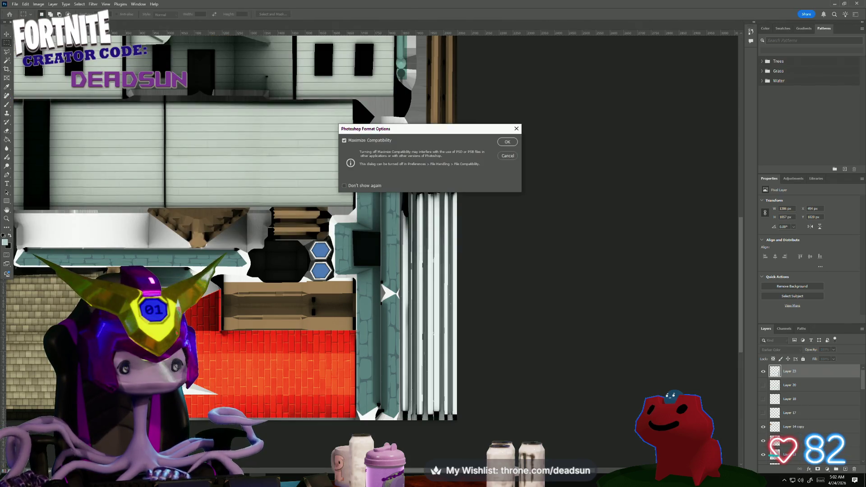
left_click(508, 142)
Search Windows for Cow.mb and open the scene.
key("super")
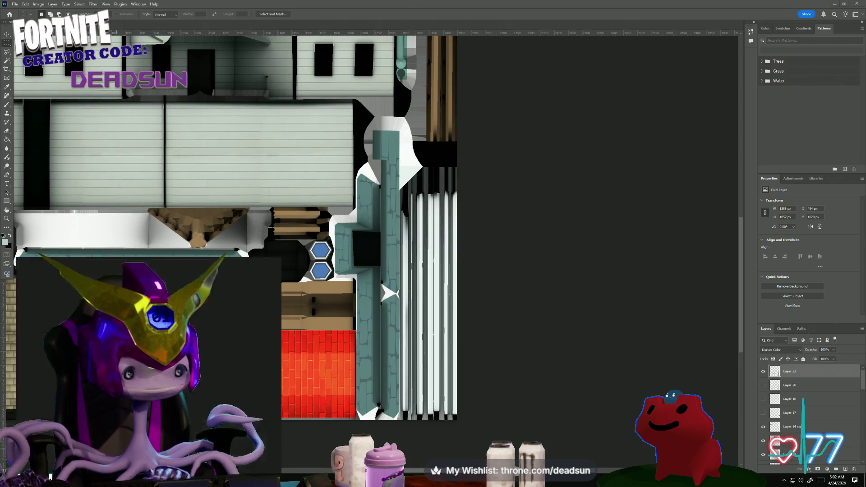
type("c")
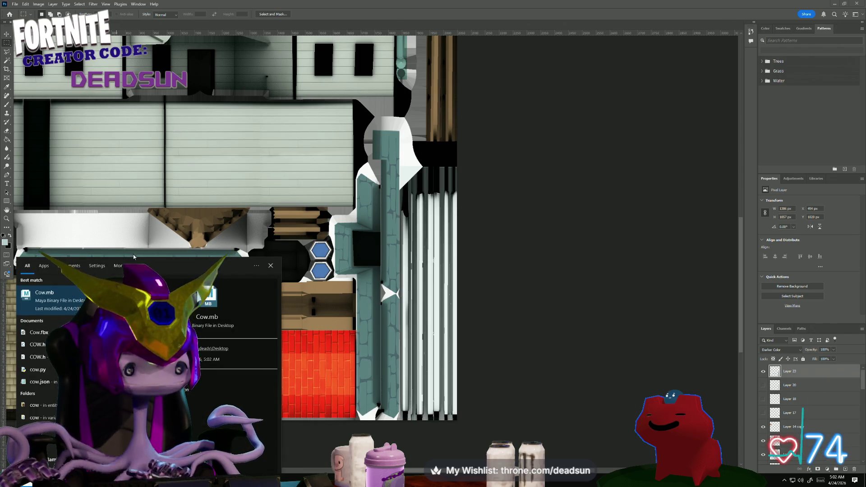
left_click(84, 301)
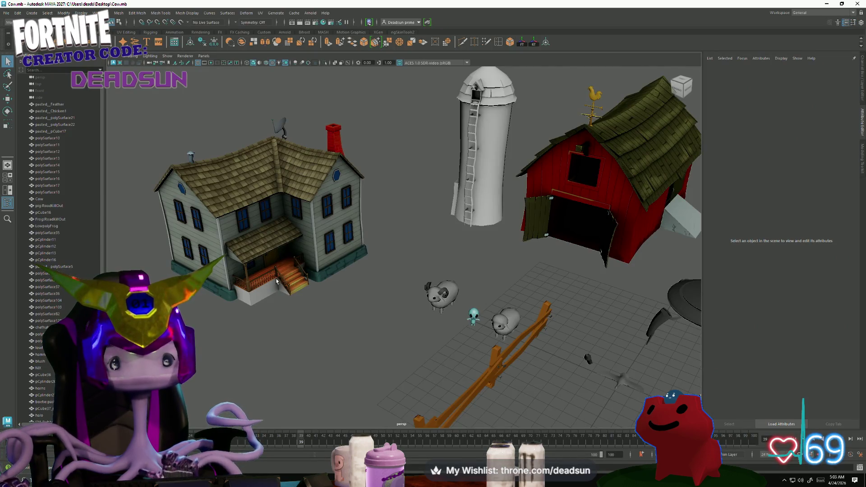
Orbit and dolly in on the farmhouse porch, then frame the house and barn.
left_click_drag(384, 243, 262, 312, "alt")
scroll(262, 312, "up", 3)
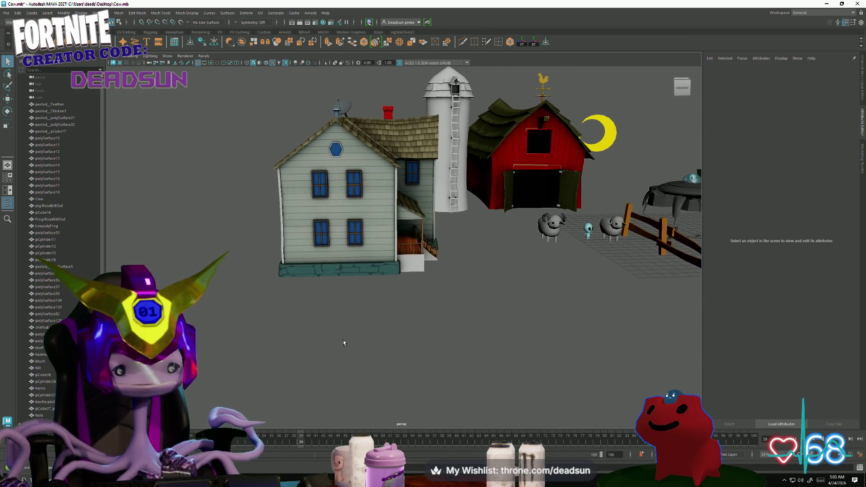
left_click_drag(353, 375, 335, 375, "alt")
scroll(336, 375, "down", 5)
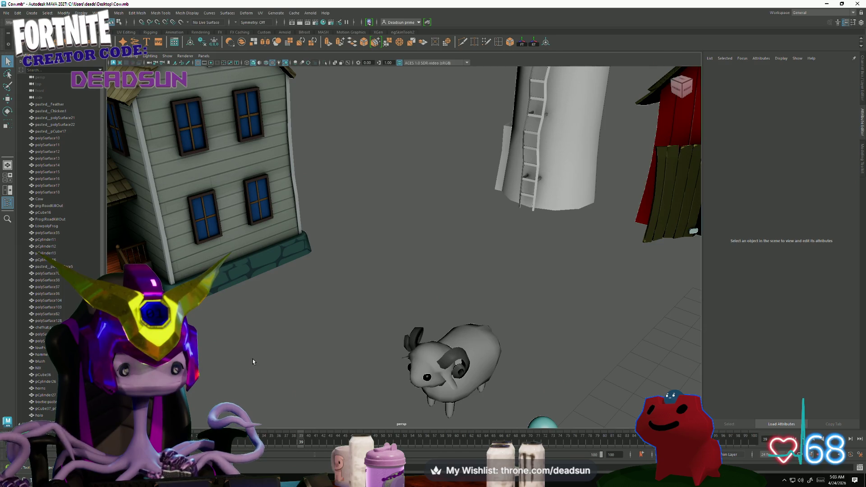
left_click_drag(251, 360, 246, 356, "alt")
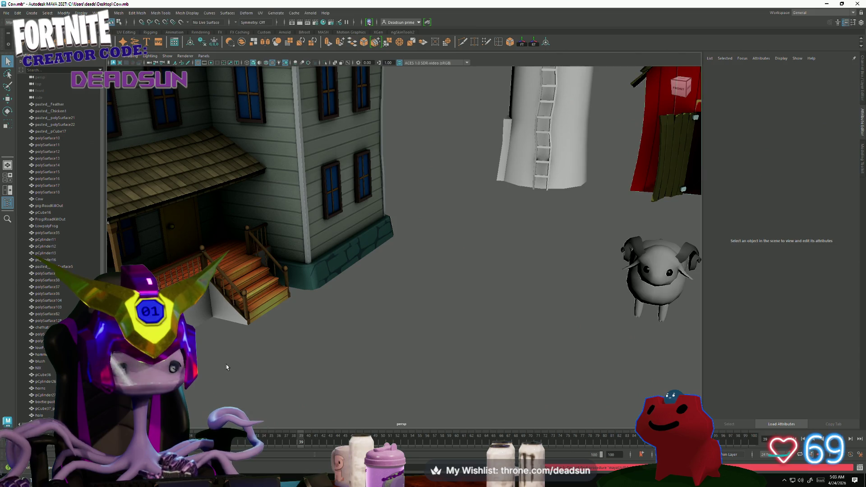
left_click_drag(200, 361, 261, 370, "alt")
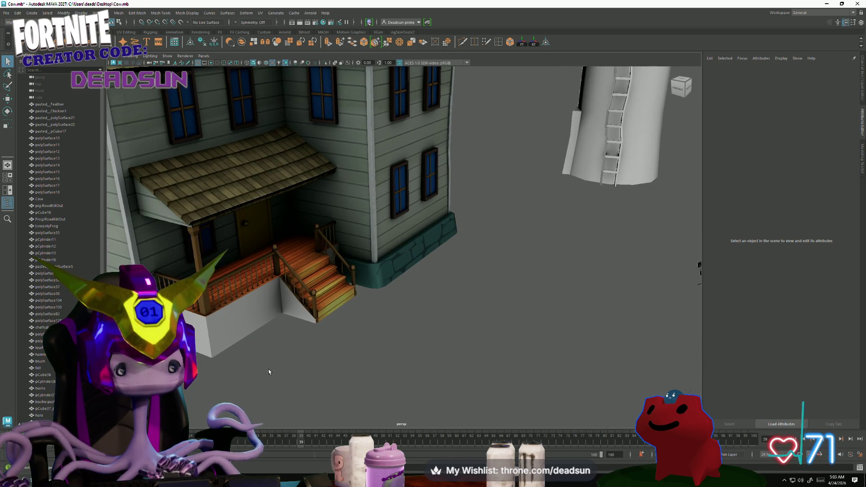
key("bracketleft")
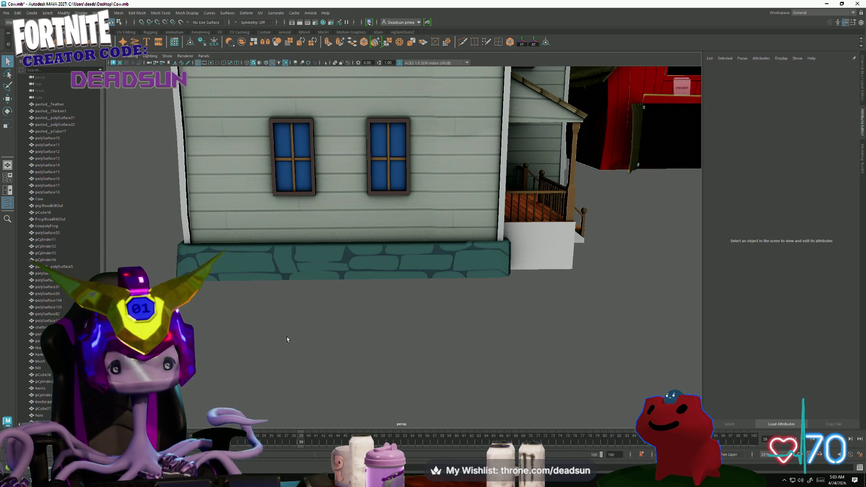
key("bracketleft")
Inspect the house's side wall, chimney and stairs, then bring up the window switcher.
left_click_drag(285, 337, 310, 370, "alt")
mouse_move(310, 370)
right_mouse_down("alt")
mouse_move(347, 404)
mouse_move(330, 388)
mouse_move(472, 318)
mouse_move(460, 351)
mouse_move(514, 364)
mouse_move(470, 359)
right_mouse_up("alt")
mouse_move(470, 360)
left_mouse_down("alt")
mouse_move(534, 356)
mouse_move(412, 356)
mouse_move(457, 348)
mouse_move(523, 356)
mouse_move(462, 329)
mouse_move(480, 335)
mouse_move(448, 333)
mouse_move(498, 329)
mouse_move(478, 333)
mouse_move(470, 320)
mouse_move(440, 325)
mouse_move(471, 348)
mouse_move(417, 328)
mouse_move(406, 356)
mouse_move(443, 319)
mouse_move(436, 329)
mouse_move(313, 334)
mouse_move(299, 323)
mouse_move(316, 335)
left_mouse_up("alt")
scroll(480, 335, "down", 5)
scroll(453, 333, "up", 4)
scroll(457, 335, "down", 4)
scroll(470, 330, "down", 5)
scroll(401, 361, "up", 6)
scroll(435, 329, "down", 5)
key("alt+Tab")
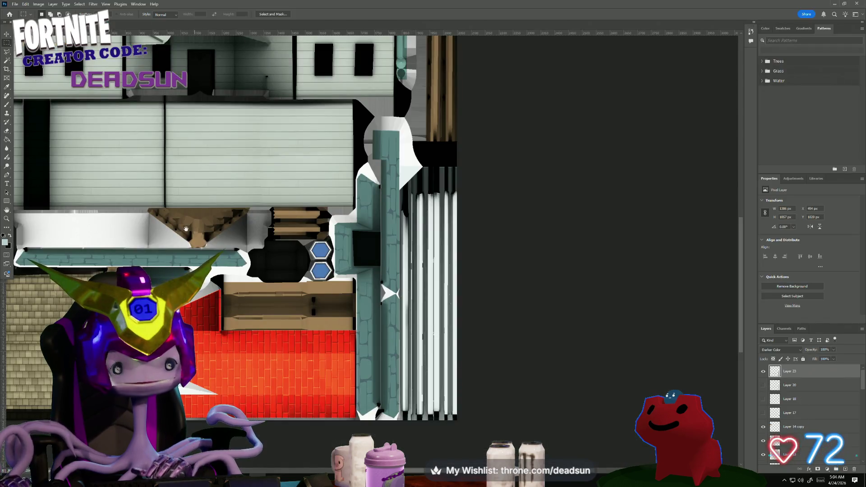
Toggle Layer 14 copy on and off over the wood panel, then select it and open its blend modes.
left_click_drag(185, 229, 311, 226)
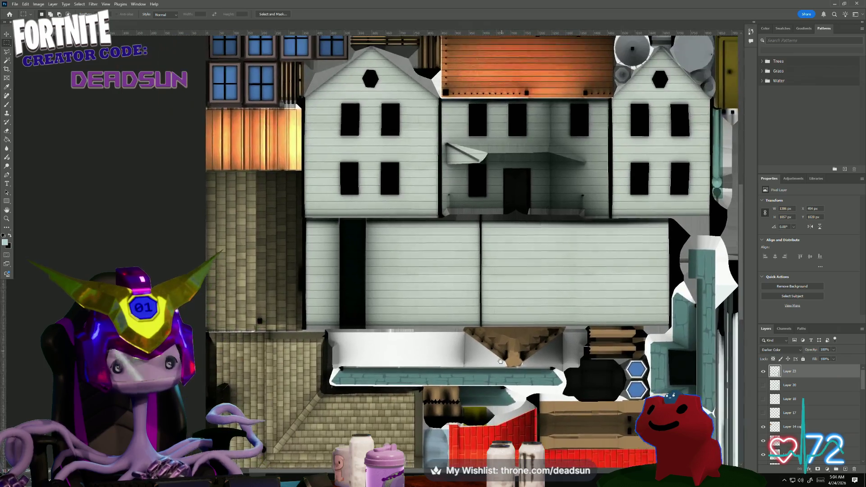
scroll(772, 391, "down", 2)
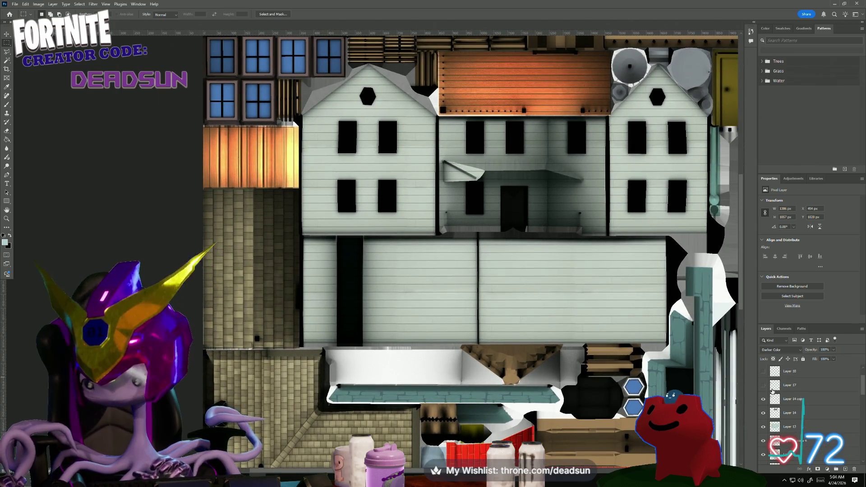
left_click(764, 386)
left_click(764, 386)
left_click(764, 386)
left_click(764, 386)
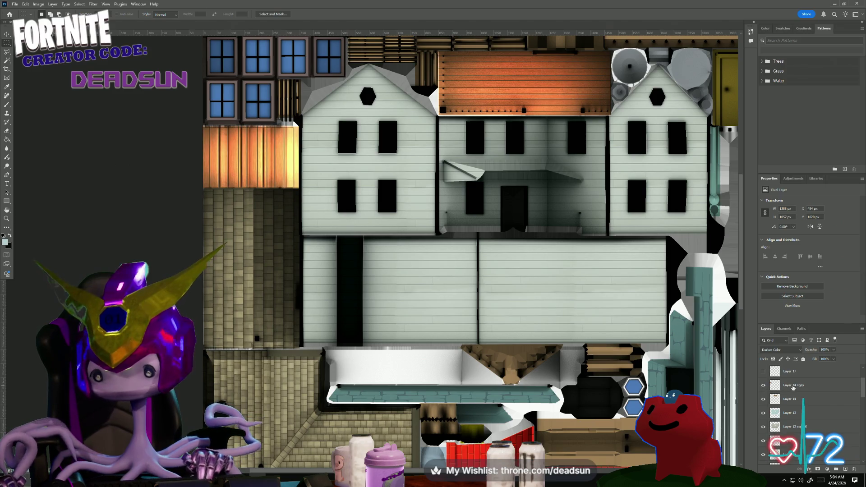
left_click(793, 385)
left_click(794, 350)
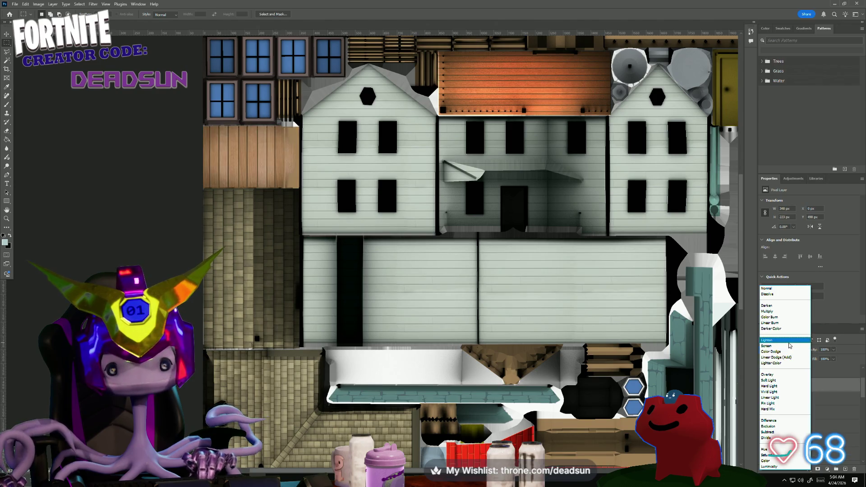
Set Layer 14 copy to Overlay blending; a Save As attempt is cancelled.
left_click(789, 376)
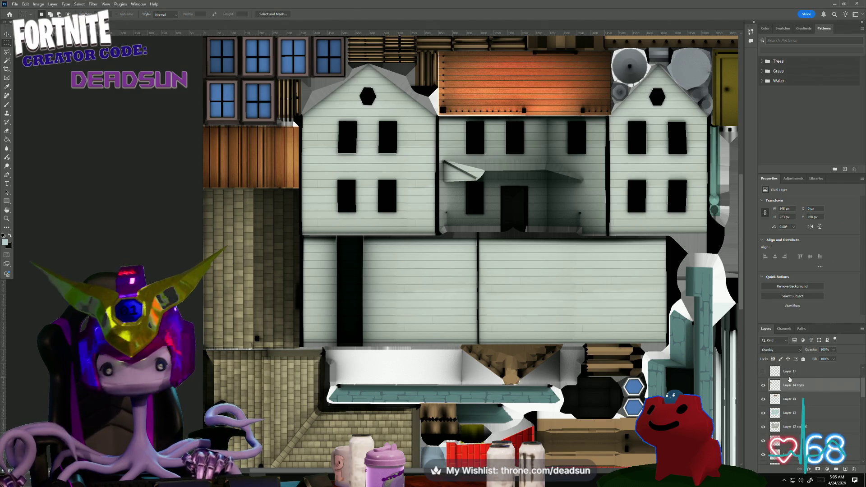
left_click(16, 4)
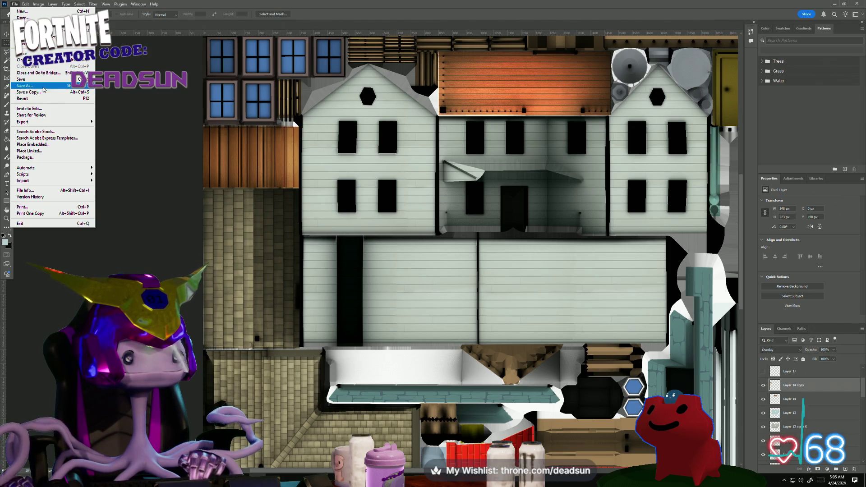
left_click(43, 86)
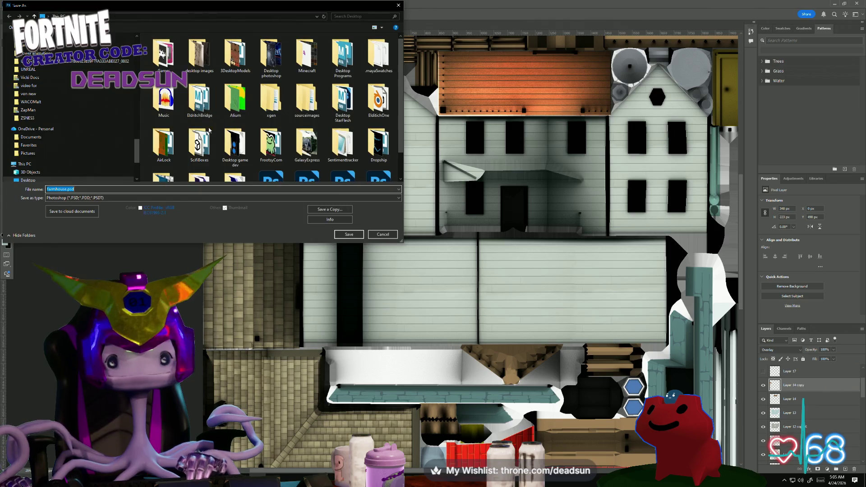
left_click(238, 199)
left_click(394, 231)
left_click(383, 234)
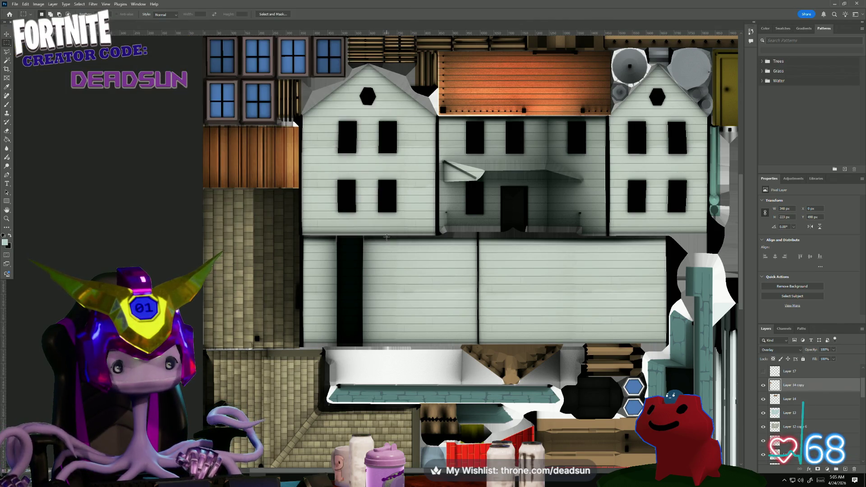
Save a PNG copy over farmhouse_Color.png, accepting the replace and PNG options, then switch to Maya.
left_click(17, 6)
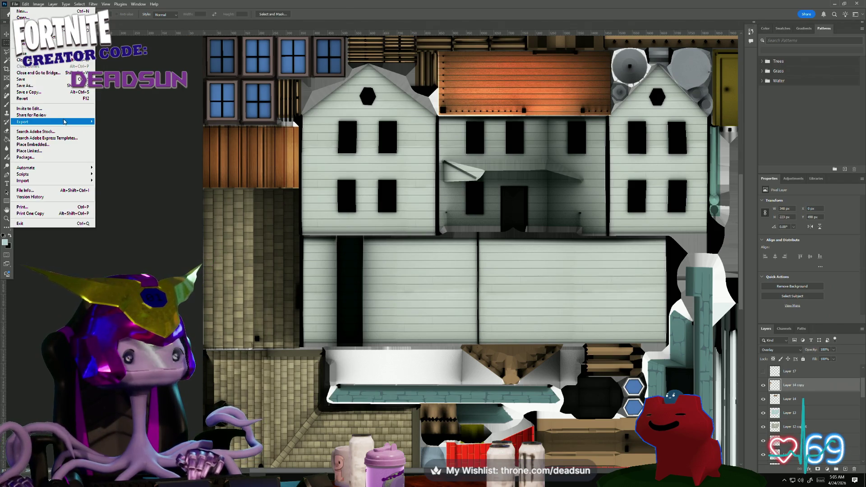
mouse_move(64, 122)
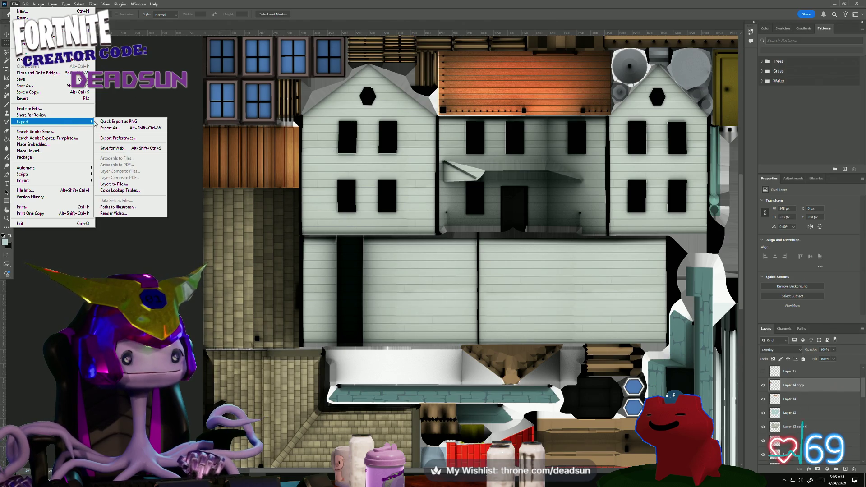
left_click(69, 92)
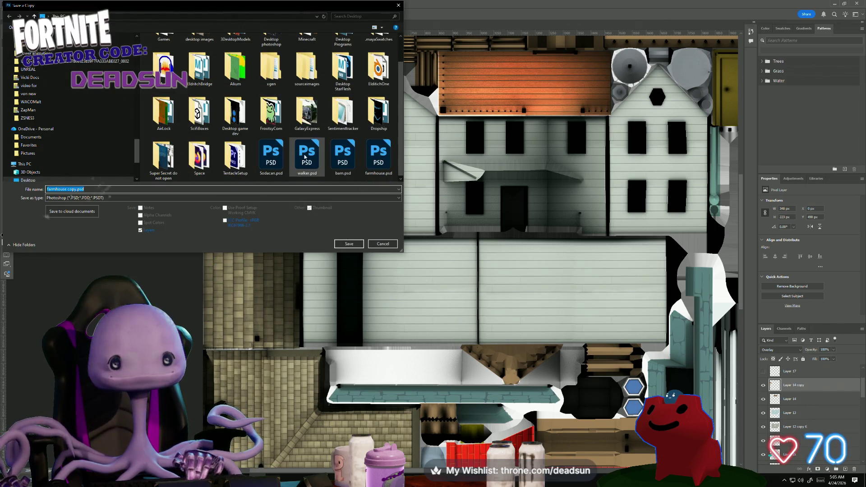
left_click(289, 199)
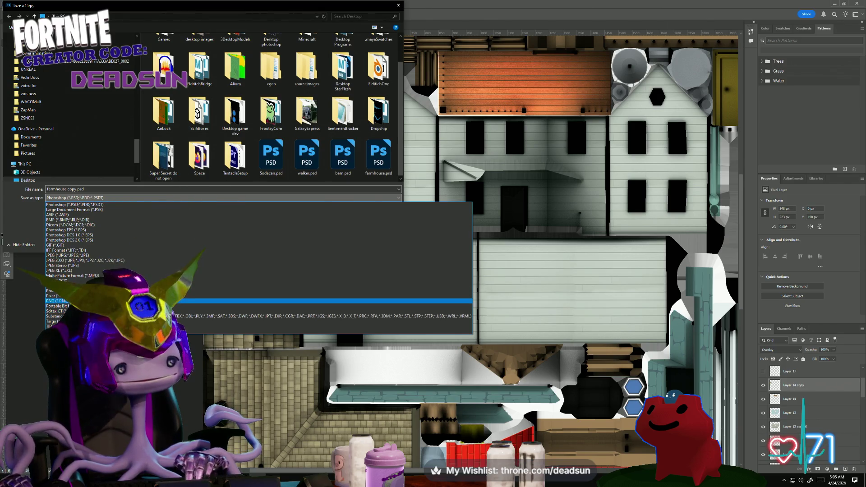
left_click(63, 301)
scroll(271, 108, "down", 5)
left_click(343, 151)
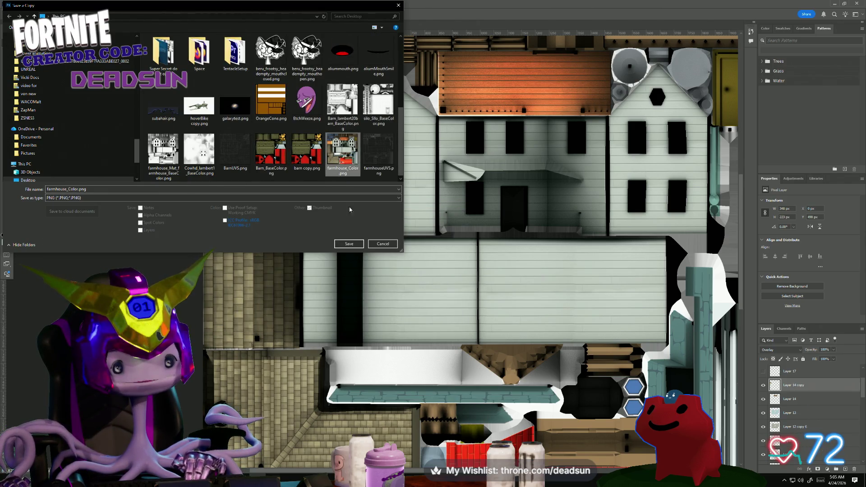
left_click(349, 244)
left_click(445, 241)
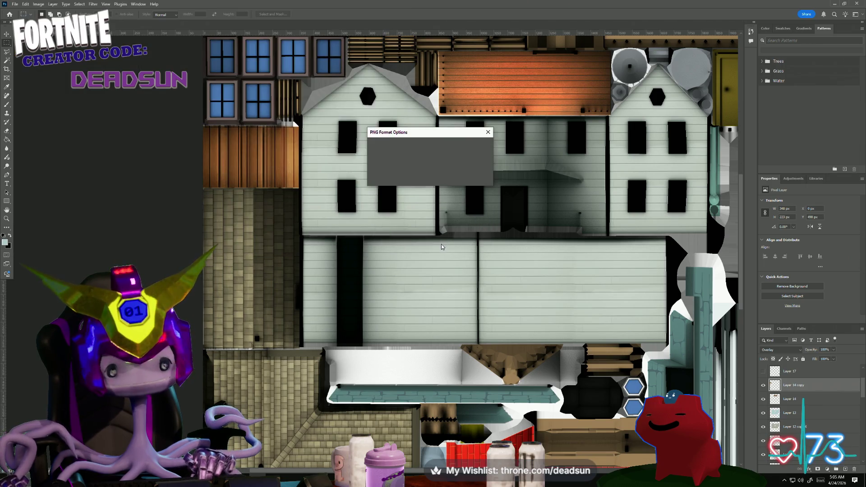
left_click(480, 147)
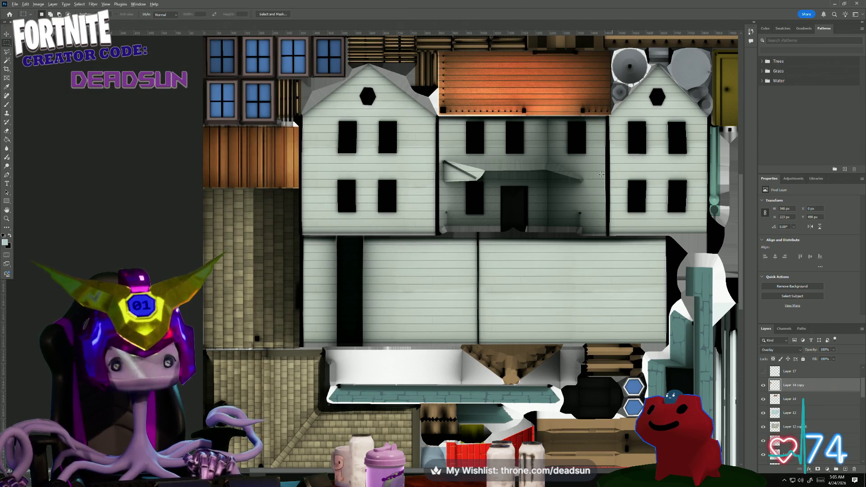
key("alt+Tab")
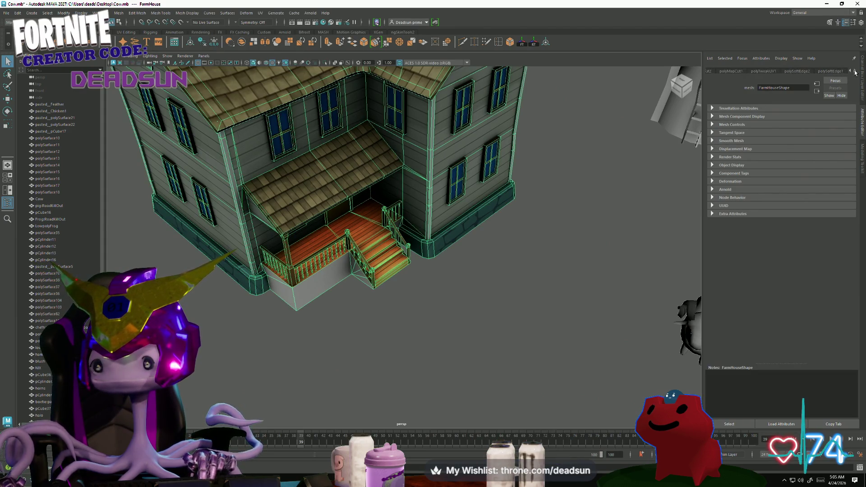
Delete the farmhouse's history and reload the file9 texture in Mat_farmhouse.
left_click(16, 12)
mouse_move(87, 101)
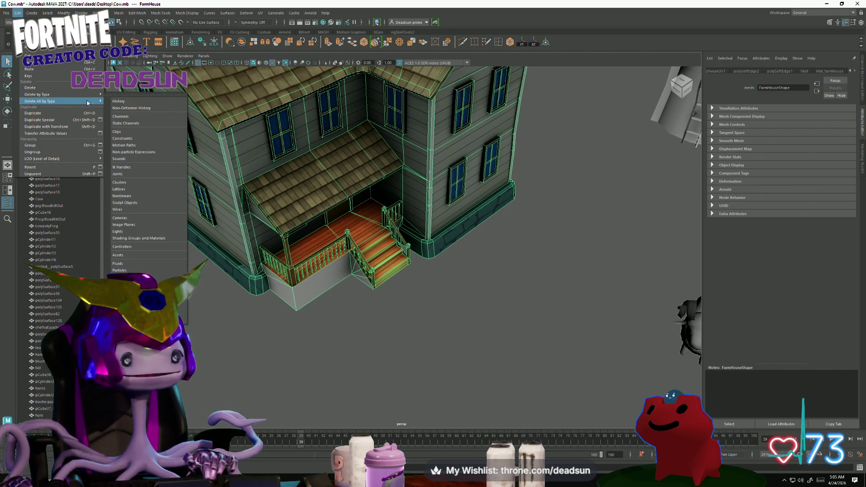
left_click(129, 103)
left_click(805, 71)
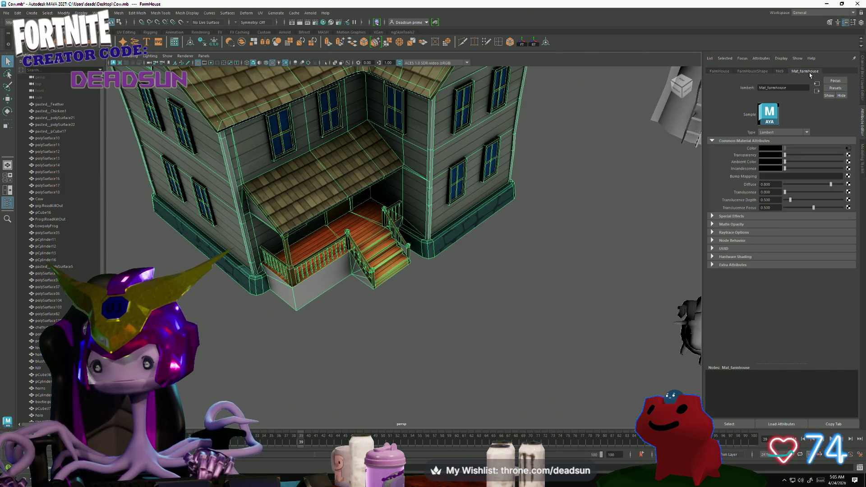
left_click(849, 150)
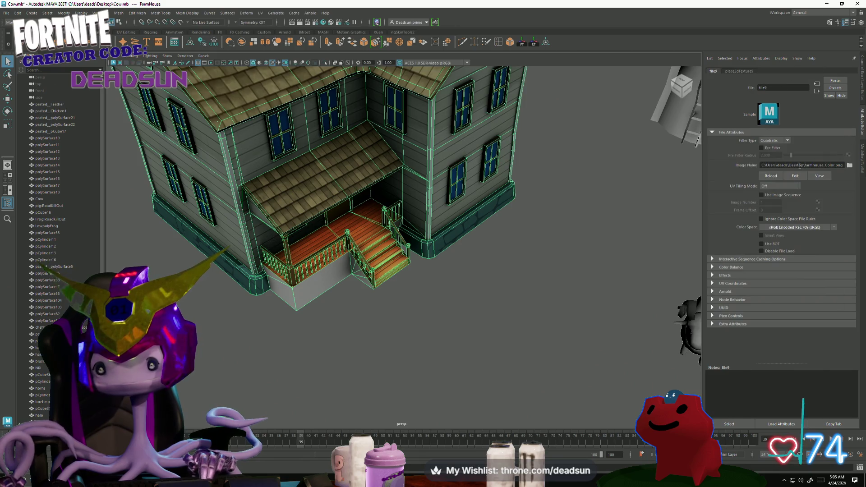
left_click(768, 177)
Deselect the house and move in close on the porch stairs to check the new colour map.
left_click(551, 310)
mouse_move(551, 310)
left_mouse_down("alt")
mouse_move(305, 286)
mouse_move(343, 293)
left_mouse_up("alt")
mouse_move(343, 294)
right_mouse_down("alt")
mouse_move(417, 305)
mouse_move(437, 324)
mouse_move(470, 325)
right_mouse_up("alt")
middle_click_drag(469, 326, 509, 327, "alt")
scroll(498, 312, "down", 10)
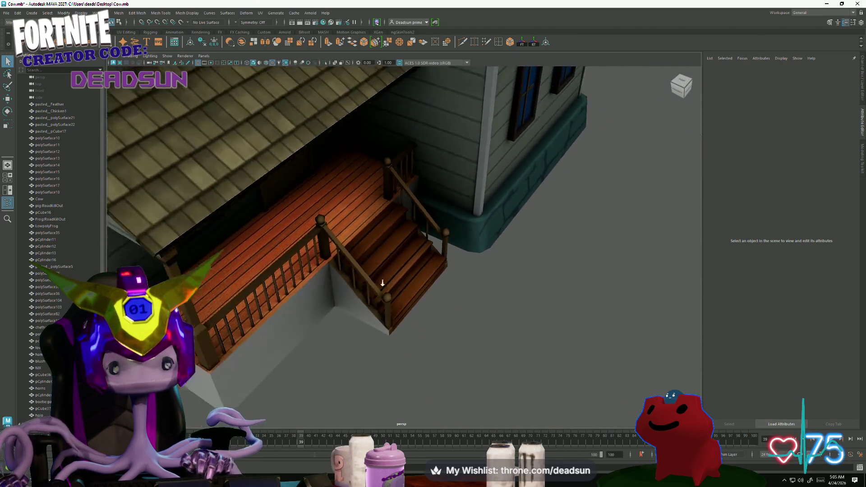
scroll(421, 323, "up", 4)
scroll(464, 329, "down", 8)
scroll(311, 282, "down", 5)
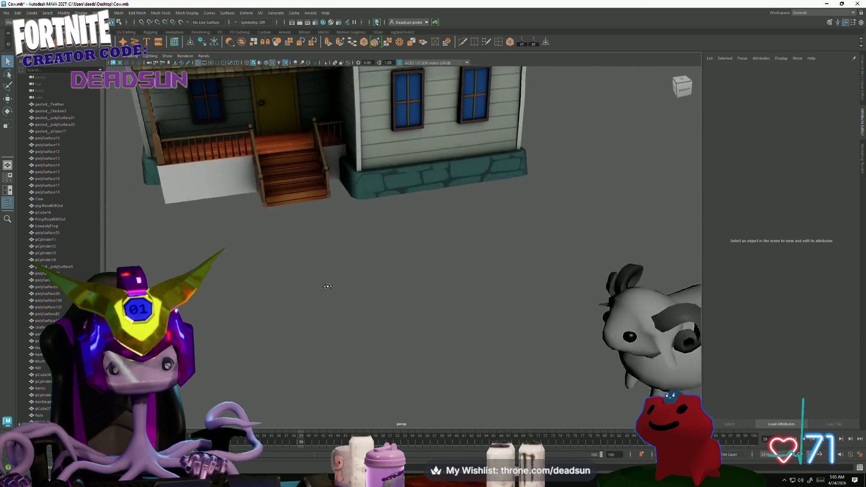
scroll(325, 287, "up", 6)
Orbit over the whole farm from high, distant and low angles to review the farmhouse.
left_click_drag(345, 293, 295, 276, "alt")
scroll(392, 308, "down", 5)
mouse_move(392, 308)
left_mouse_down("alt")
mouse_move(354, 302)
mouse_move(376, 274)
mouse_move(536, 281)
mouse_move(381, 286)
mouse_move(361, 275)
left_mouse_up("alt")
mouse_move(361, 276)
right_mouse_down("alt")
mouse_move(334, 260)
mouse_move(572, 277)
right_mouse_up("alt")
mouse_move(571, 277)
left_mouse_down("alt")
mouse_move(470, 282)
mouse_move(496, 280)
left_mouse_up("alt")
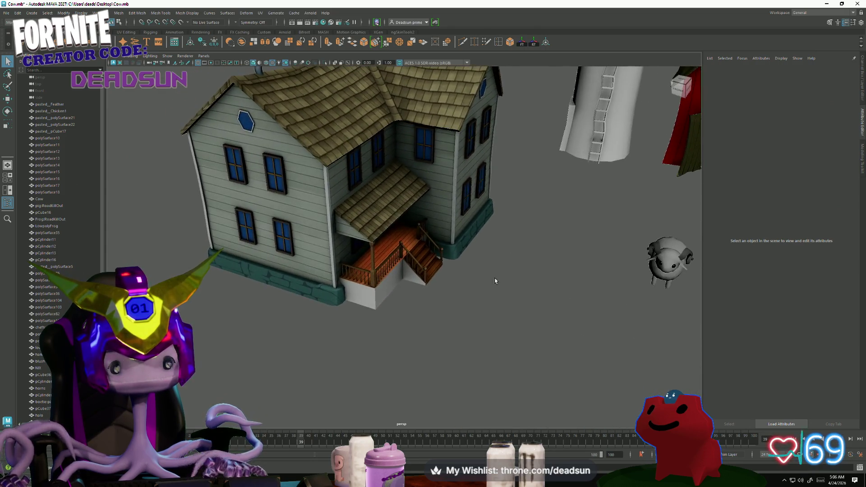
right_click_drag(497, 280, 357, 304, "alt")
mouse_move(376, 304)
left_mouse_down("alt")
mouse_move(381, 257)
mouse_move(358, 306)
left_mouse_up("alt")
middle_click_drag(358, 305, 311, 284, "alt")
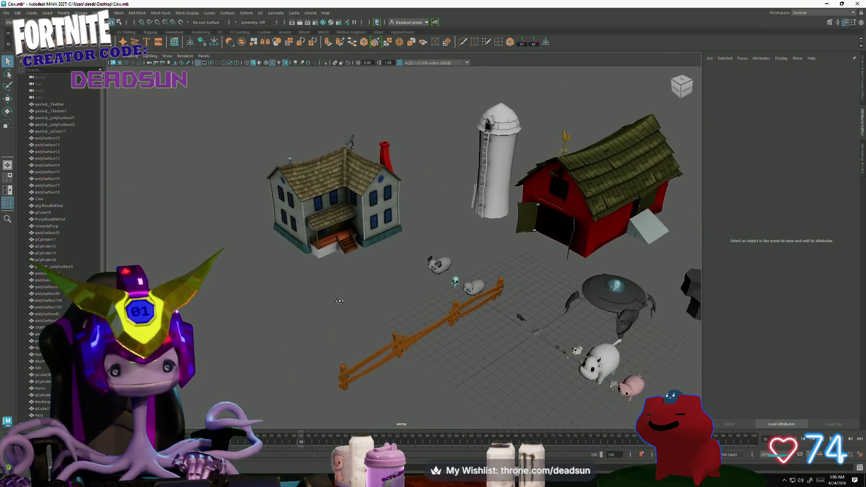
left_click(6, 13)
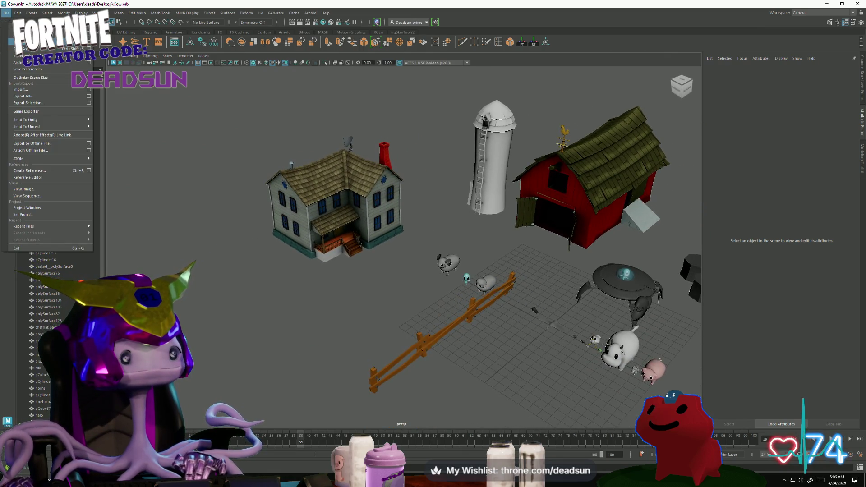
key("Escape")
scroll(414, 326, "up", 8)
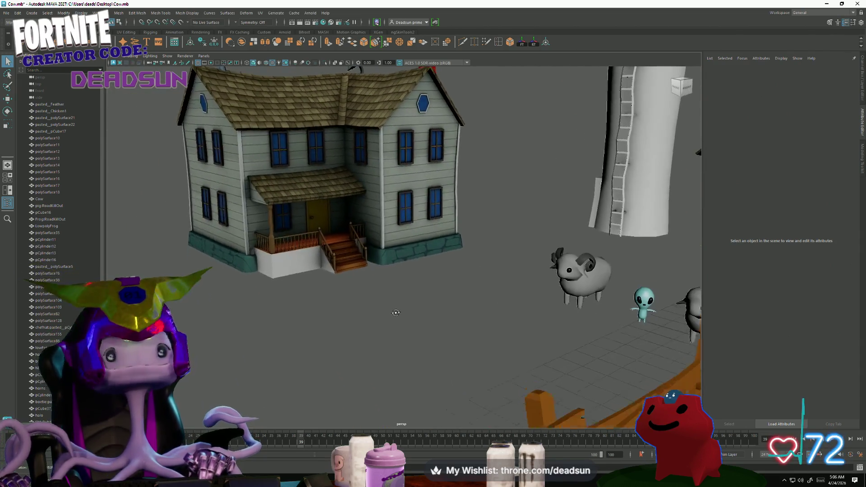
scroll(406, 306, "up", 10)
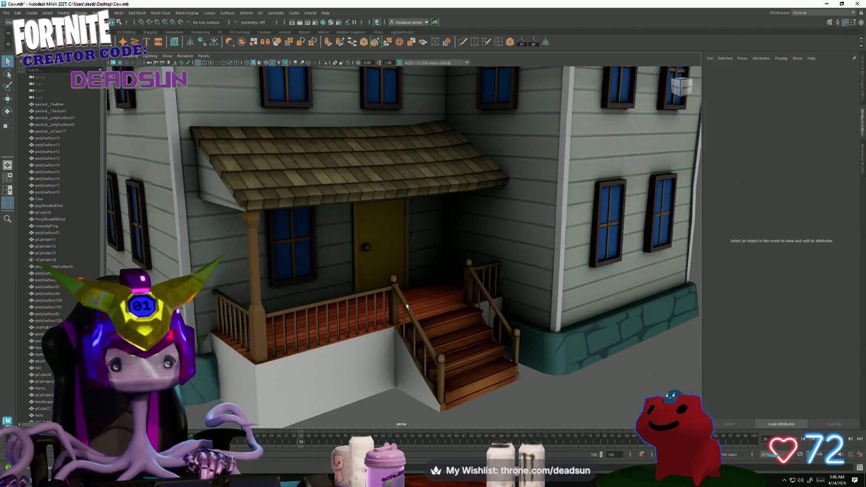
scroll(368, 305, "up", 5)
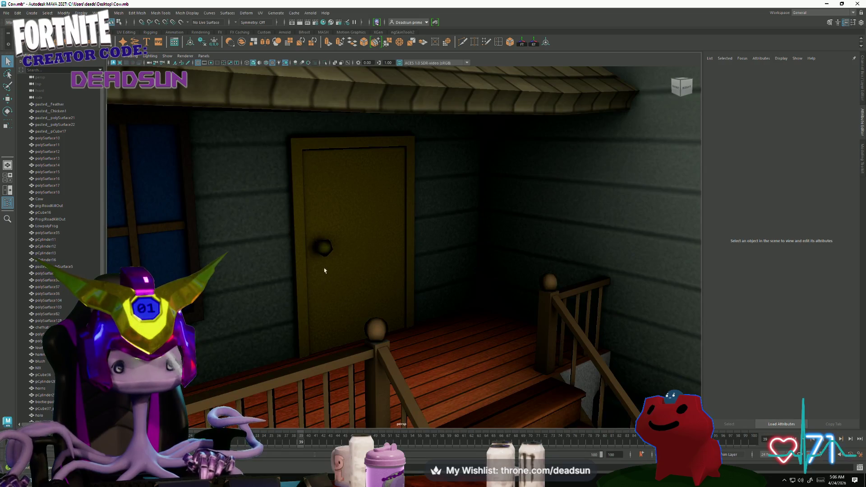
left_click(327, 248)
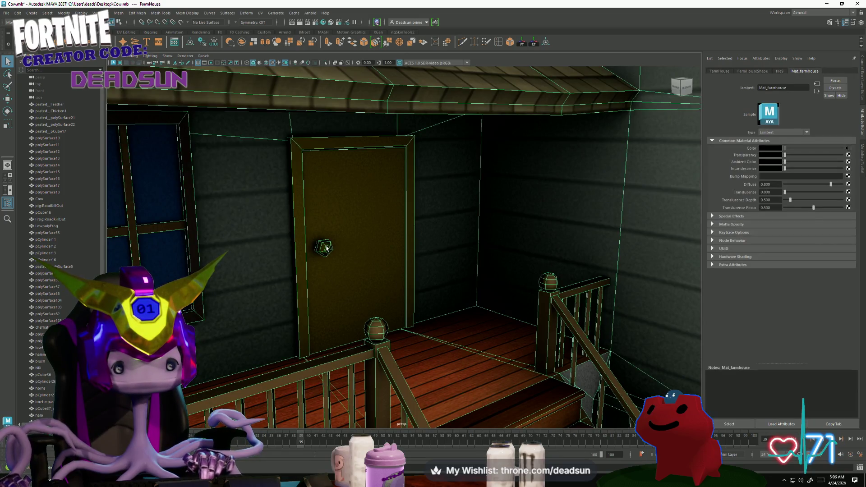
key("f")
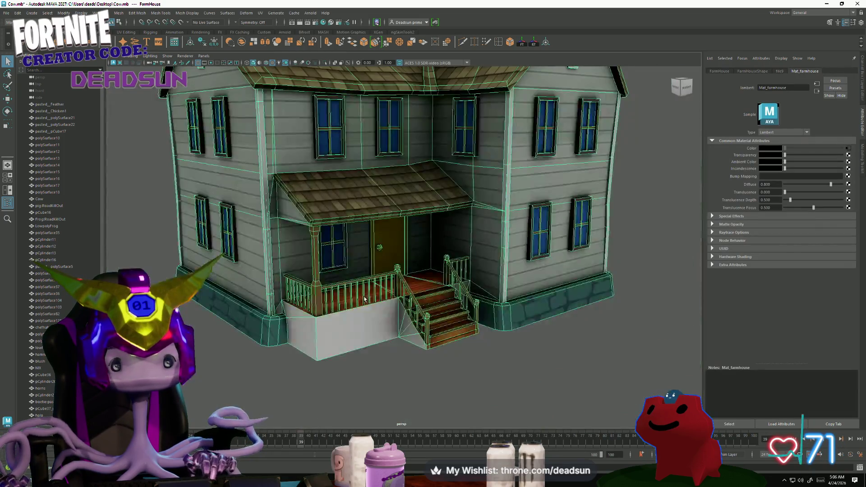
scroll(342, 310, "up", 3)
key("alt+Tab")
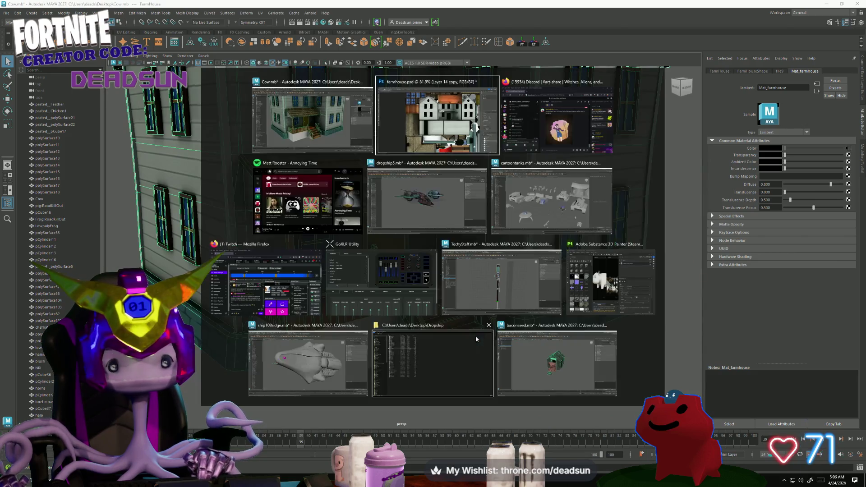
key("Escape")
left_click_drag(316, 271, 280, 304, "alt")
right_click(356, 263)
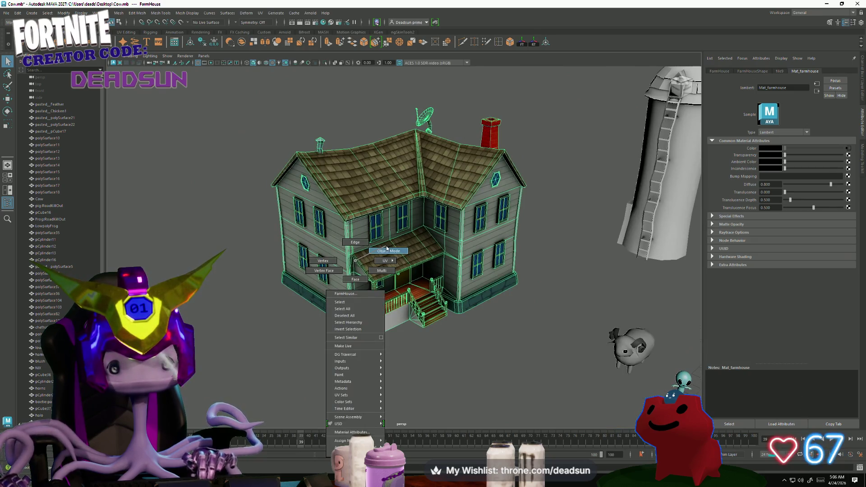
left_click(361, 343)
mouse_move(361, 343)
left_mouse_down("alt")
mouse_move(364, 356)
mouse_move(339, 353)
left_mouse_up("alt")
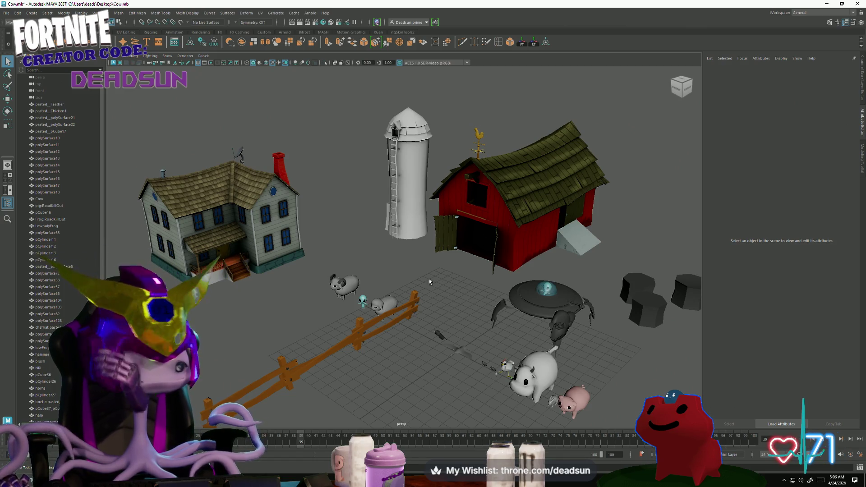
mouse_move(385, 271)
right_mouse_down("alt")
mouse_move(378, 261)
mouse_move(365, 279)
mouse_move(375, 291)
right_mouse_up("alt")
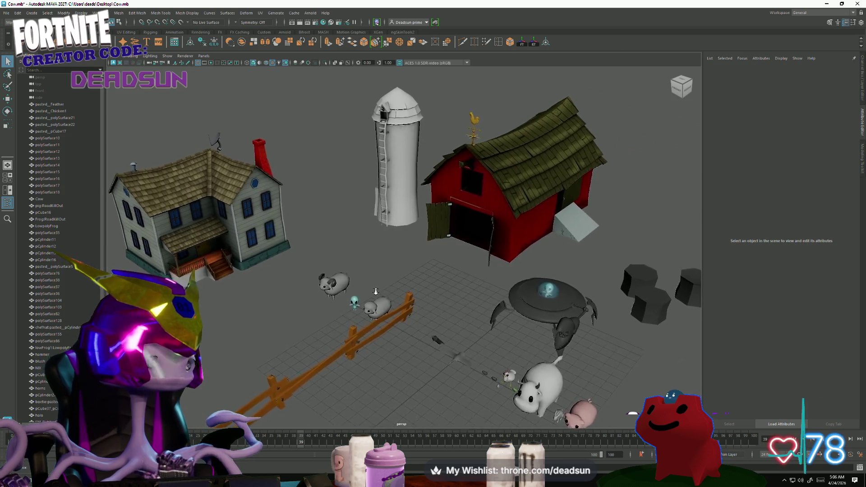
middle_click_drag(361, 293, 438, 280, "alt")
mouse_move(394, 243)
left_mouse_down("alt")
mouse_move(424, 253)
mouse_move(398, 244)
left_mouse_up("alt")
right_click_drag(398, 244, 508, 332, "alt")
mouse_move(509, 332)
left_mouse_down("alt")
mouse_move(478, 338)
mouse_move(463, 309)
mouse_move(514, 352)
mouse_move(569, 372)
left_mouse_up("alt")
right_click_drag(569, 372, 479, 356, "alt")
mouse_move(478, 356)
left_mouse_down("alt")
mouse_move(362, 332)
mouse_move(362, 321)
mouse_move(391, 313)
mouse_move(467, 350)
mouse_move(499, 348)
mouse_move(416, 304)
mouse_move(329, 301)
mouse_move(406, 332)
mouse_move(316, 316)
mouse_move(368, 329)
mouse_move(350, 280)
mouse_move(359, 338)
mouse_move(369, 317)
mouse_move(366, 352)
mouse_move(364, 319)
mouse_move(364, 341)
left_mouse_up("alt")
right_click_drag(364, 341, 510, 335, "alt")
mouse_move(511, 335)
left_mouse_down("alt")
mouse_move(412, 352)
mouse_move(417, 263)
mouse_move(414, 350)
left_mouse_up("alt")
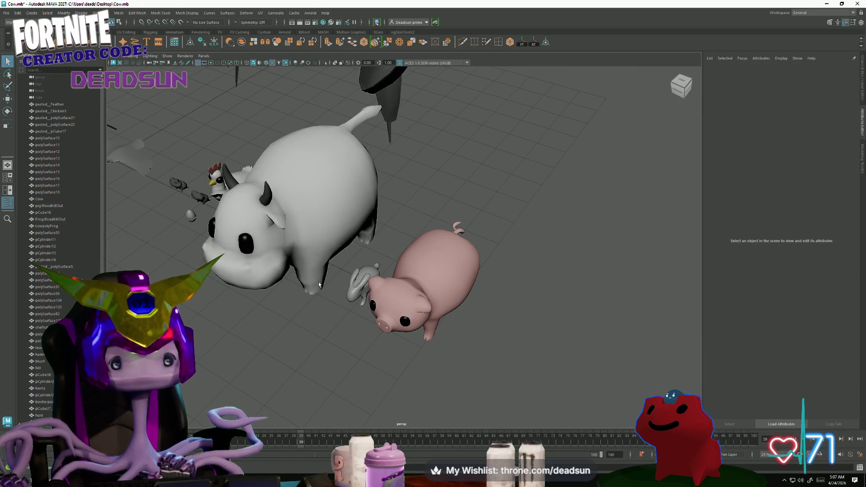
left_click(287, 276)
left_click(262, 339)
middle_click_drag(286, 338, 485, 355, "alt")
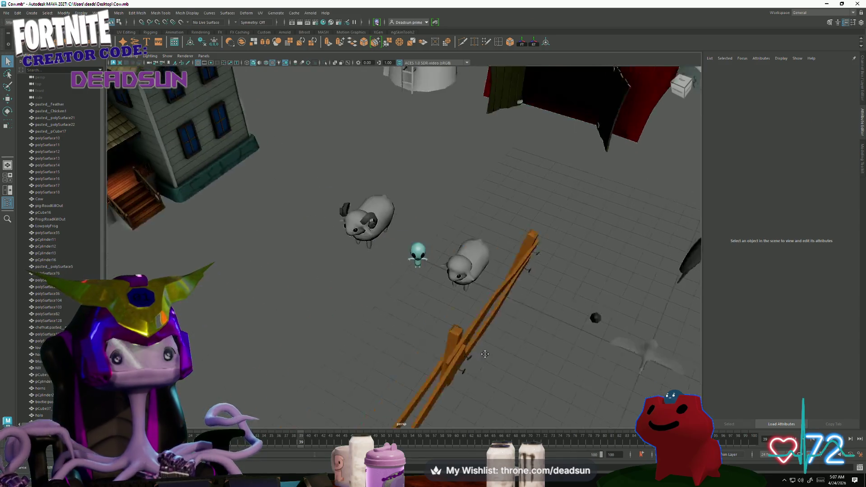
scroll(354, 304, "down", 5)
left_click(253, 244)
key("f")
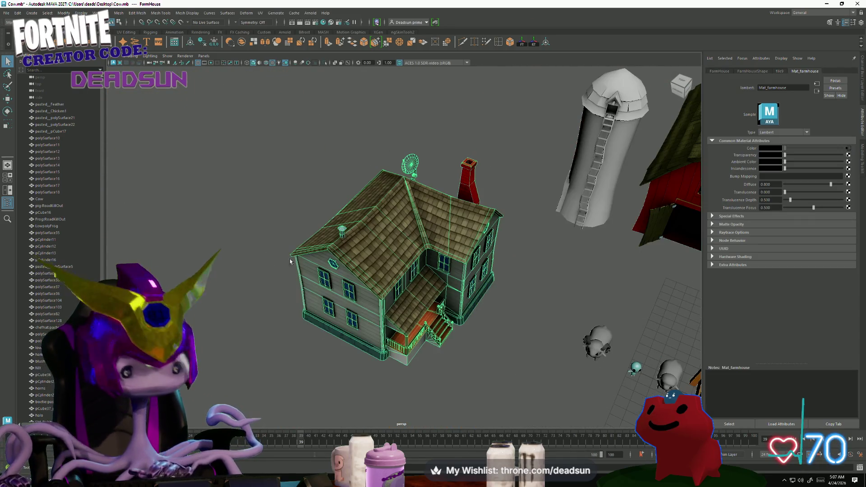
left_click(314, 337)
mouse_move(315, 338)
left_mouse_down("alt")
mouse_move(275, 324)
mouse_move(238, 328)
mouse_move(485, 326)
mouse_move(307, 333)
mouse_move(344, 365)
left_mouse_up("alt")
mouse_move(344, 364)
right_mouse_down("alt")
mouse_move(351, 272)
mouse_move(360, 397)
right_mouse_up("alt")
left_click_drag(360, 397, 692, 348, "alt")
mouse_move(693, 348)
right_mouse_down("alt")
mouse_move(396, 345)
mouse_move(356, 302)
mouse_move(367, 306)
right_mouse_up("alt")
mouse_move(342, 317)
left_mouse_down("alt")
mouse_move(470, 362)
mouse_move(431, 304)
mouse_move(392, 323)
left_mouse_up("alt")
mouse_move(396, 325)
right_mouse_down("alt")
mouse_move(309, 291)
mouse_move(292, 341)
mouse_move(225, 298)
right_mouse_up("alt")
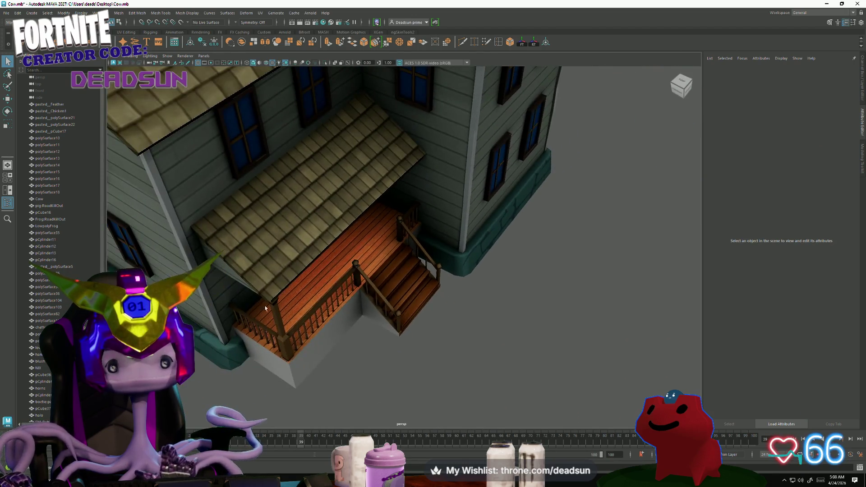
key("alt+Tab")
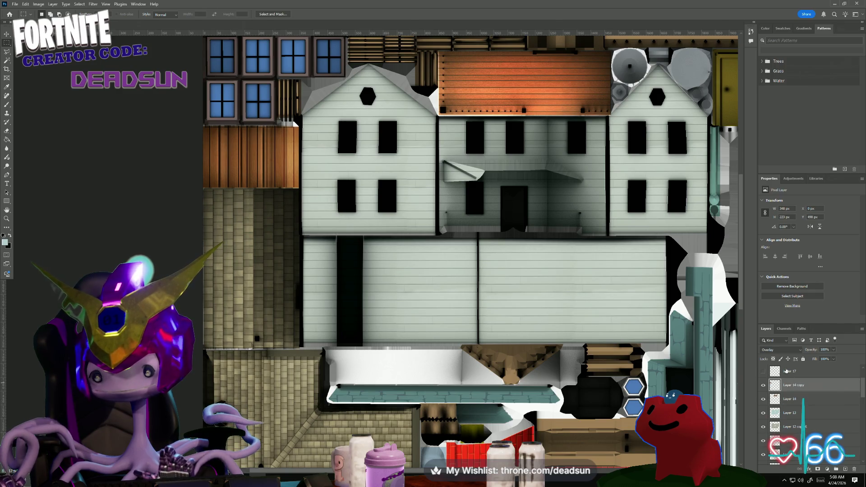
Try Color Dodge blending, then merge the selected wood layers into Layer 14 copy.
left_click(782, 350)
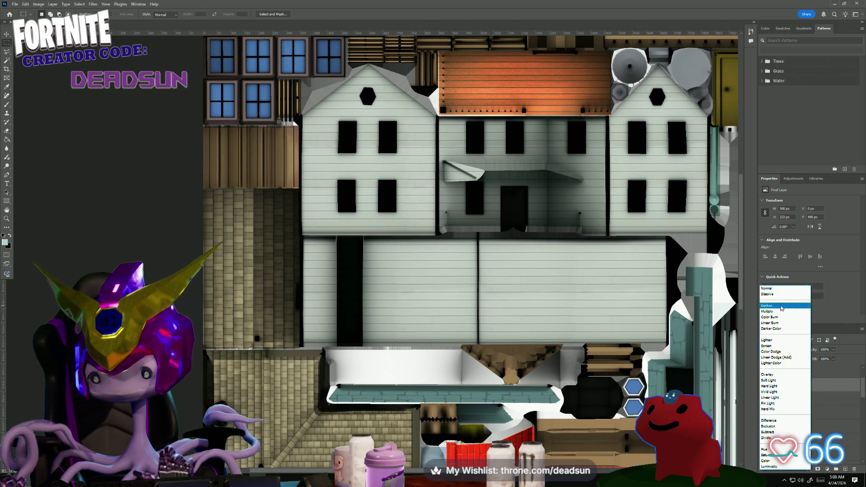
left_click(778, 352)
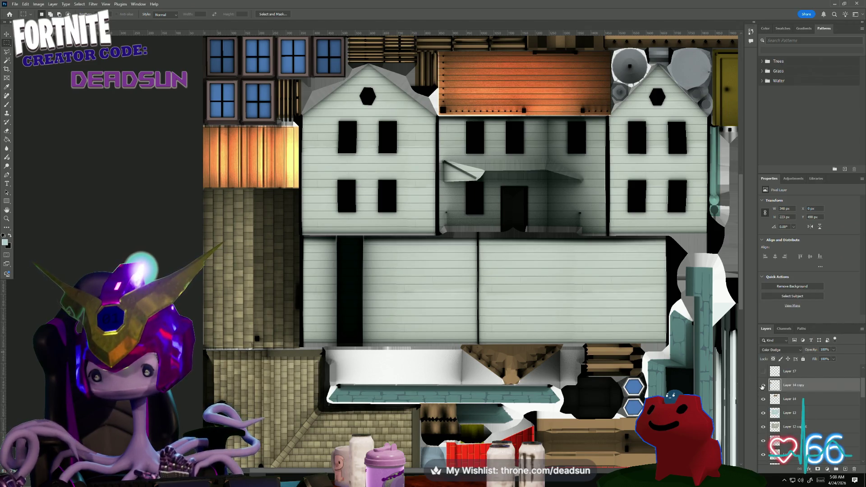
right_click(792, 398)
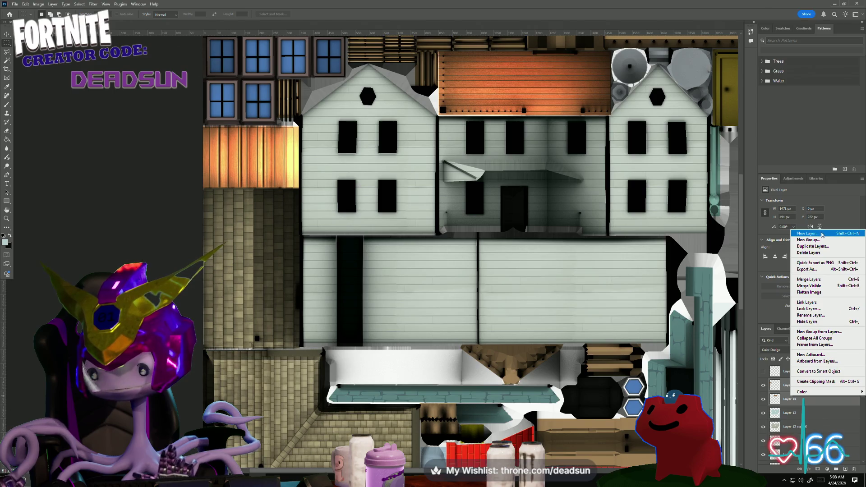
left_click(818, 280)
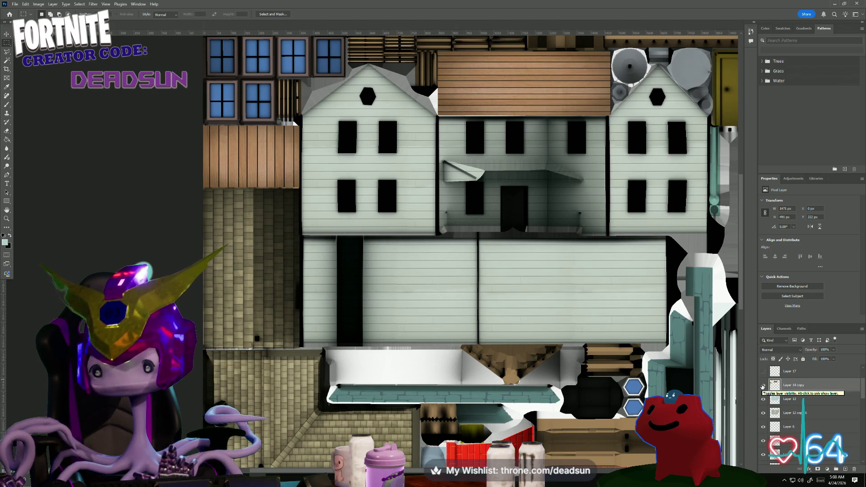
Compare the merged layer on and off, then set it to Hard Light blending.
left_click(792, 350)
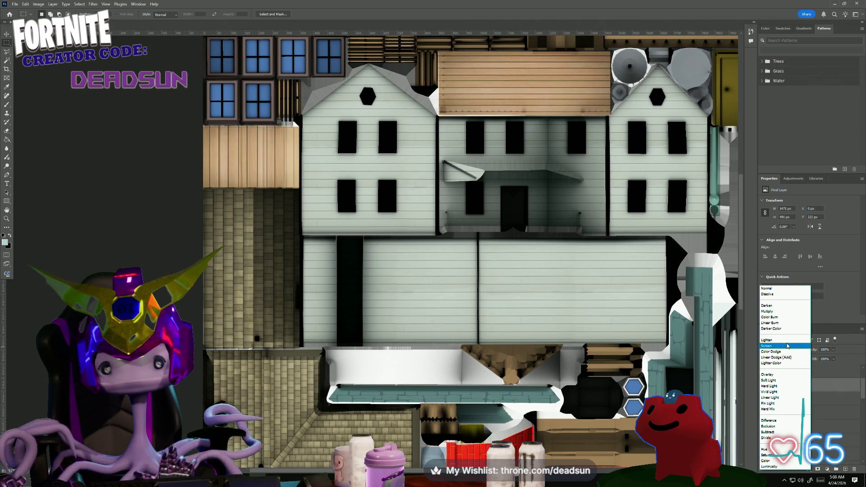
left_click(780, 288)
left_click(766, 388)
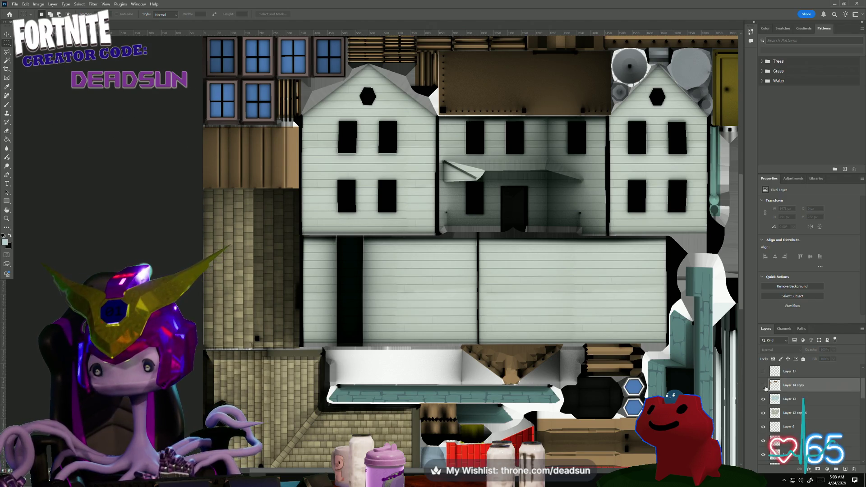
left_click(764, 386)
left_click(790, 351)
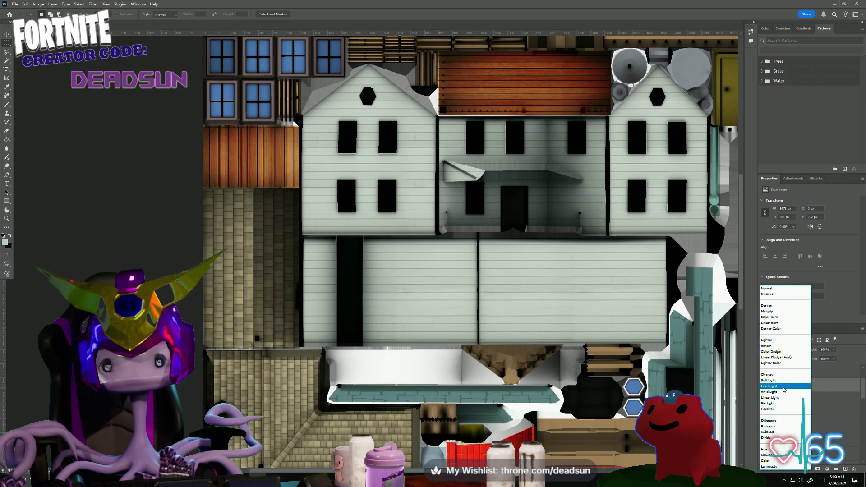
left_click(784, 386)
scroll(478, 379, "down", 2, "alt")
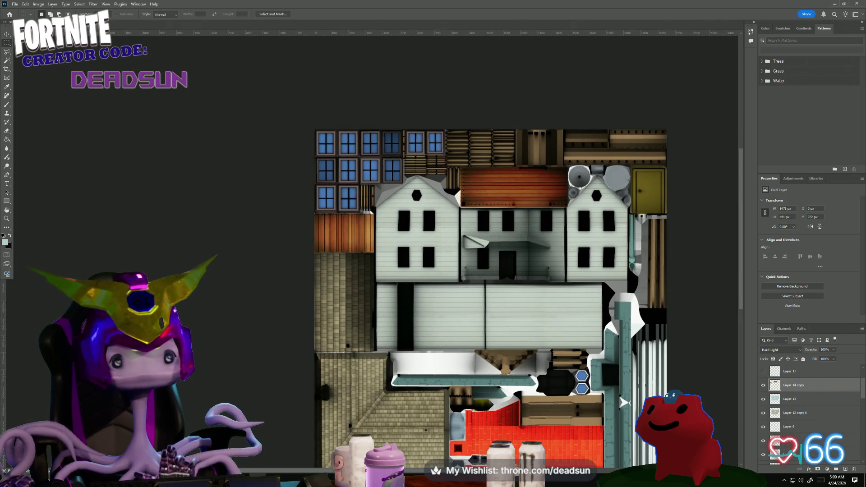
left_click(16, 5)
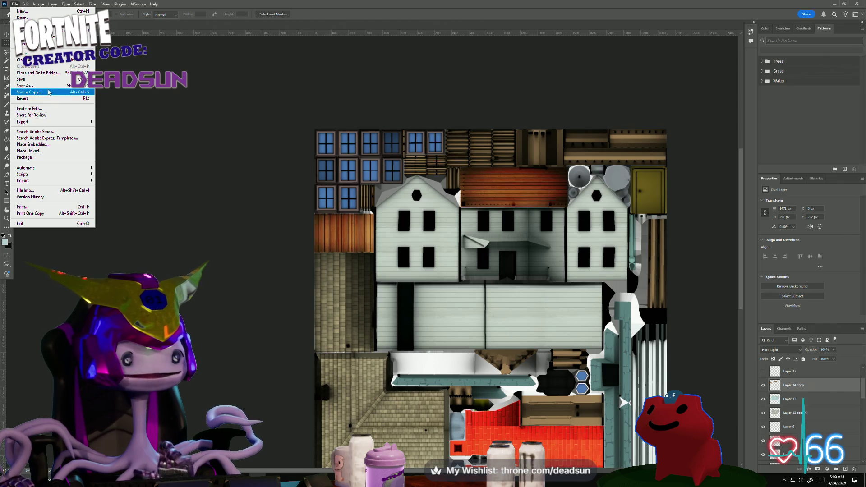
Save a PNG copy over farmhouse_Color.png, confirming replace and PNG options, then return to Maya.
left_click(49, 92)
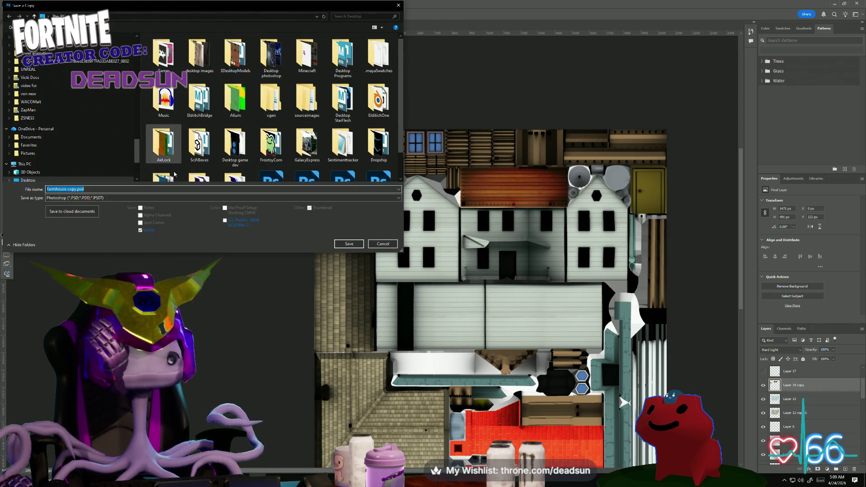
left_click(136, 198)
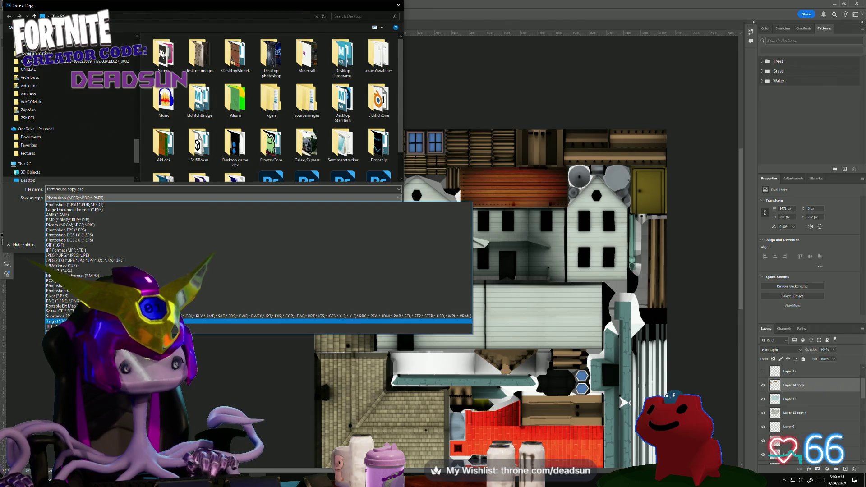
left_click(136, 301)
scroll(216, 141, "down", 5)
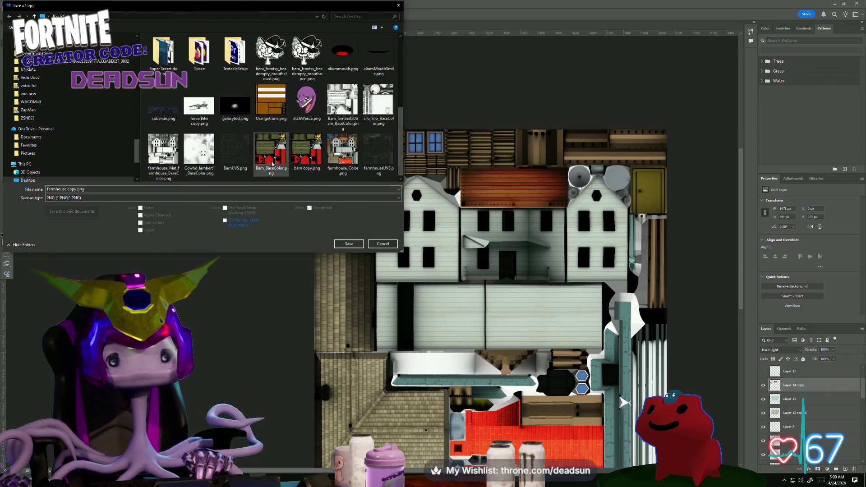
left_click(343, 149)
left_click(350, 244)
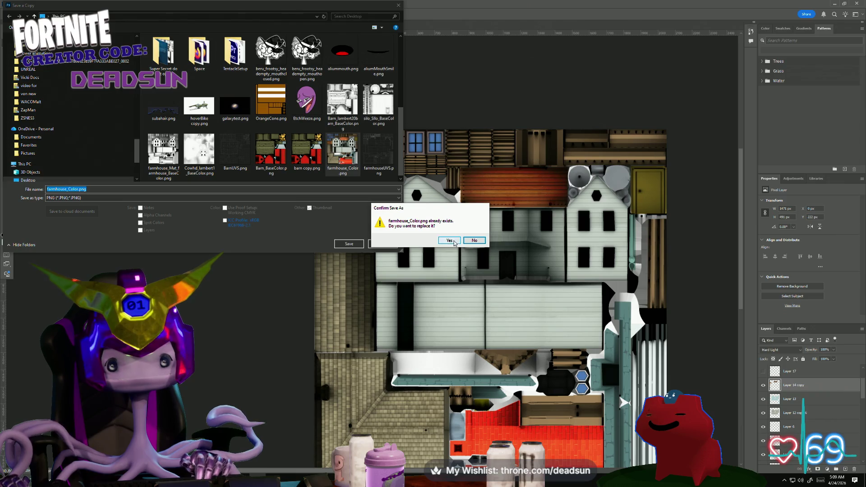
left_click(450, 240)
left_click(472, 147)
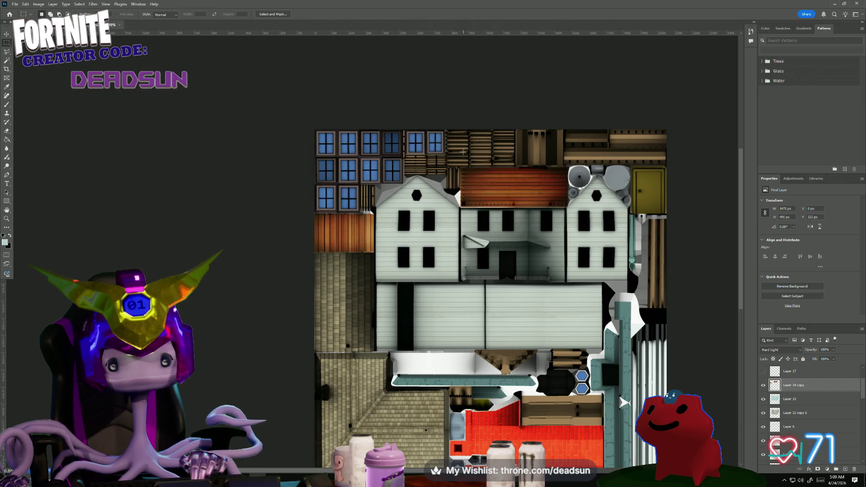
key("alt+Tab")
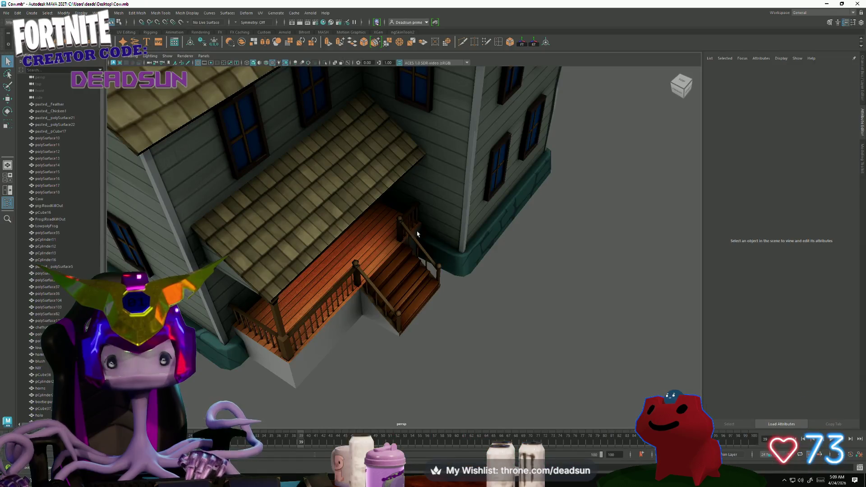
Open the farmhouse colour map node and inspect the porch, stairs and whole farm with the silo.
left_click_drag(533, 156, 538, 181, "alt")
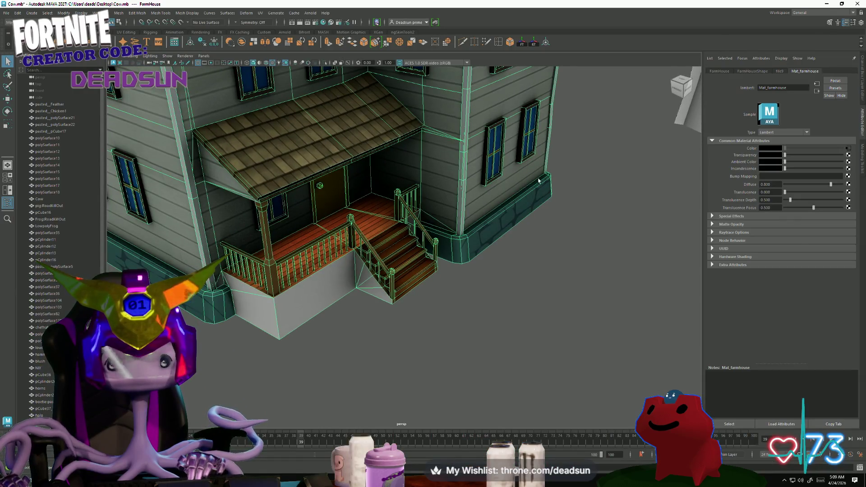
left_click(848, 148)
left_click(440, 306)
mouse_move(440, 307)
left_mouse_down("alt")
mouse_move(301, 274)
mouse_move(361, 304)
left_mouse_up("alt")
right_click_drag(361, 303, 365, 344, "alt")
left_click_drag(365, 344, 379, 329, "alt")
mouse_move(379, 329)
right_mouse_down("alt")
mouse_move(418, 348)
mouse_move(456, 336)
mouse_move(433, 318)
right_mouse_up("alt")
mouse_move(433, 318)
left_mouse_down("alt")
mouse_move(378, 331)
mouse_move(284, 308)
mouse_move(291, 310)
left_mouse_up("alt")
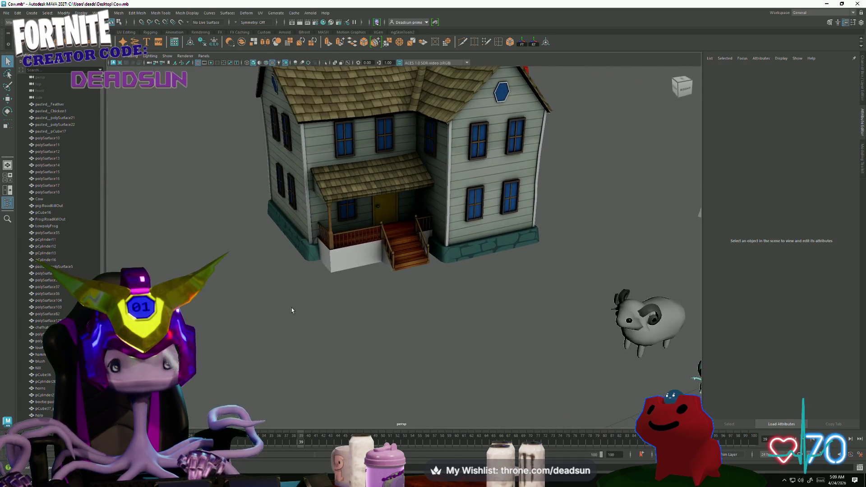
right_click_drag(339, 273, 320, 258, "alt")
mouse_move(320, 257)
left_mouse_down("alt")
mouse_move(316, 270)
mouse_move(334, 289)
left_mouse_up("alt")
mouse_move(333, 289)
right_mouse_down("alt")
mouse_move(369, 330)
mouse_move(334, 306)
right_mouse_up("alt")
mouse_move(334, 307)
left_mouse_down("alt")
mouse_move(316, 298)
mouse_move(293, 322)
mouse_move(279, 309)
mouse_move(273, 315)
mouse_move(290, 311)
mouse_move(278, 314)
left_mouse_up("alt")
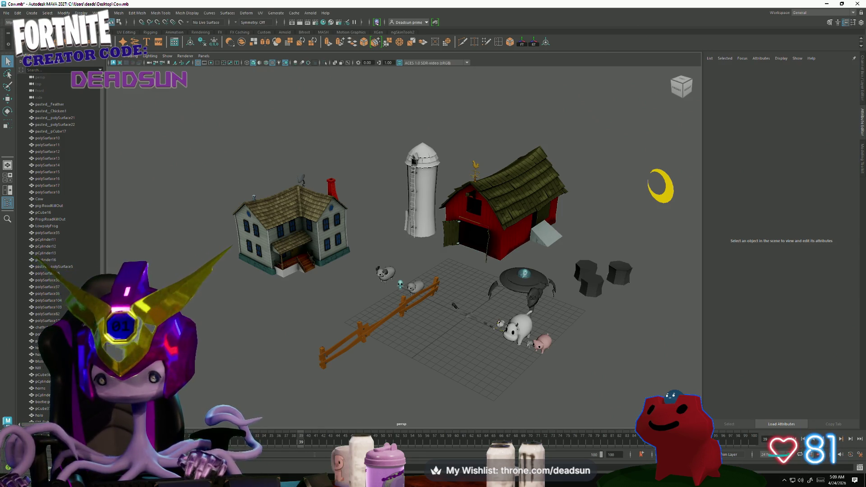
Inspect the farmhouse wall and roof up close, then frame the farmhouse with F.
left_click_drag(419, 346, 376, 301, "alt")
scroll(397, 325, "up", 5)
mouse_move(376, 300)
right_mouse_down("alt")
mouse_move(472, 315)
mouse_move(447, 316)
right_mouse_up("alt")
mouse_move(446, 316)
left_mouse_down("alt")
mouse_move(503, 217)
mouse_move(444, 319)
mouse_move(464, 304)
mouse_move(400, 311)
mouse_move(447, 329)
mouse_move(454, 264)
mouse_move(406, 271)
mouse_move(346, 255)
mouse_move(372, 280)
mouse_move(368, 379)
mouse_move(374, 274)
left_mouse_up("alt")
left_click(447, 329)
left_click_drag(472, 296, 451, 293, "alt")
right_click(496, 237)
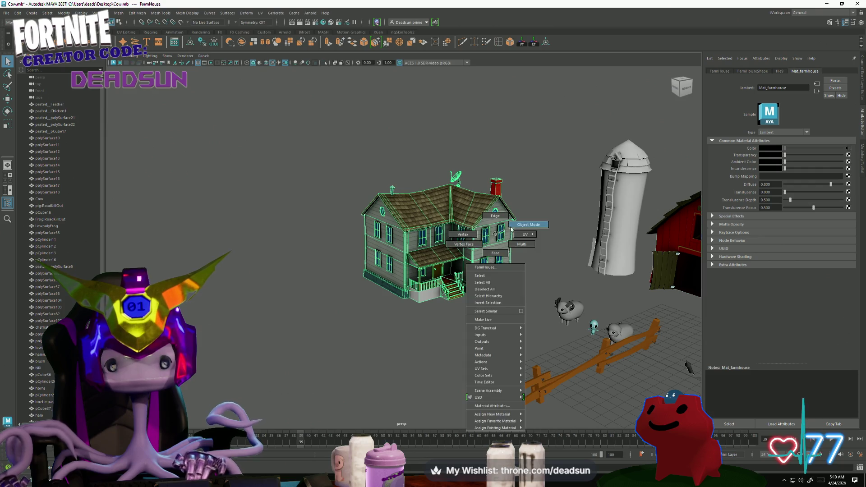
left_click(545, 263)
left_click_drag(544, 264, 503, 272, "alt")
left_click(467, 246)
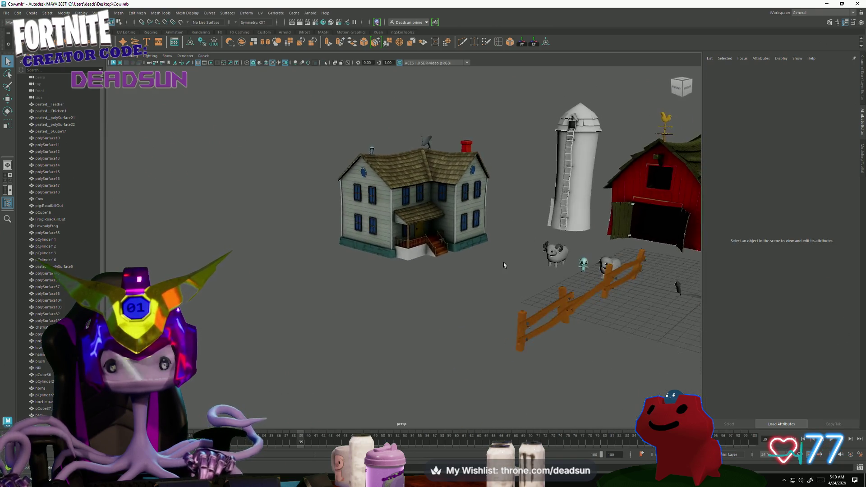
key("f")
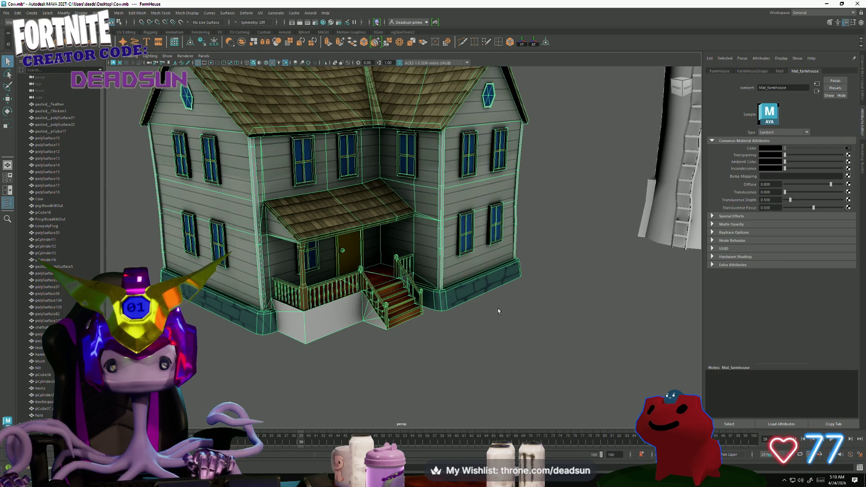
left_click(500, 310)
mouse_move(500, 311)
left_mouse_down("alt")
mouse_move(525, 319)
mouse_move(401, 304)
mouse_move(409, 321)
left_mouse_up("alt")
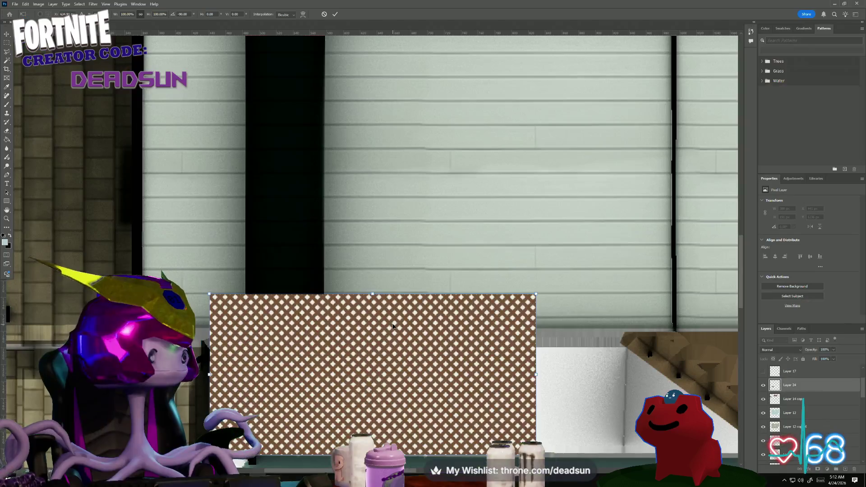
Nudge the transformed lattice panel into place just above the teal stone strip.
mouse_move(558, 373)
left_mouse_down()
mouse_move(519, 325)
mouse_move(426, 265)
mouse_move(399, 269)
left_mouse_up()
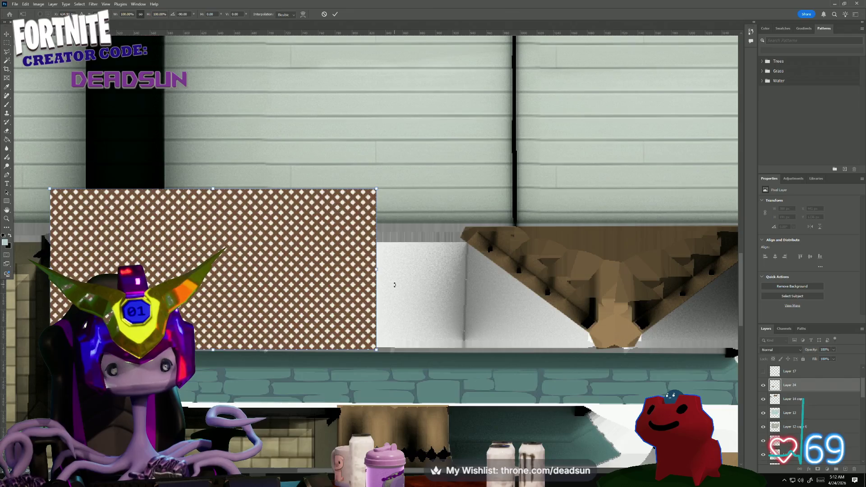
scroll(445, 311, "down", 1, "alt")
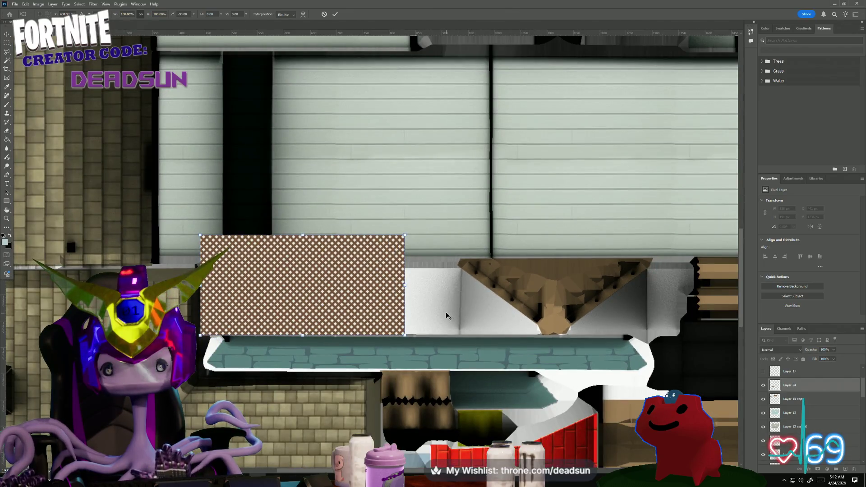
scroll(444, 313, "down", 1, "alt")
scroll(442, 314, "down", 1, "alt")
scroll(429, 316, "up", 4, "alt")
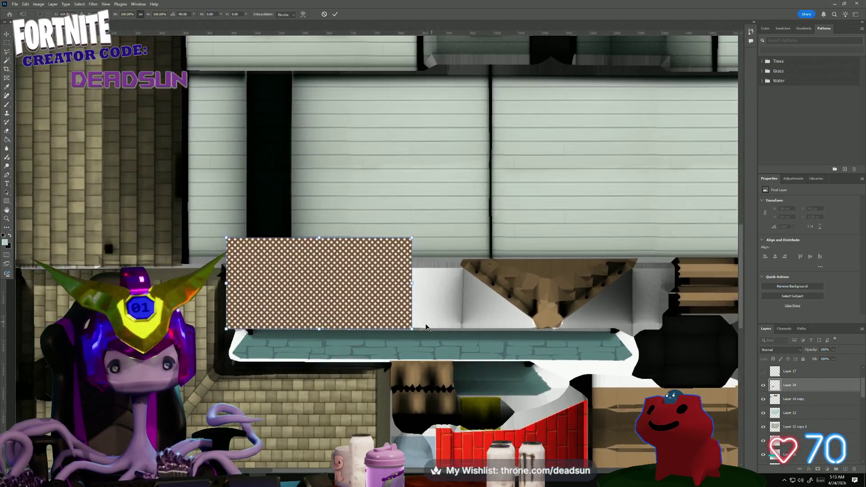
scroll(203, 332, "up", 2, "alt")
scroll(208, 332, "down", 1, "alt")
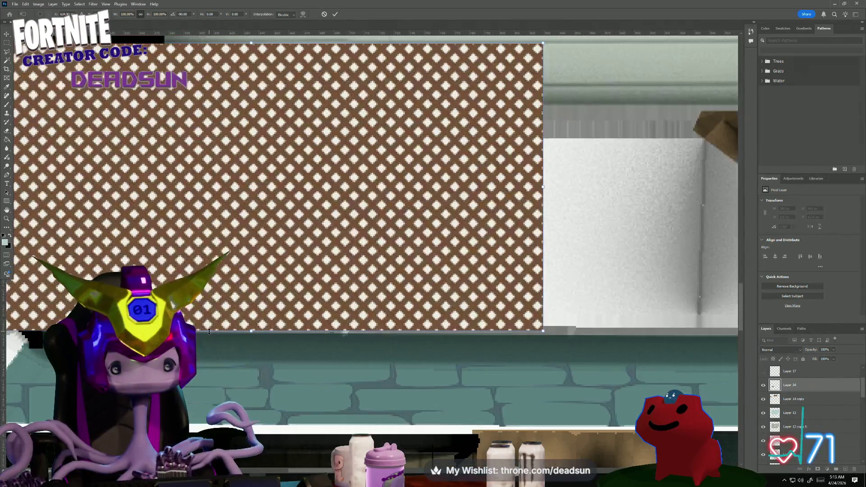
left_click_drag(281, 271, 342, 267)
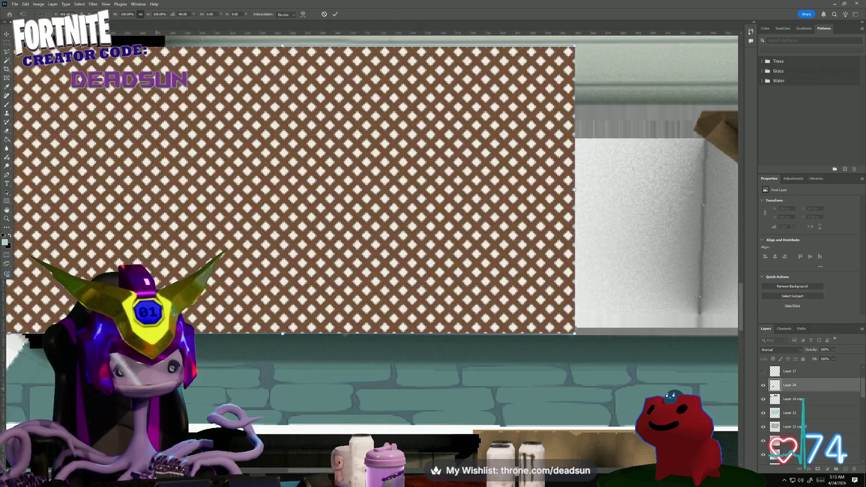
scroll(343, 271, "left", 5, "ctrl")
mouse_move(383, 330)
left_mouse_down()
mouse_move(434, 264)
mouse_move(563, 235)
mouse_move(428, 279)
mouse_move(411, 280)
mouse_move(420, 248)
mouse_move(407, 266)
left_mouse_up()
Check the lattice position and commit the Free Transform.
scroll(420, 280, "down", 3, "alt")
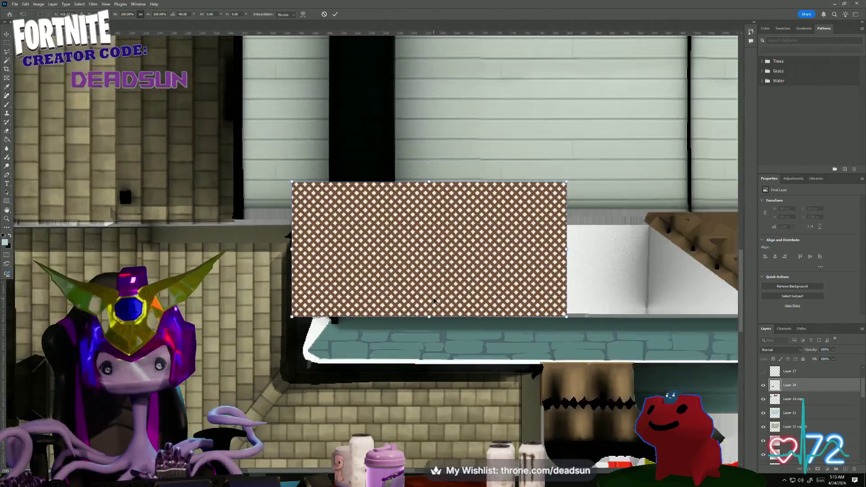
key("alt+space")
key("Escape")
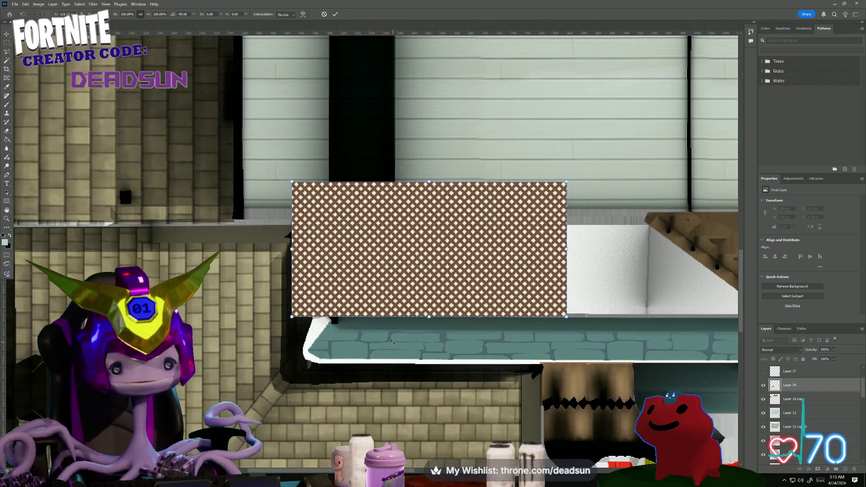
scroll(394, 345, "down", 2, "alt")
left_click_drag(454, 344, 341, 345)
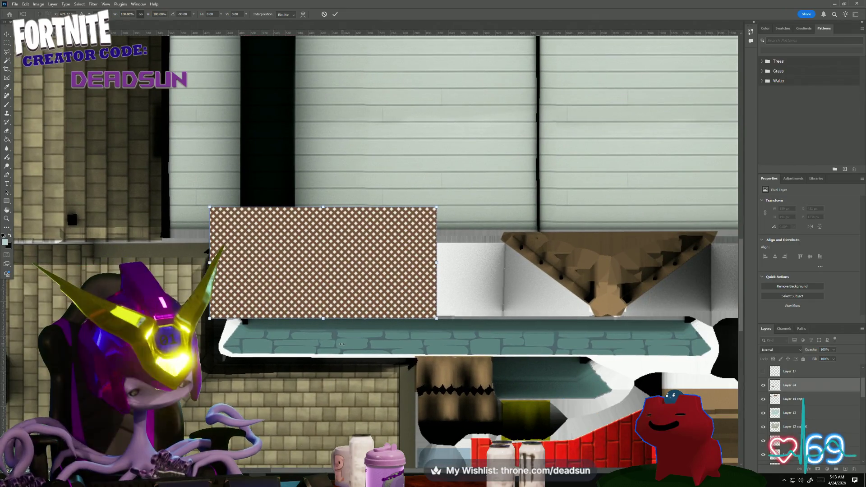
key("Return")
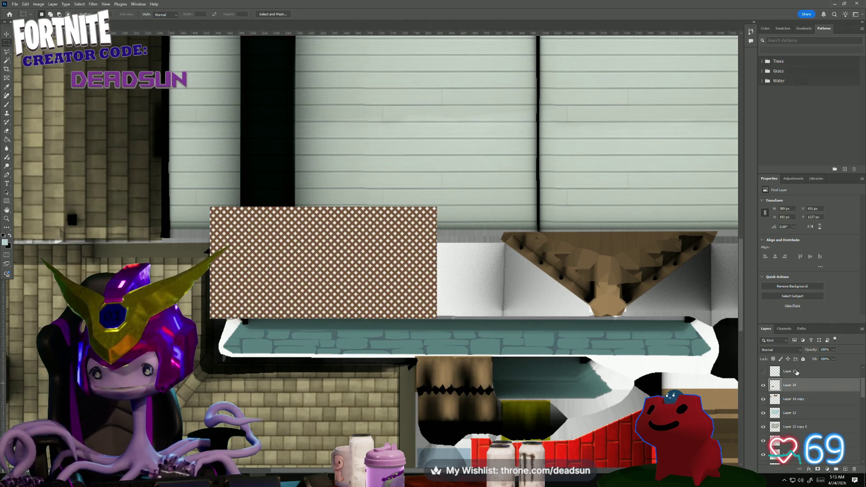
Duplicate Layer 24 and slide the copy right to extend the lattice strip.
right_click(802, 389)
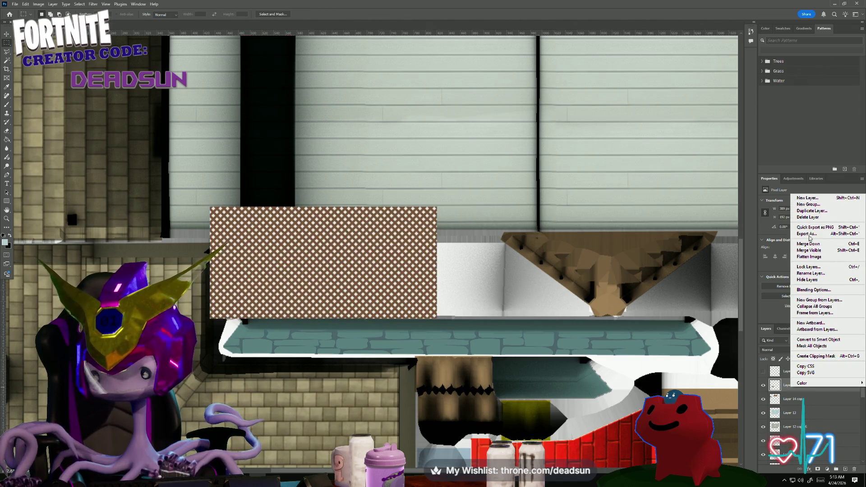
left_click(818, 211)
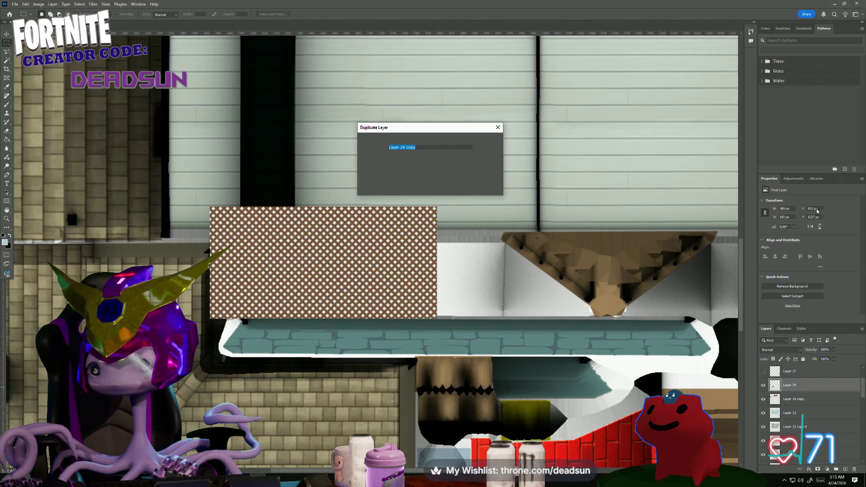
left_click(489, 141)
key("ctrl+t")
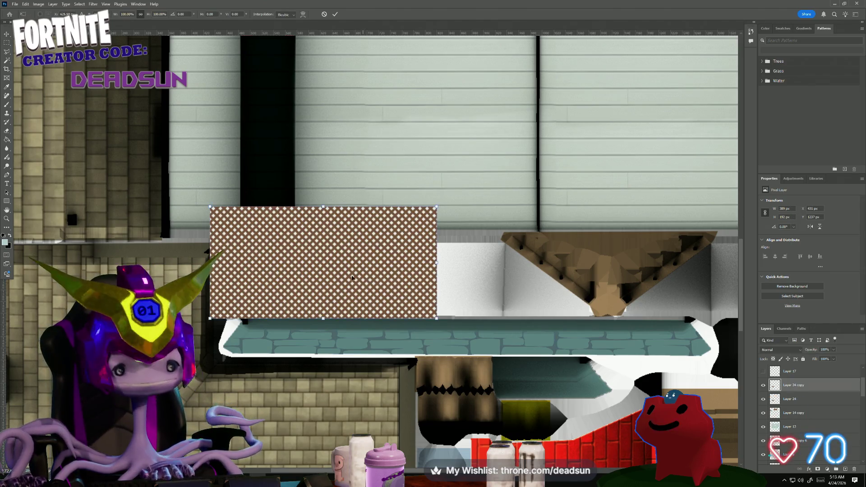
mouse_move(311, 265)
left_mouse_down()
mouse_move(500, 264)
mouse_move(442, 264)
mouse_move(468, 265)
left_mouse_up()
scroll(406, 307, "up", 5, "alt")
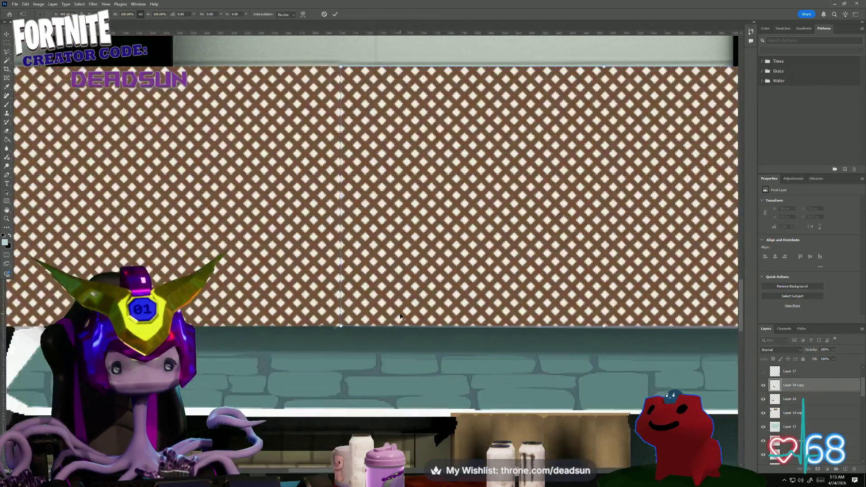
key("Left")
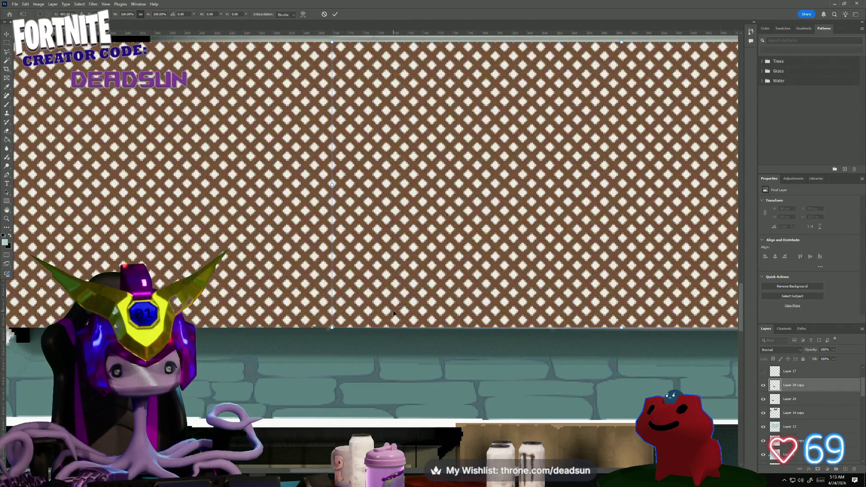
key("Return")
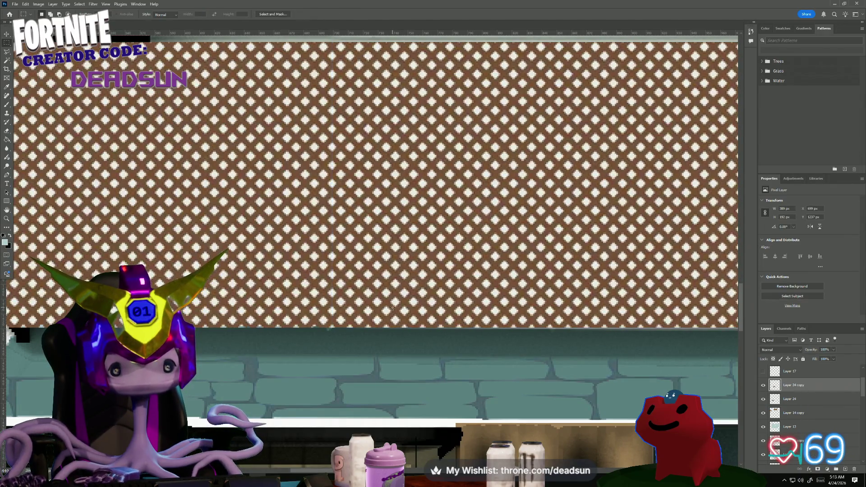
Merge Layer 24 and Layer 24 copy into a single lattice layer.
scroll(461, 294, "down", 5, "alt")
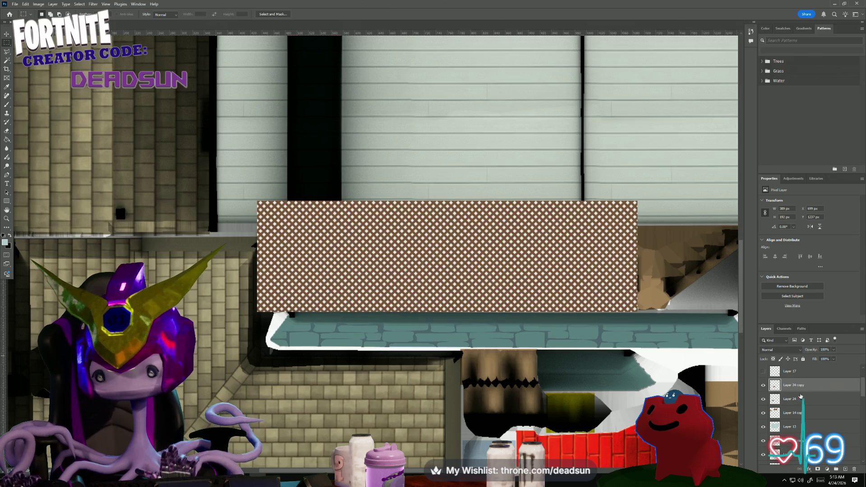
left_click(793, 397, "ctrl")
right_click(793, 398)
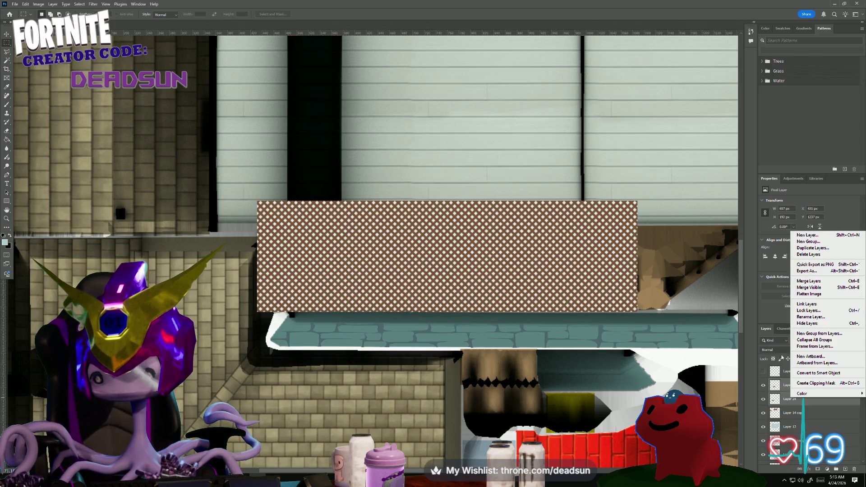
left_click(822, 283)
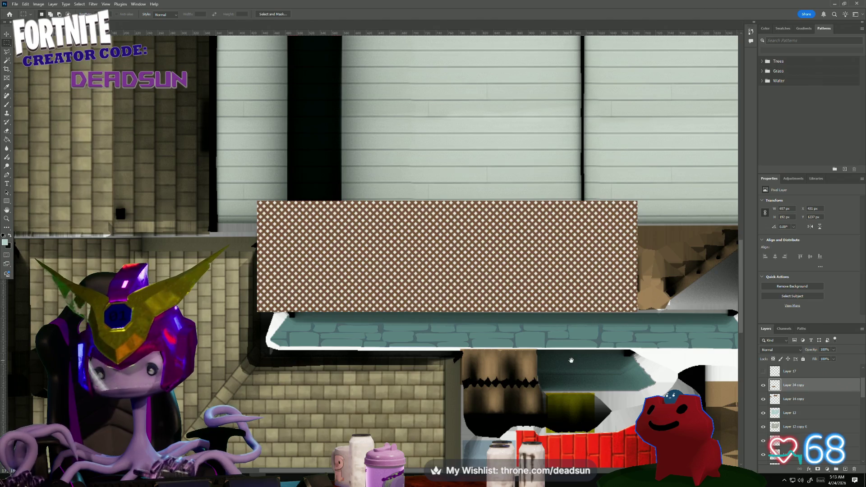
scroll(571, 361, "down", 1)
scroll(569, 356, "down", 2, "alt")
mouse_move(514, 357)
left_mouse_down()
mouse_move(315, 365)
mouse_move(399, 372)
left_mouse_up()
Erase a strip along the lattice's top edge, then deselect.
scroll(390, 401, "up", 1, "alt")
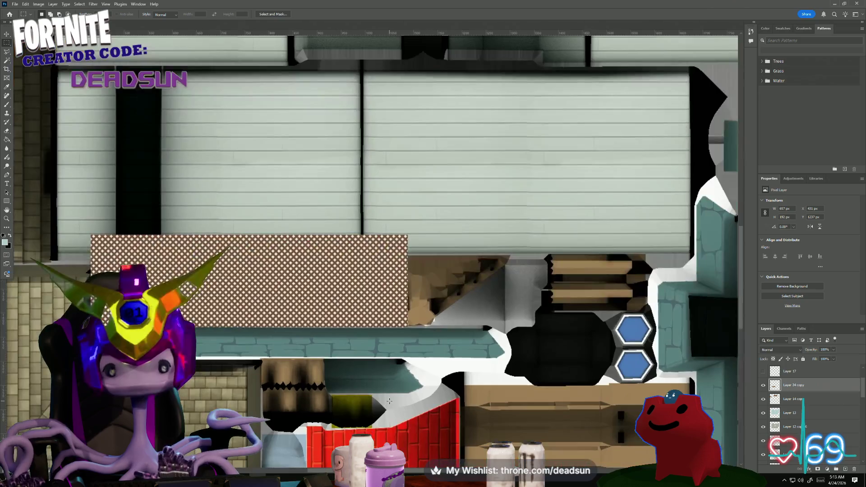
left_click_drag(70, 199, 535, 253)
key("Delete")
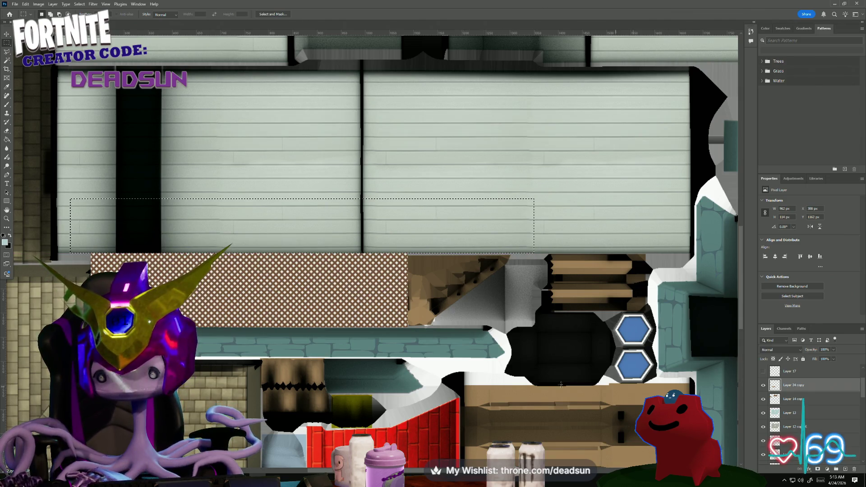
mouse_move(429, 386)
left_mouse_down()
mouse_move(379, 358)
mouse_move(240, 347)
mouse_move(194, 325)
left_mouse_up()
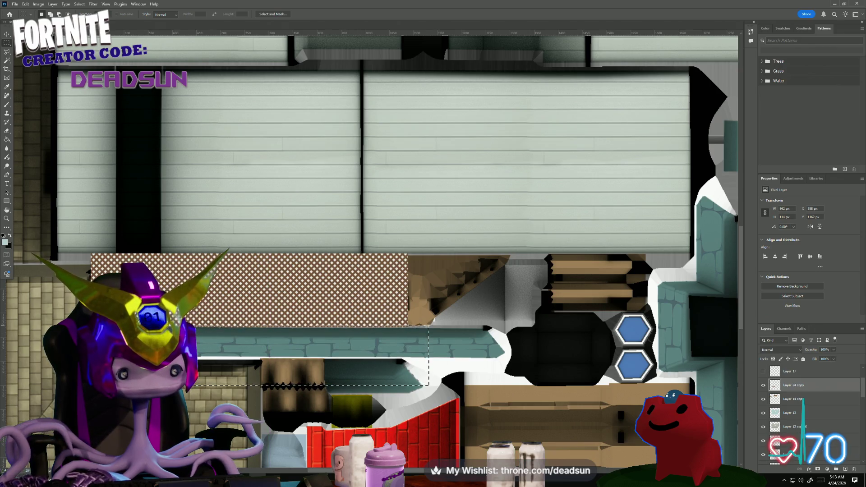
key("ctrl+d")
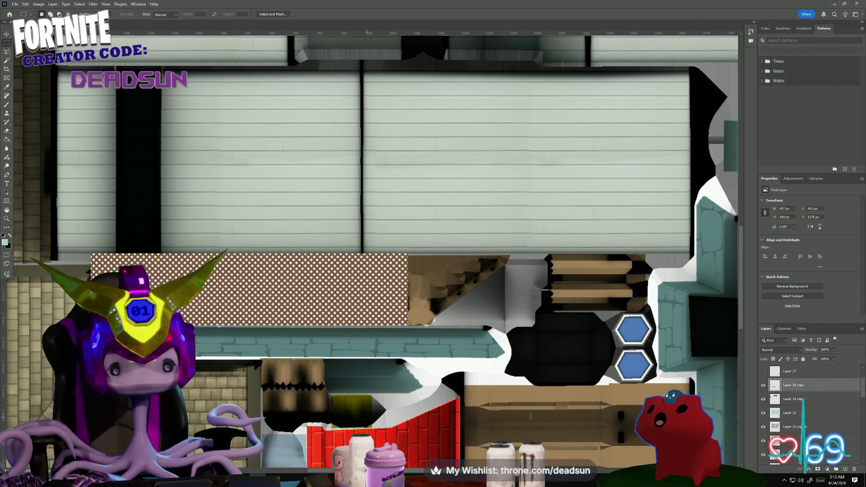
Make the blackboard layer active and switch to the colour-based selection tool, briefly checking Layer 23.
scroll(799, 423, "down", 5)
scroll(799, 422, "down", 2)
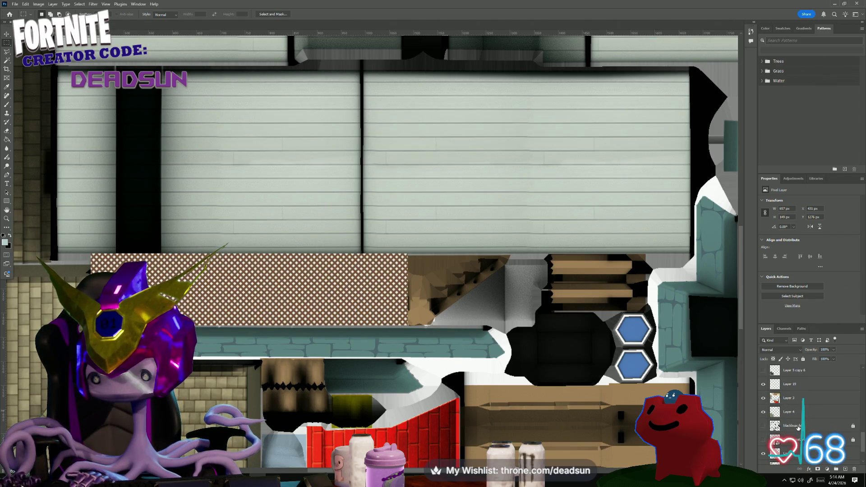
left_click(798, 426)
left_click(7, 60)
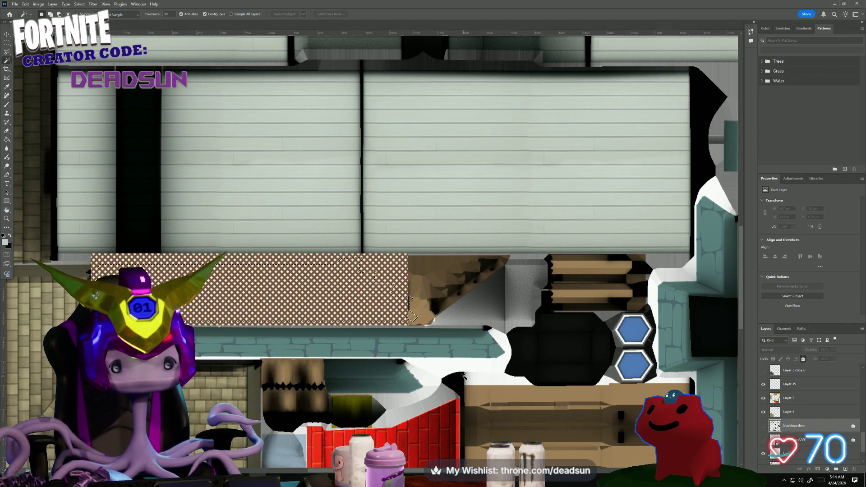
scroll(812, 395, "up", 5)
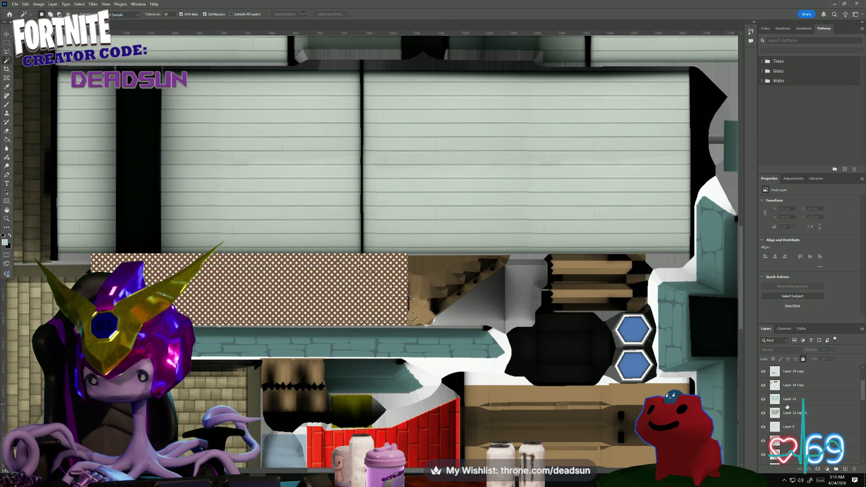
scroll(789, 409, "down", 5)
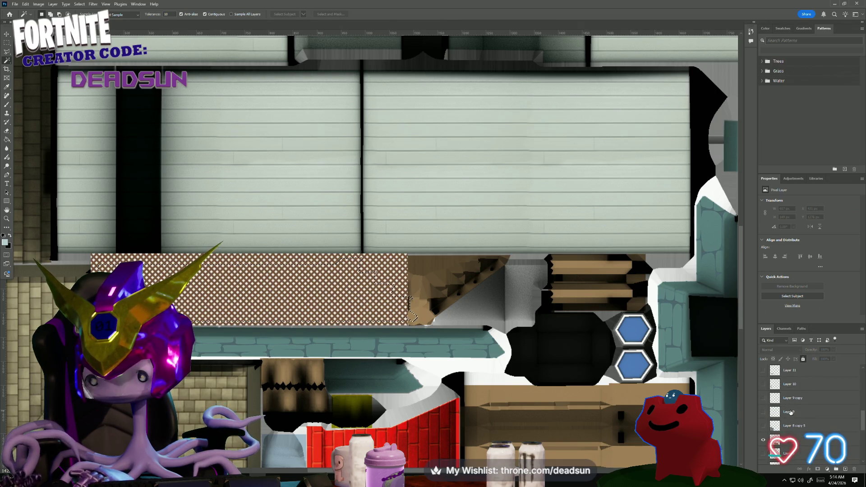
scroll(791, 415, "up", 5)
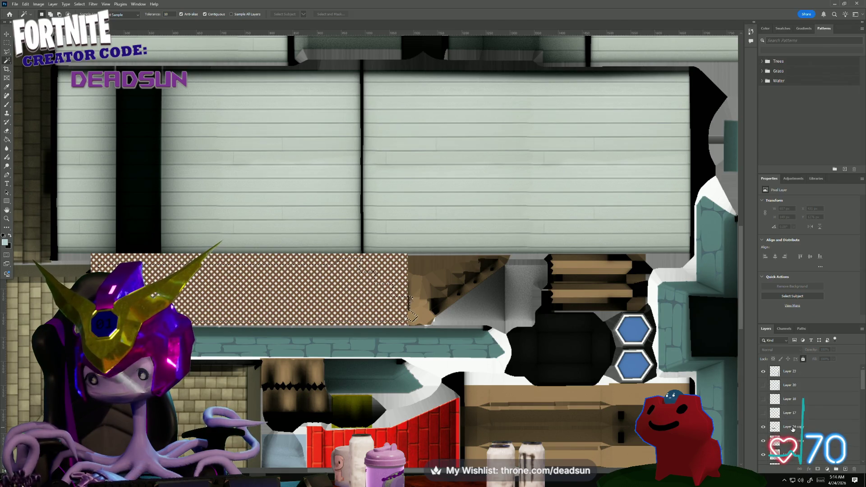
left_click(766, 371)
left_click(763, 373)
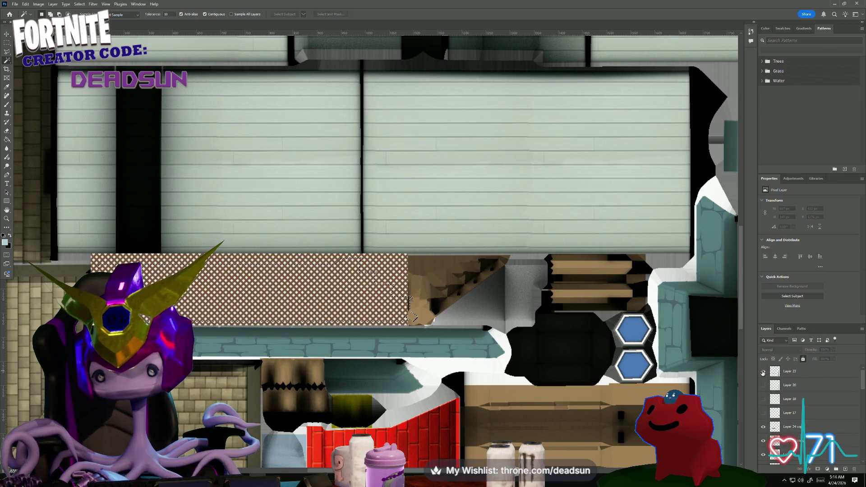
Show the lattice pattern layer, make it active, and invert the selection with Select > Inverse.
left_click(764, 427)
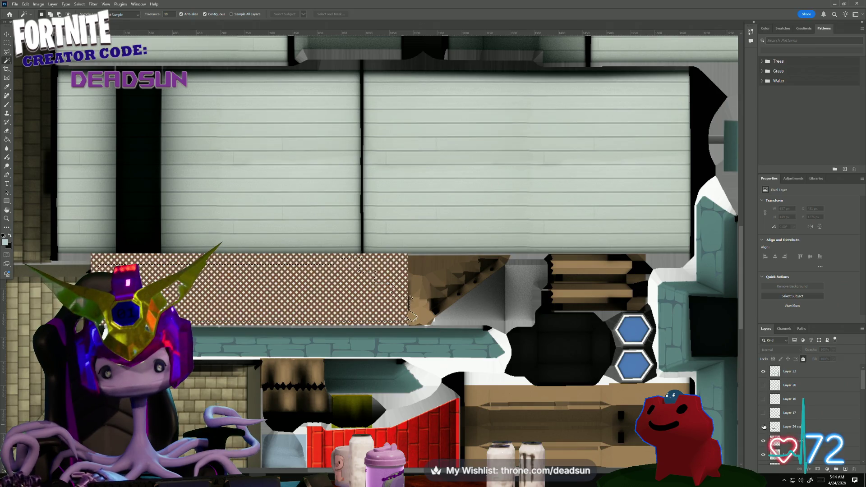
left_click(793, 428)
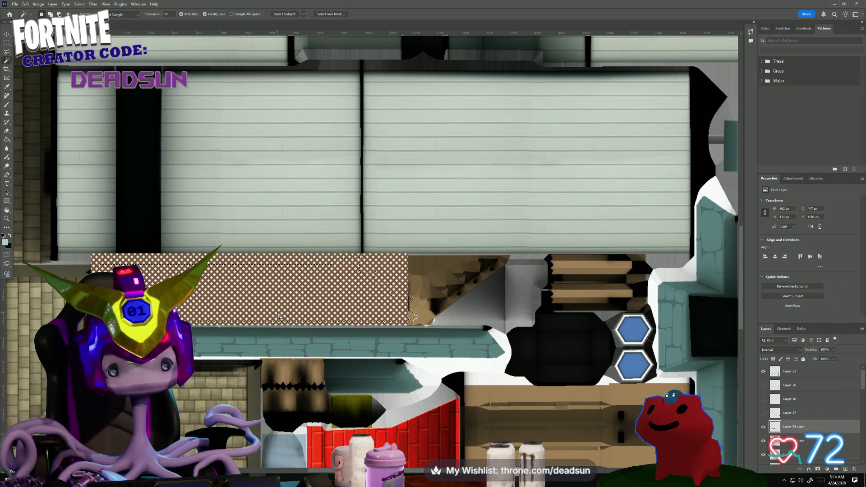
left_click(79, 4)
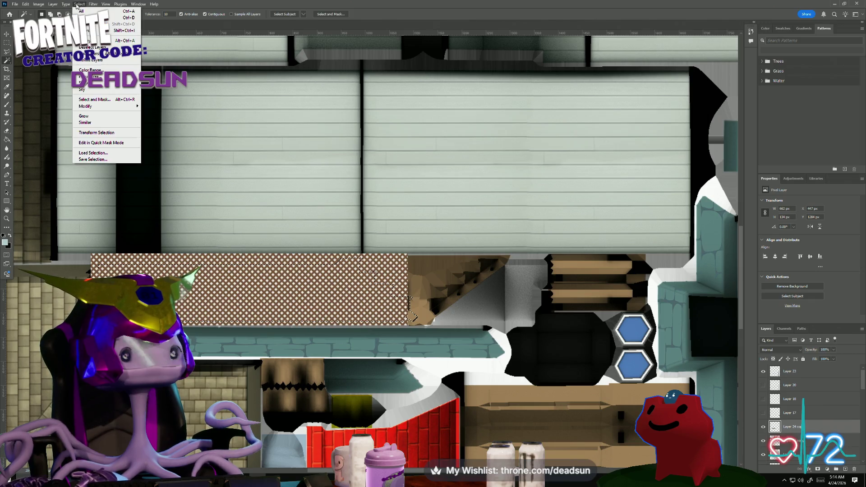
left_click(79, 4)
left_click(53, 4)
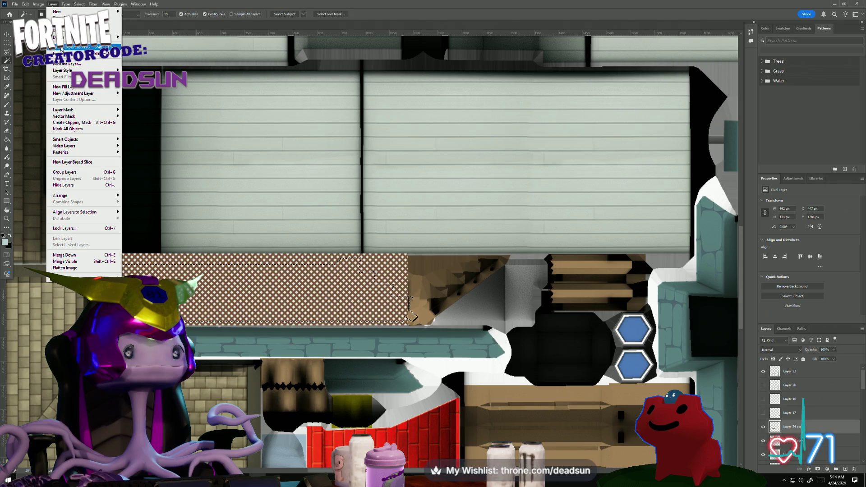
mouse_move(80, 4)
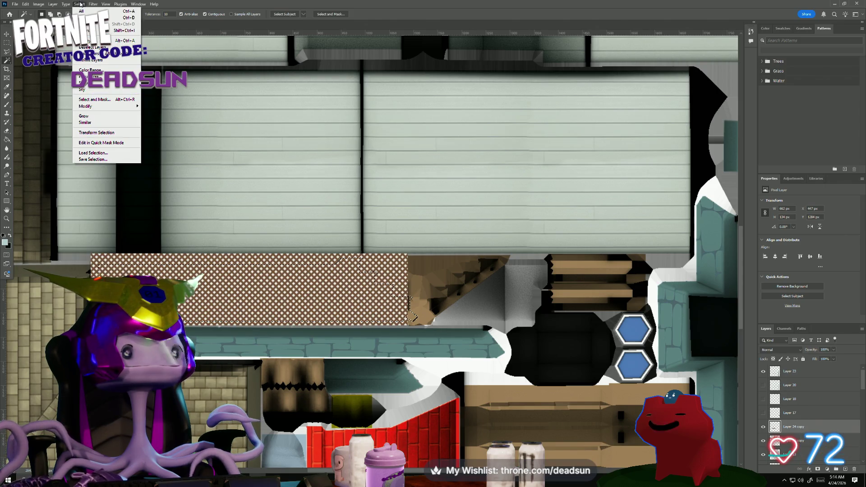
left_click(85, 30)
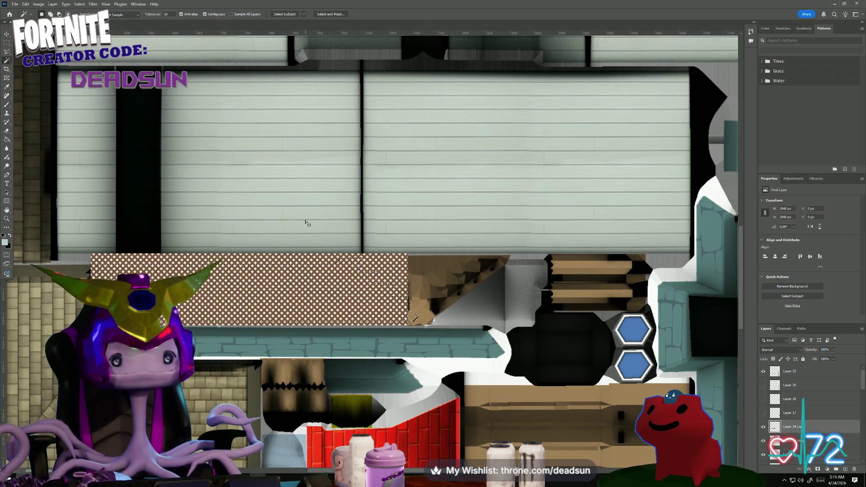
Delete the lattice outside the trim strip and lower its fill to 59%.
key("Delete")
scroll(303, 329, "up", 1, "alt")
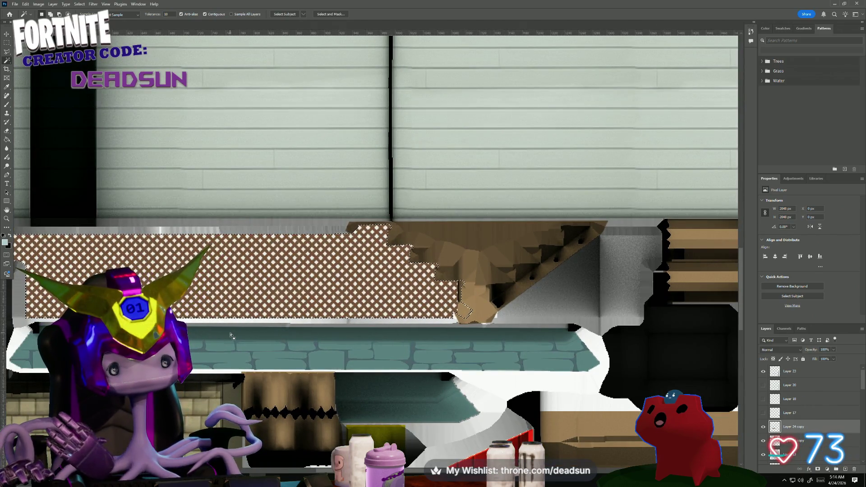
left_click(834, 359)
left_click_drag(834, 369, 821, 367)
Outline the wooden bracket with the Polygonal Lasso and delete the lattice over it.
scroll(544, 383, "up", 2, "alt")
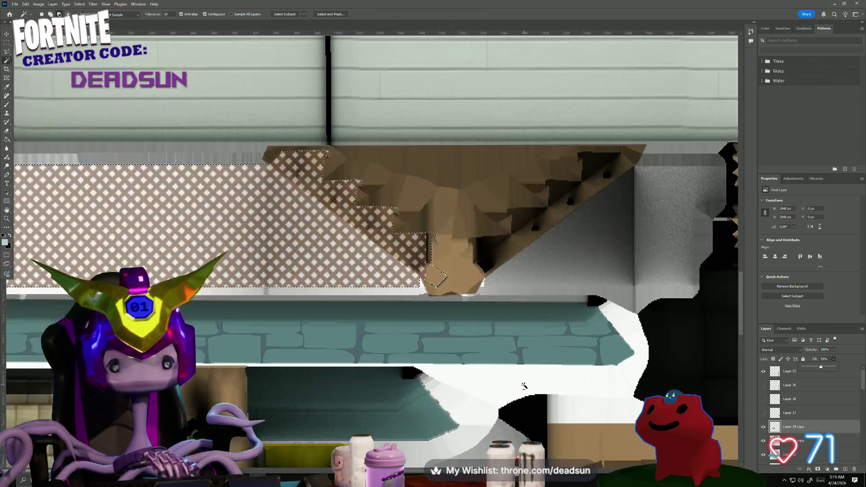
left_click(6, 52)
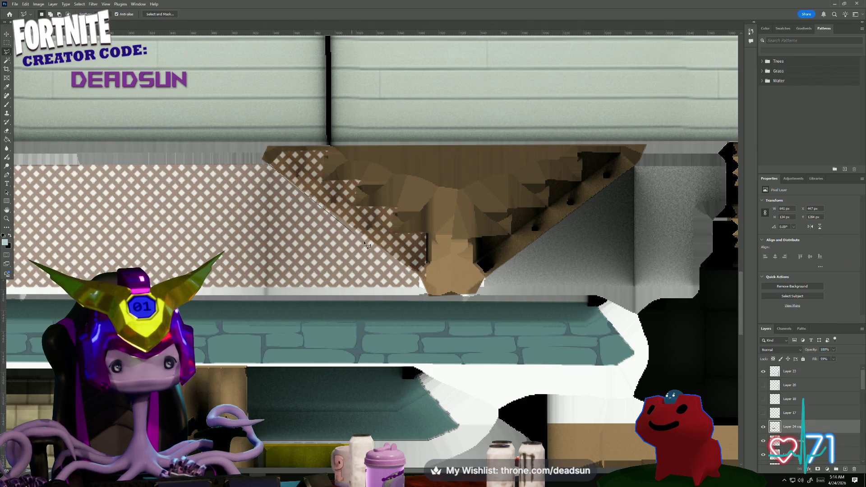
left_click(437, 287)
left_click(438, 197)
left_click(299, 99)
left_click(237, 142)
key("Delete")
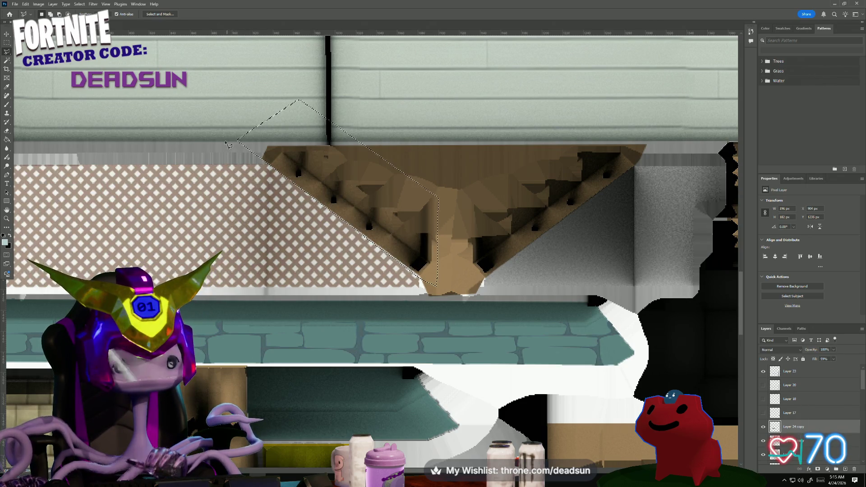
Deselect and switch back to the Rectangular Marquee tool.
key("m")
key("ctrl+d")
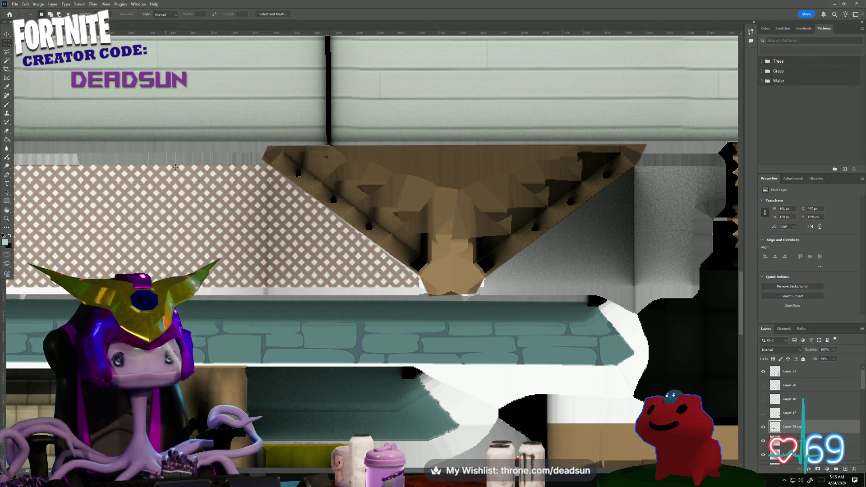
scroll(194, 191, "down", 3, "alt")
left_click_drag(194, 191, 363, 246)
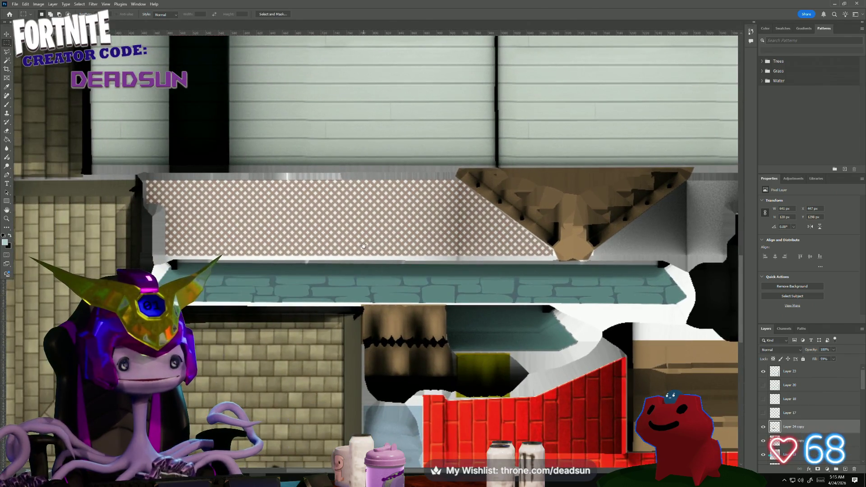
Drag Layer 24 copy up the Layers panel to sit above Layer 23.
mouse_move(798, 431)
left_mouse_down()
mouse_move(819, 365)
mouse_move(863, 371)
left_mouse_up()
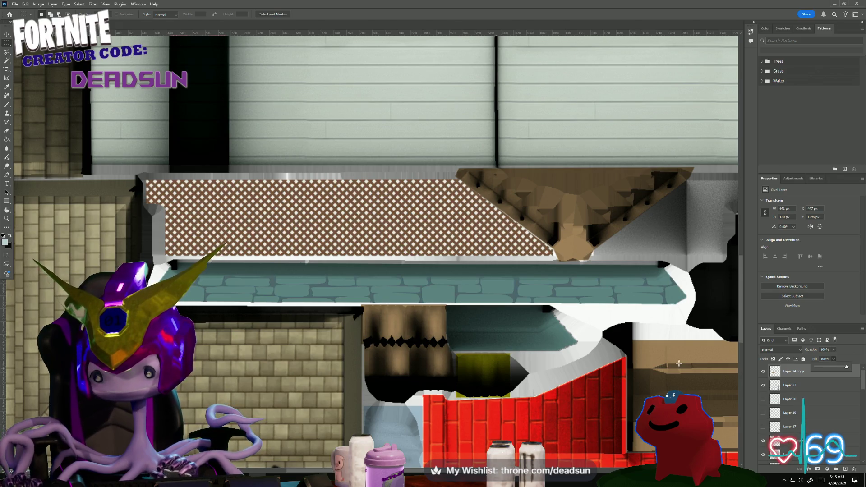
scroll(516, 324, "down", 2, "alt")
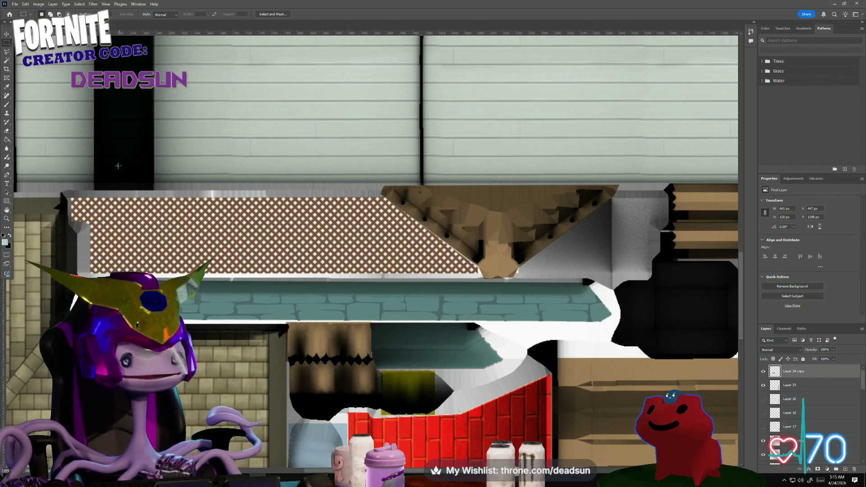
Paste a marquee-selected lattice patch onto a new layer and slide it right along the trim.
mouse_move(120, 186)
left_mouse_down()
mouse_move(340, 300)
mouse_move(358, 290)
mouse_move(345, 297)
left_mouse_up()
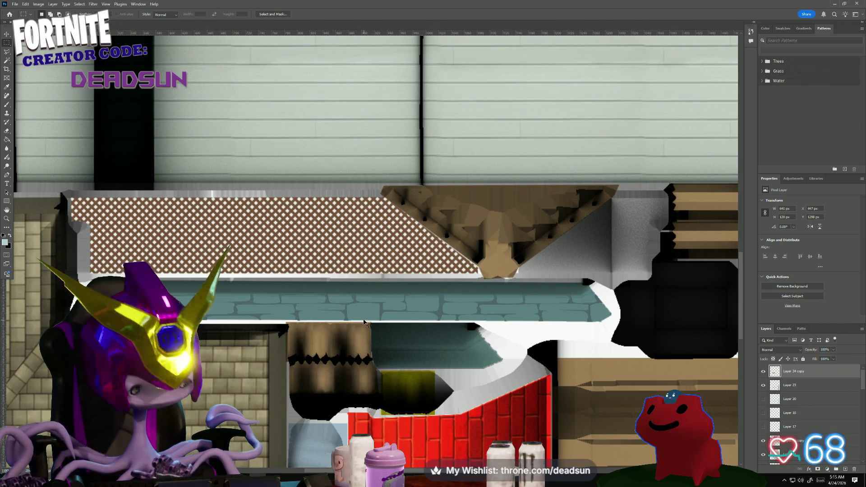
key("ctrl+v")
key("ctrl+t")
mouse_move(343, 274)
left_mouse_down()
mouse_move(638, 266)
mouse_move(510, 245)
mouse_move(440, 245)
mouse_move(374, 260)
mouse_move(420, 258)
mouse_move(397, 246)
mouse_move(394, 254)
mouse_move(429, 237)
mouse_move(506, 242)
left_mouse_up()
scroll(473, 301, "up", 1, "alt")
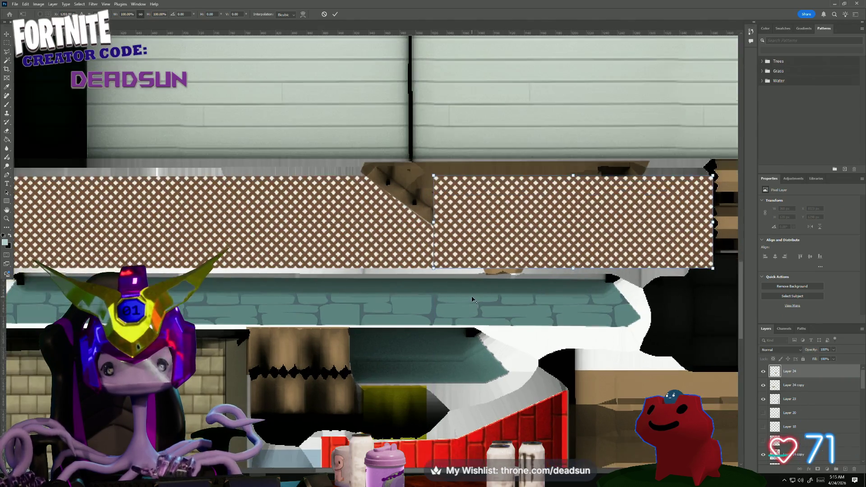
key("alt+space")
key("Escape")
key("Return")
Lower the new lattice patch's fill to 38%.
left_click(836, 361)
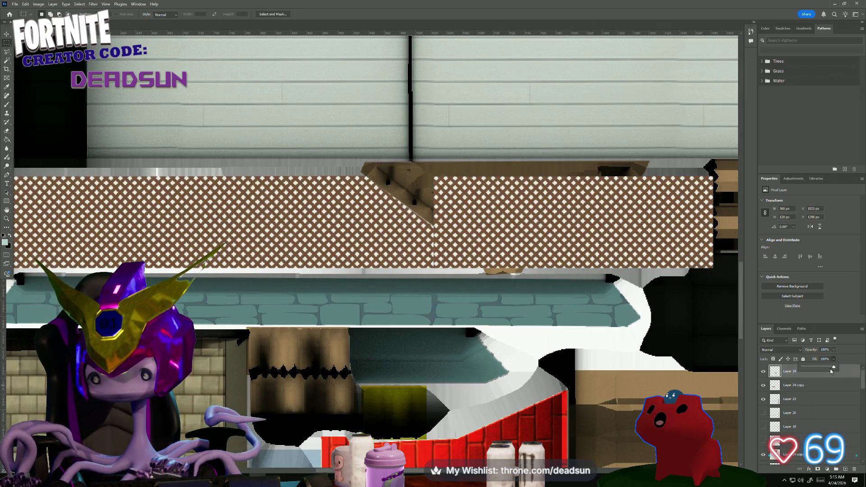
left_click_drag(838, 367, 816, 369)
scroll(393, 343, "up", 5, "alt")
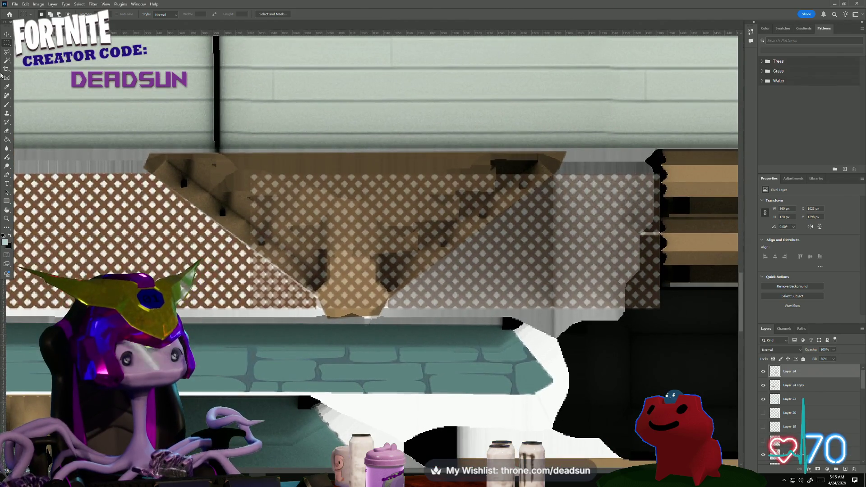
Trace the wooden bracket with the Polygonal Lasso and delete the lattice covering it.
left_click(6, 52)
left_click(555, 174)
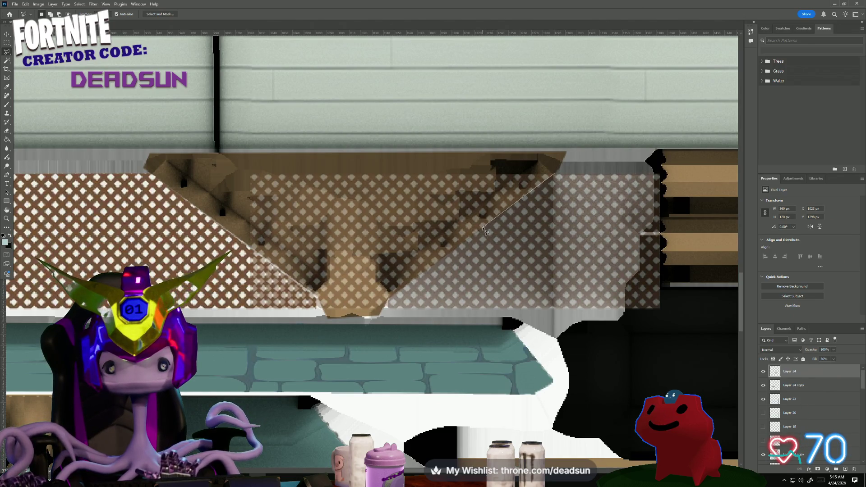
left_click(383, 312)
left_click(335, 336)
left_click(186, 308)
left_click(176, 122)
left_click(611, 141)
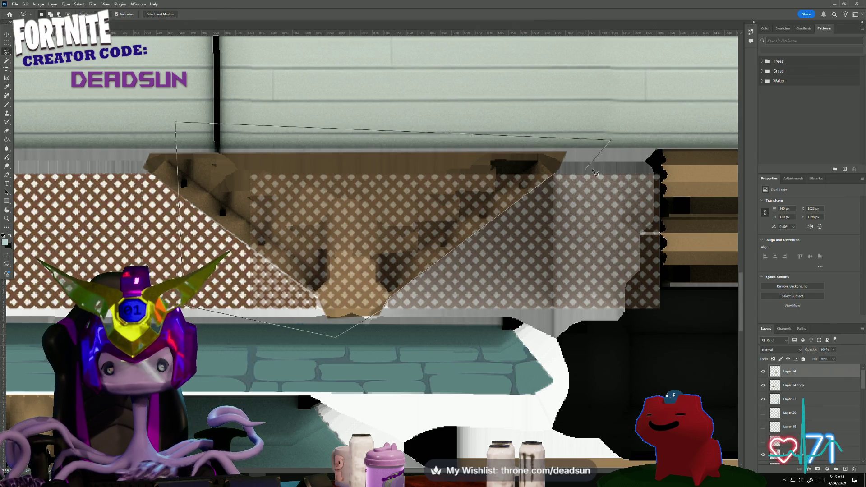
double_click(597, 156)
key("Delete")
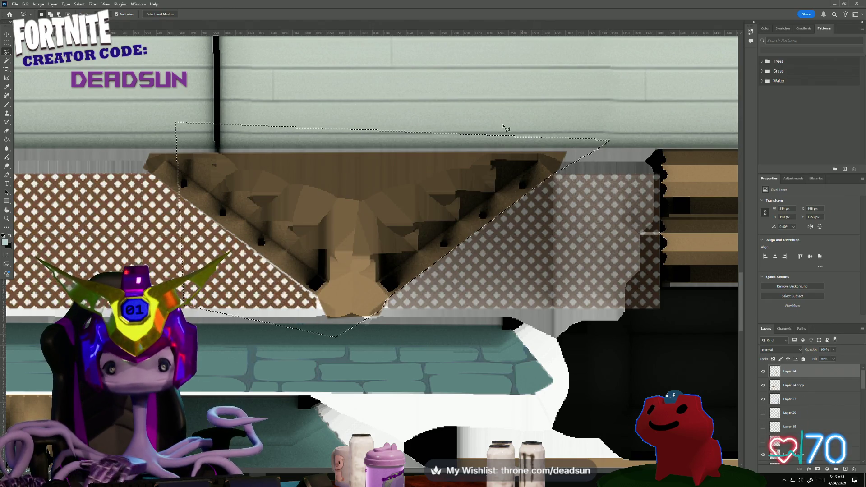
Deselect with the Rectangular Marquee and raise the patch's fill back to 100%.
left_click(7, 43)
left_click(249, 180)
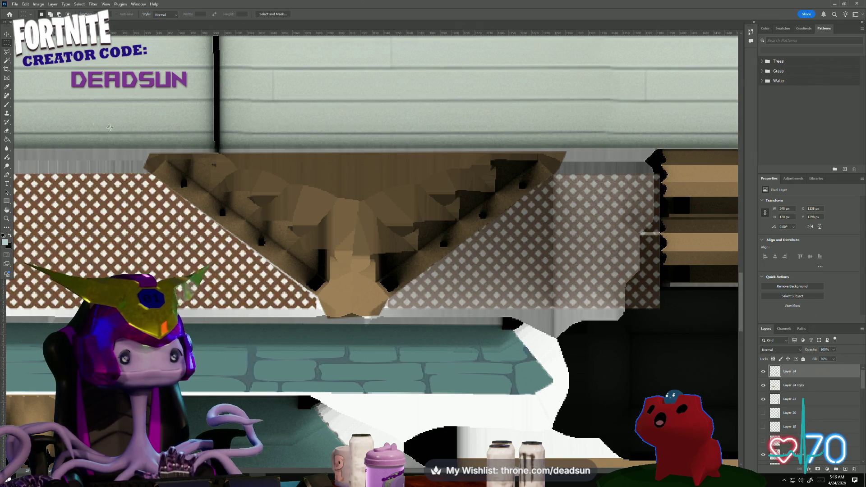
scroll(250, 181, "down", 2, "alt")
left_click(834, 359)
left_click_drag(834, 367, 855, 366)
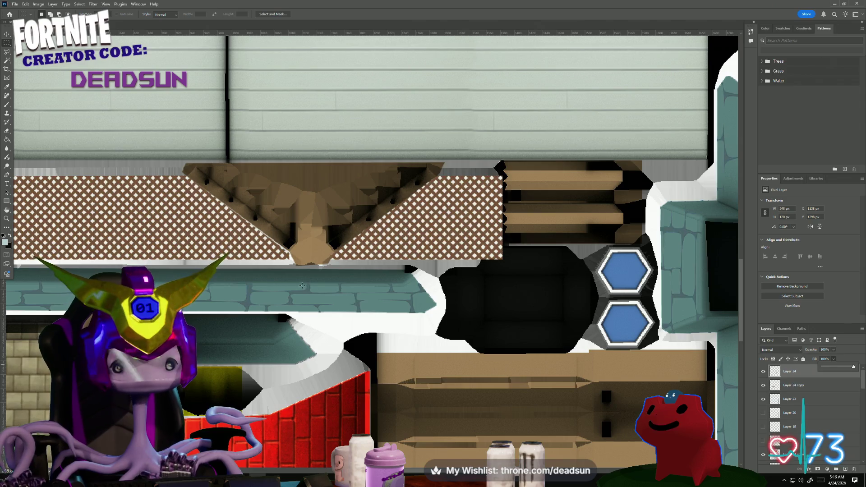
scroll(295, 283, "up", 1, "alt")
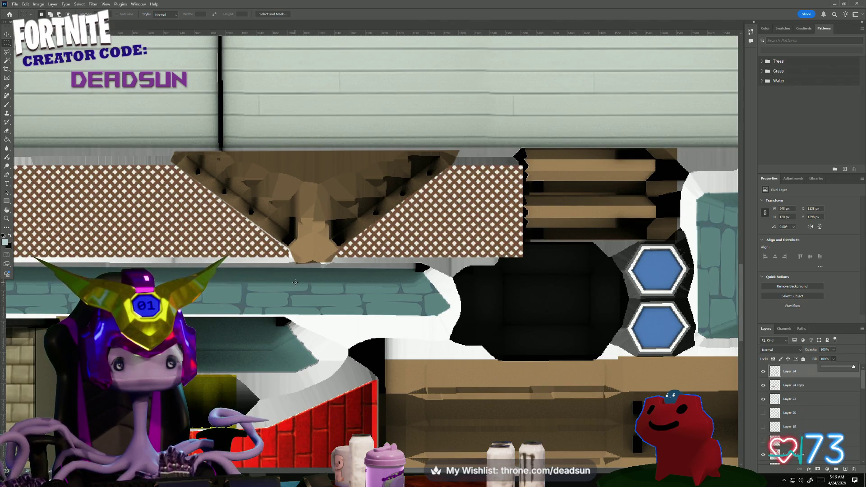
scroll(295, 283, "down", 2, "alt")
mouse_move(403, 288)
left_mouse_down()
mouse_move(567, 299)
mouse_move(550, 299)
left_mouse_up()
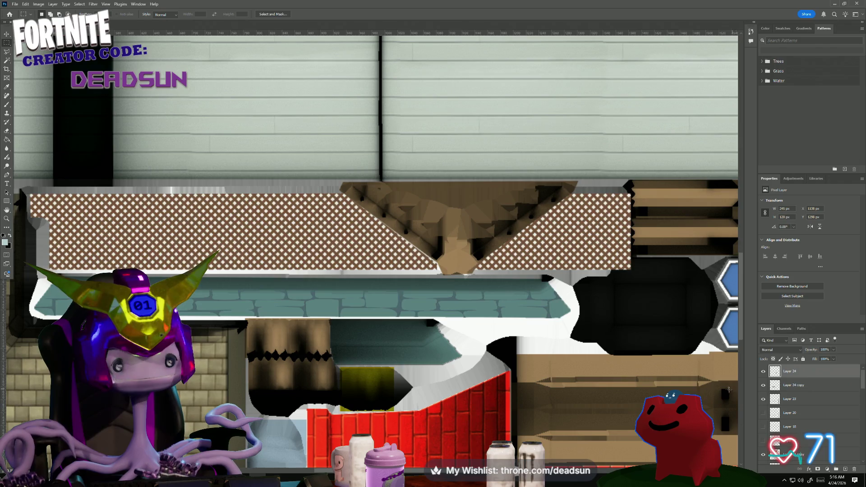
Merge Layer 24 copy with the new lattice patch into one layer.
left_click(796, 387, "shift")
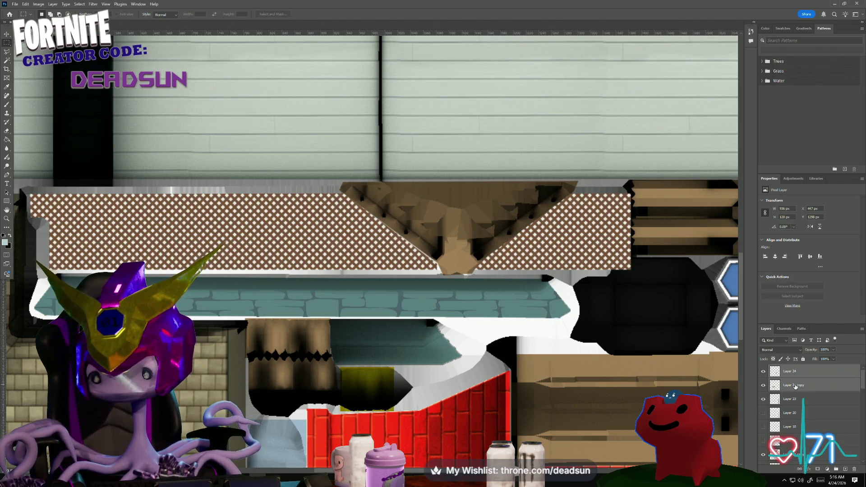
right_click(796, 387)
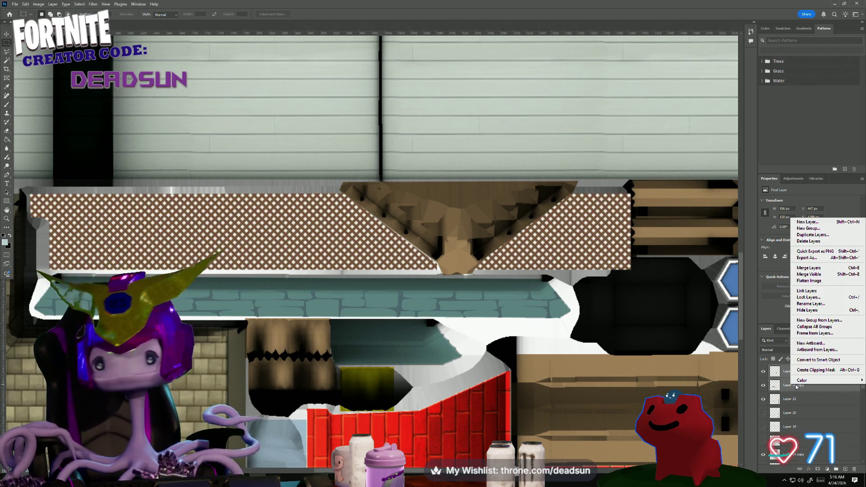
left_click(817, 270)
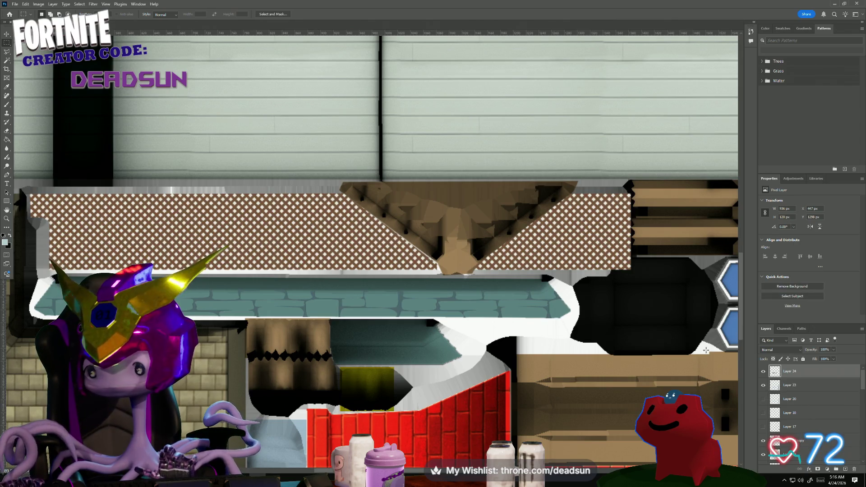
scroll(550, 194, "down", 3, "alt")
scroll(551, 194, "down", 2, "alt")
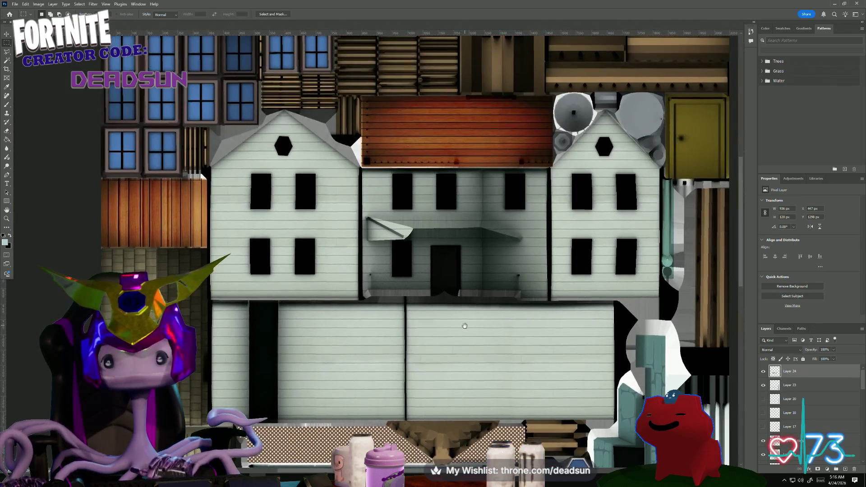
scroll(315, 131, "up", 4, "alt")
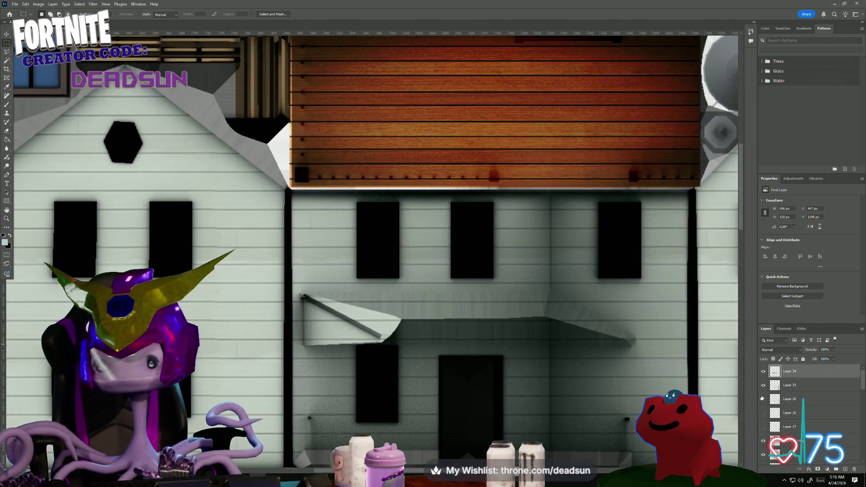
On Layer 14 copy, marquee a thin strip of roof planks, then deselect.
left_click(794, 440)
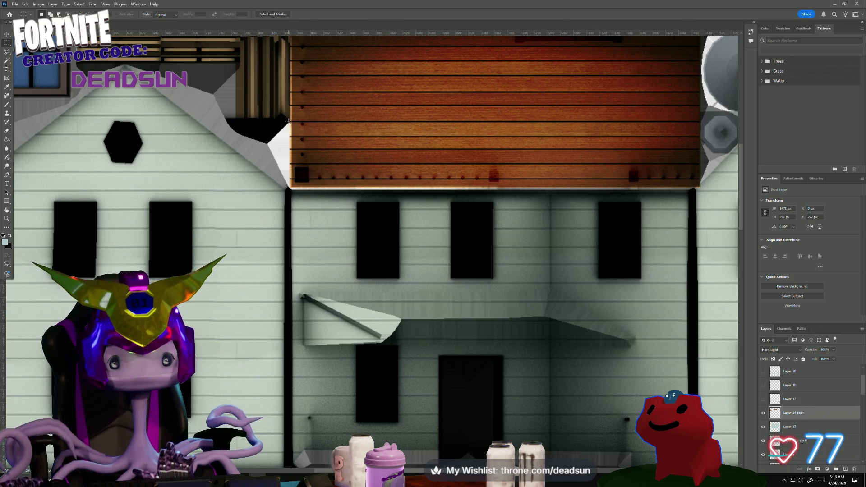
left_click_drag(291, 122, 699, 136)
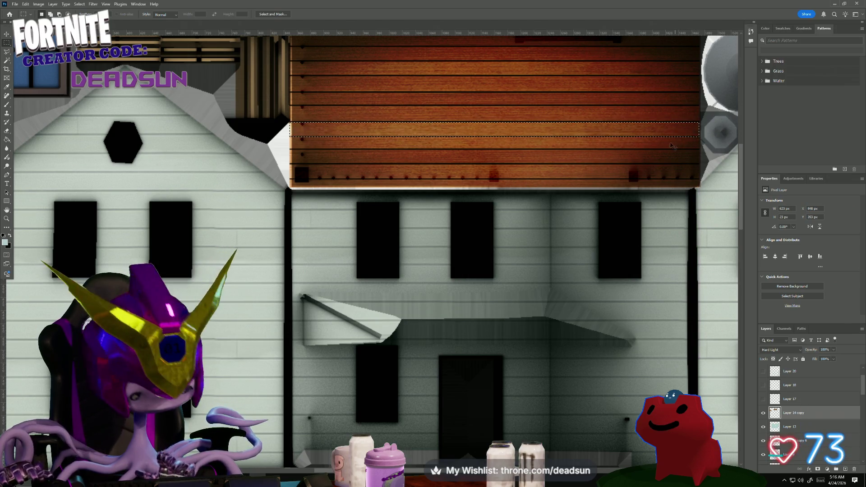
left_click(428, 160)
scroll(279, 113, "down", 5, "alt")
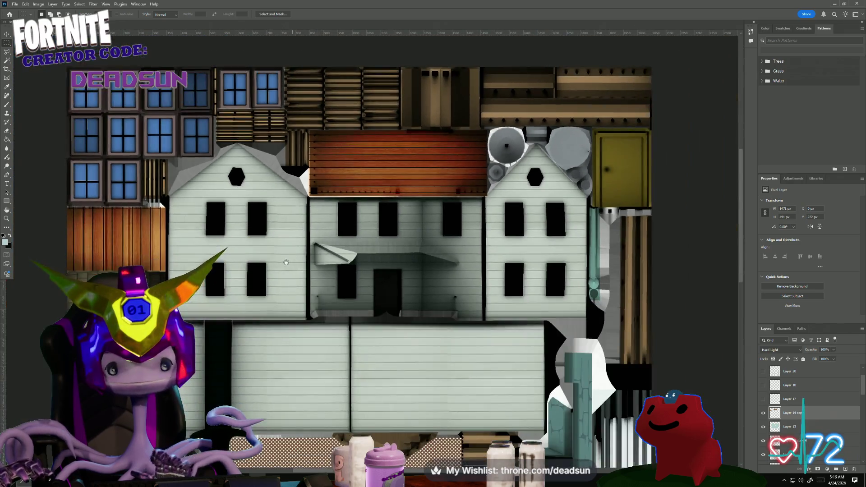
scroll(160, 355, "up", 5, "alt")
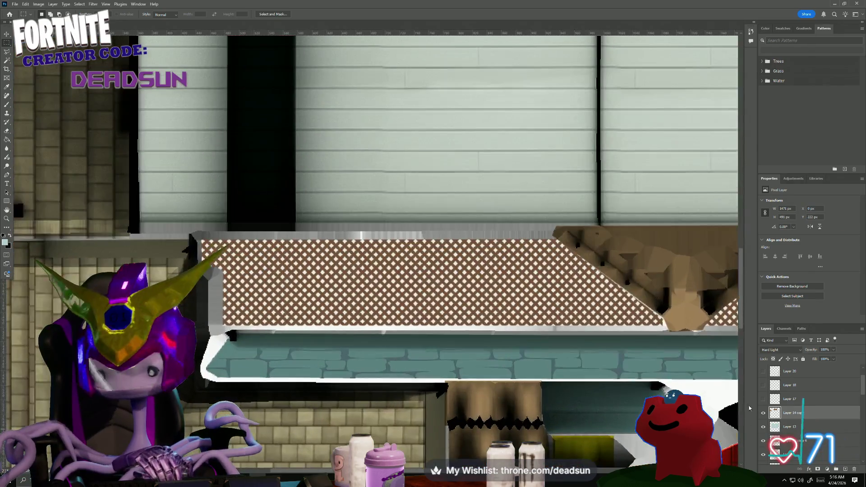
scroll(804, 395, "up", 1)
Paste the wood strip above Layer 24 as Layer 25 and fit it along the lattice top, shortening its left end.
left_click(787, 372)
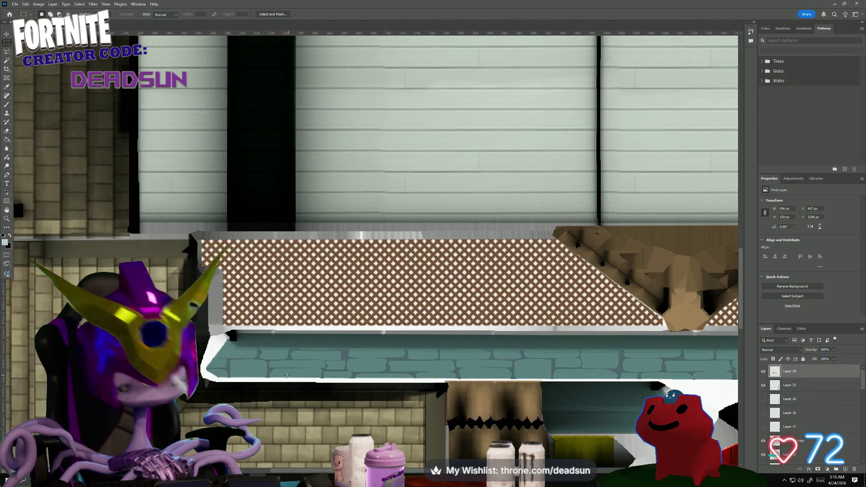
key("ctrl+v")
key("ctrl+t")
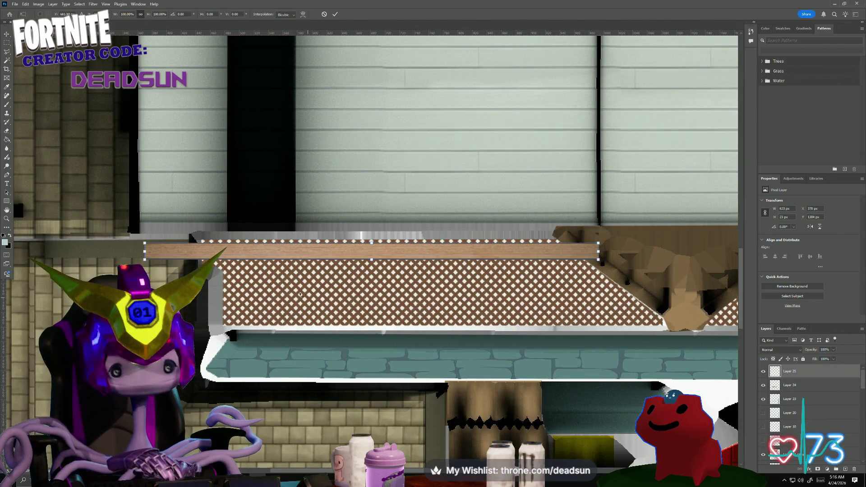
mouse_move(366, 251)
left_mouse_down()
mouse_move(339, 223)
mouse_move(330, 264)
mouse_move(338, 240)
mouse_move(336, 248)
left_mouse_up()
mouse_move(108, 245)
left_mouse_down()
mouse_move(213, 238)
mouse_move(201, 242)
left_mouse_up()
scroll(375, 334, "up", 2, "alt")
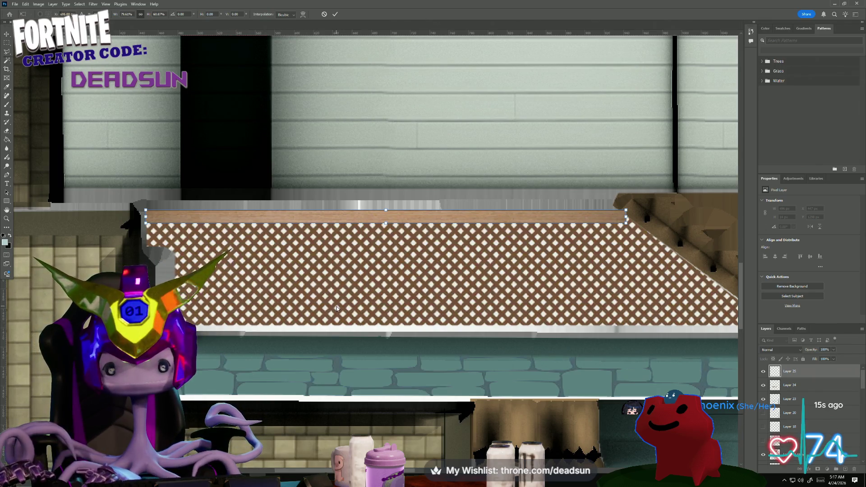
key("Return")
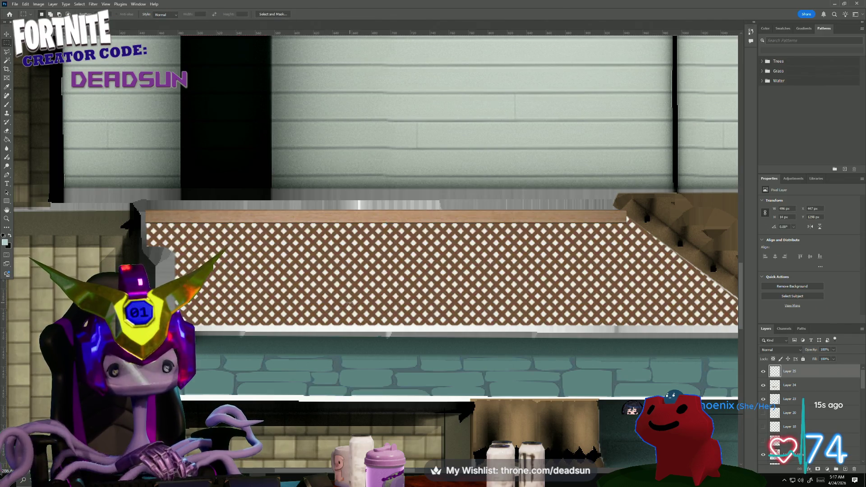
scroll(354, 303, "down", 1, "alt")
left_click_drag(510, 275, 315, 279)
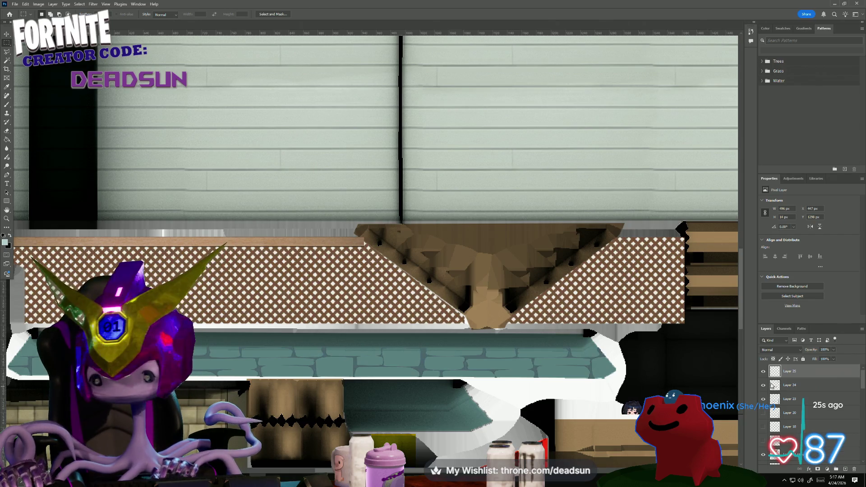
Duplicate Layer 25 and slide the copy right to continue the trim across the lattice top.
right_click(797, 374)
left_click(831, 196)
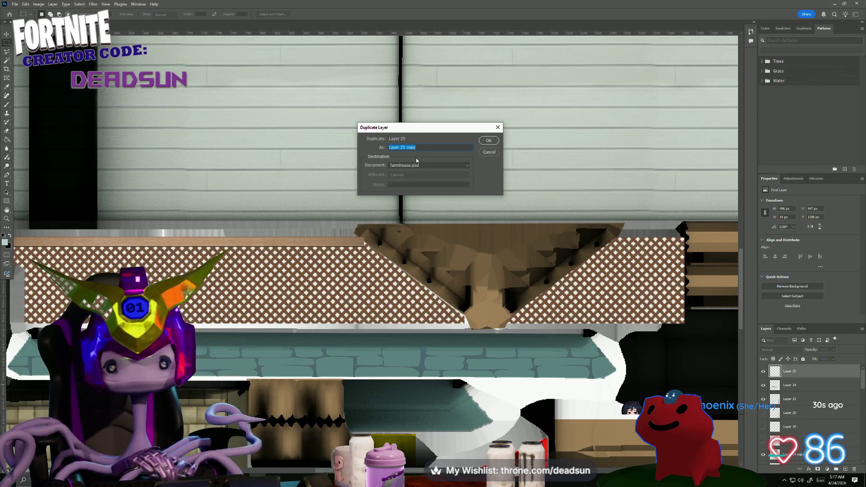
left_click(489, 141)
key("ctrl+t")
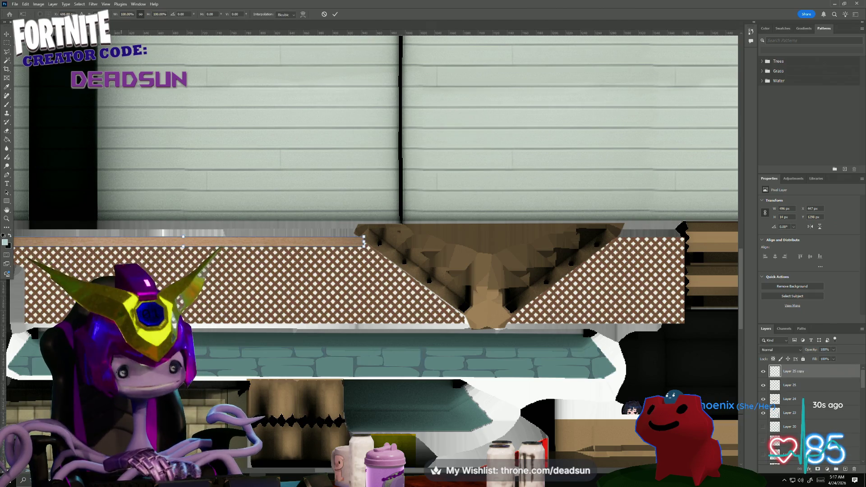
left_click_drag(119, 241, 436, 239)
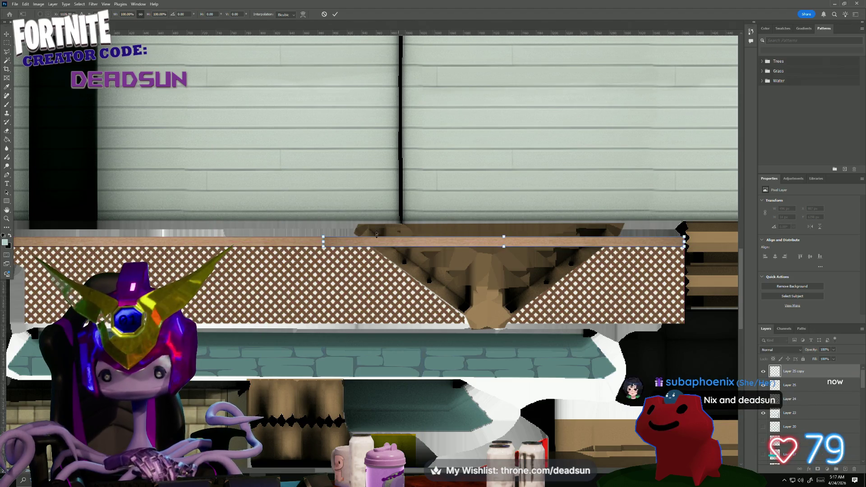
key("Return")
Delete the board section covering the brown triangle, then select both Layer 25 and its copy.
key("m")
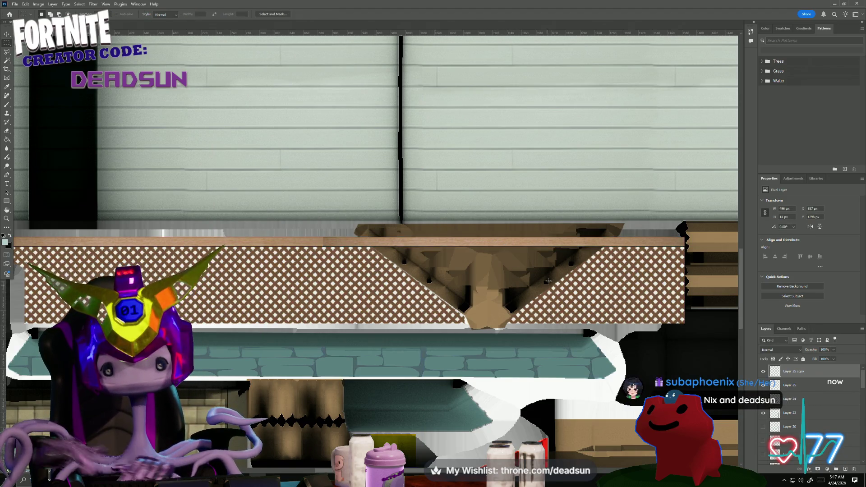
scroll(552, 266, "up", 2, "alt")
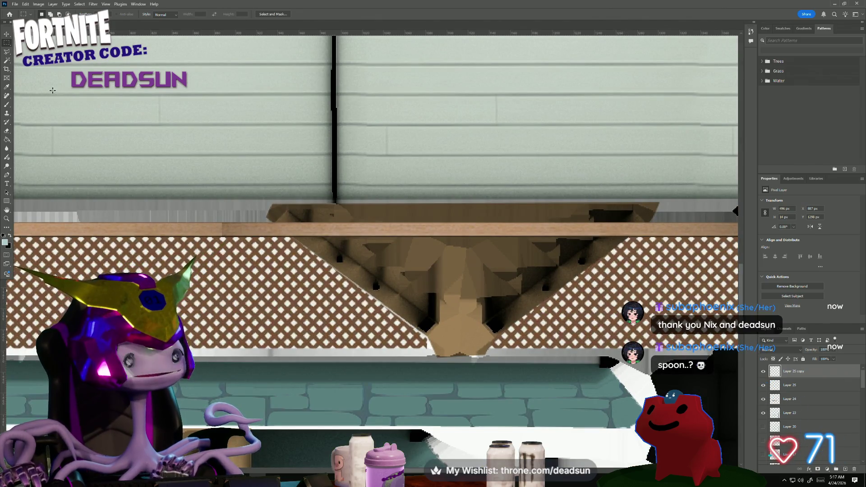
left_click(6, 51)
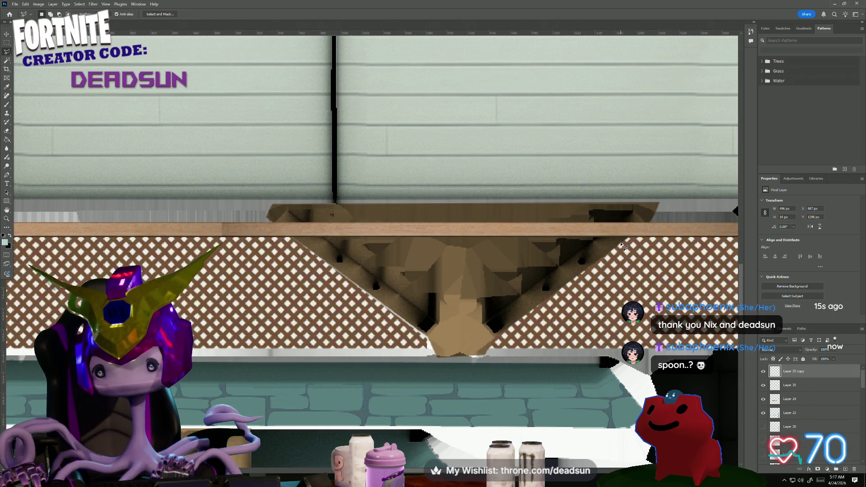
left_click(649, 217)
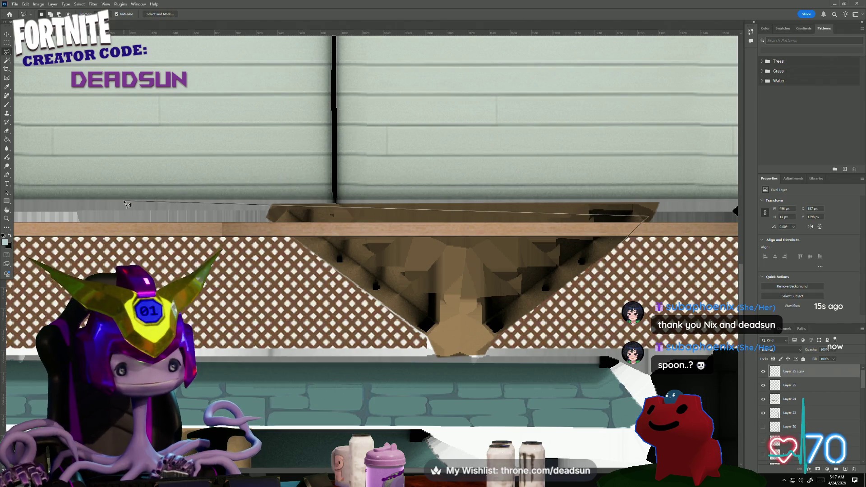
left_click(176, 275)
double_click(513, 266)
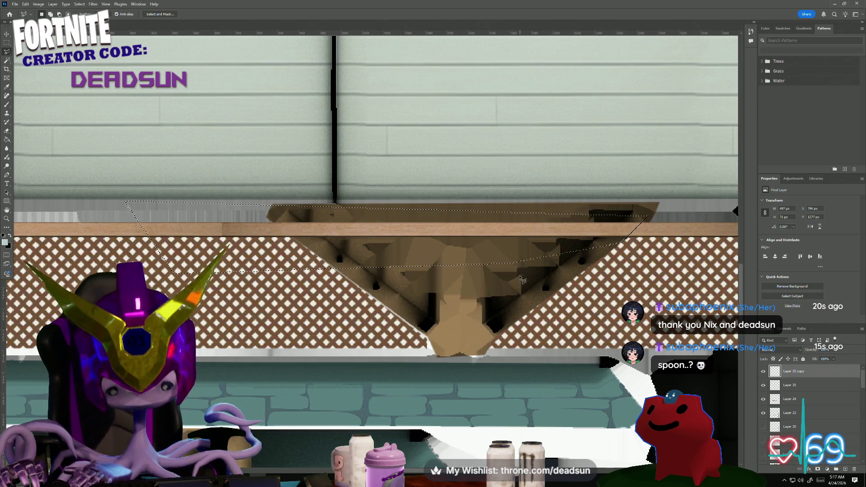
key("Delete")
left_click(597, 283)
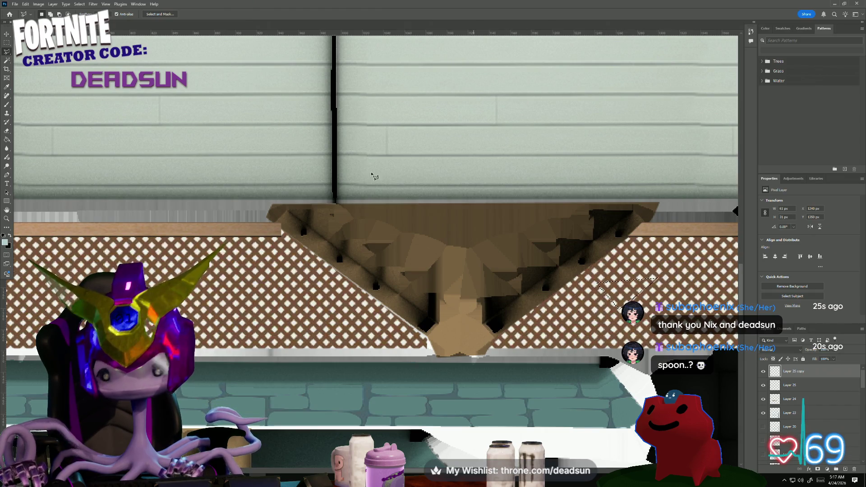
left_click(6, 43)
left_click(470, 280)
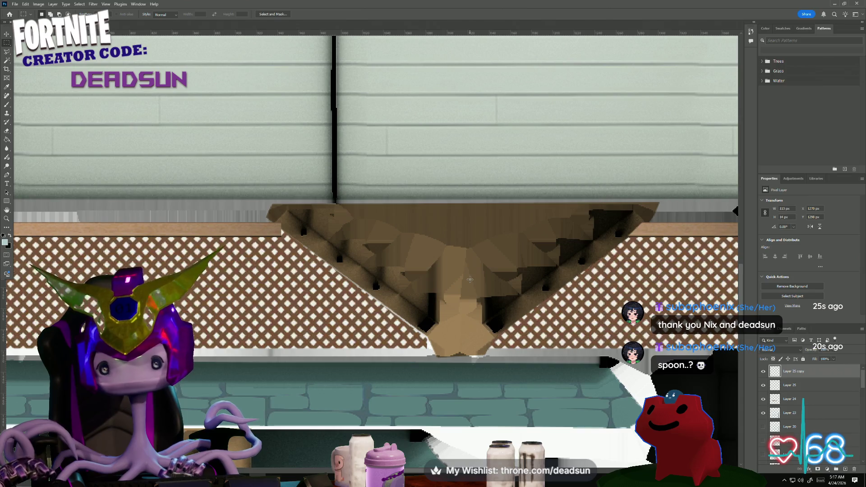
left_click(795, 386)
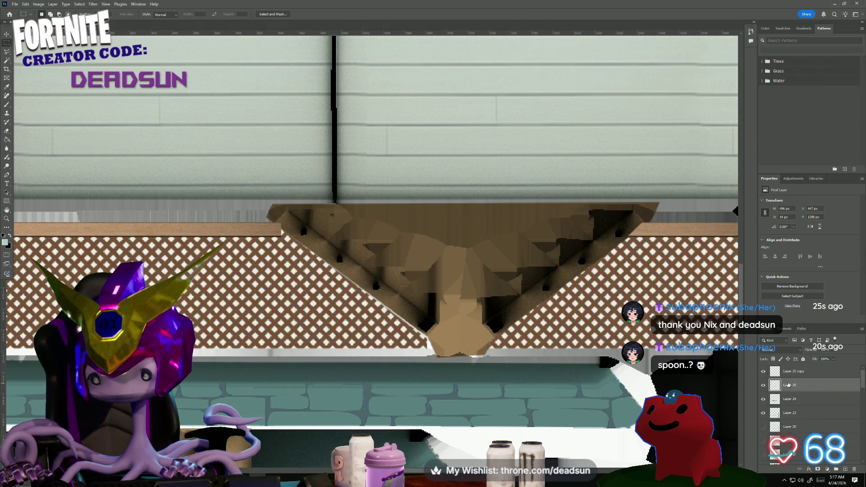
left_click(799, 372, "shift")
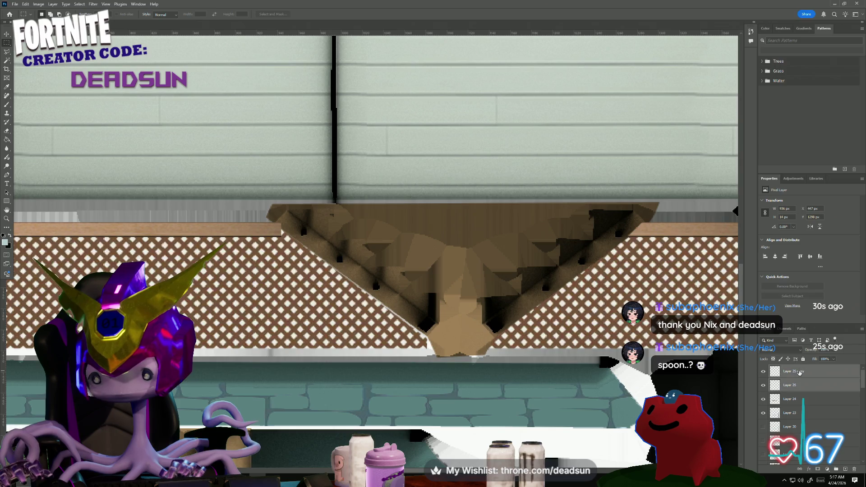
Merge Layer 25 and its copy into one trim layer, and set Layer 24's blend mode to Multiply.
right_click(799, 373)
left_click(816, 255)
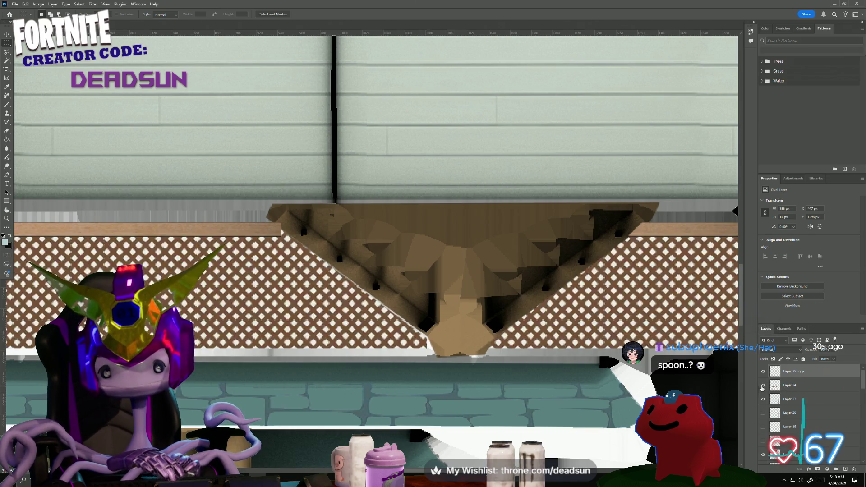
left_click(800, 386)
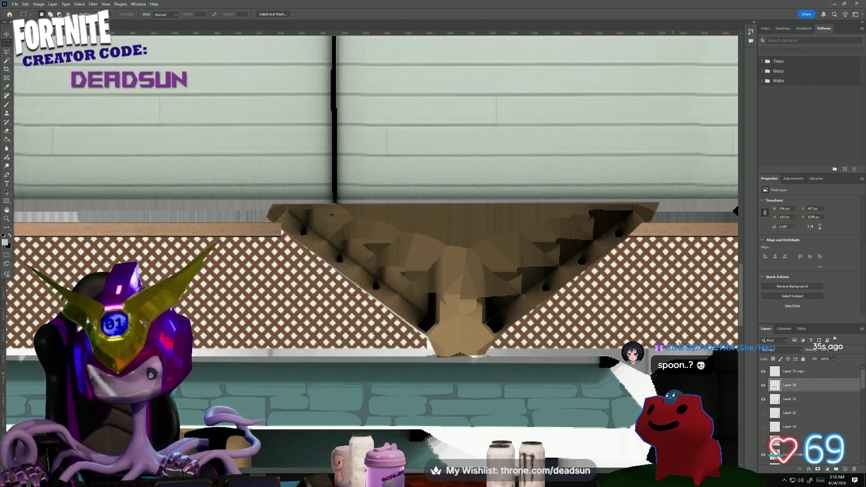
left_click(778, 350)
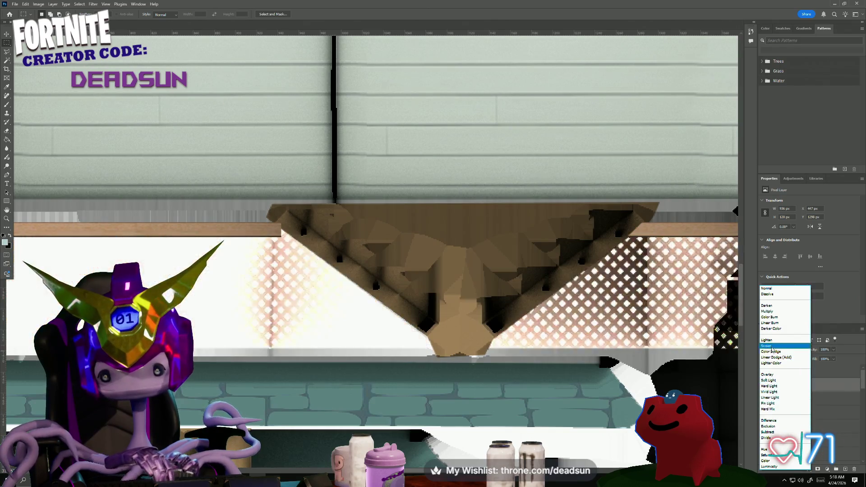
left_click(779, 312)
scroll(477, 361, "down", 2, "alt")
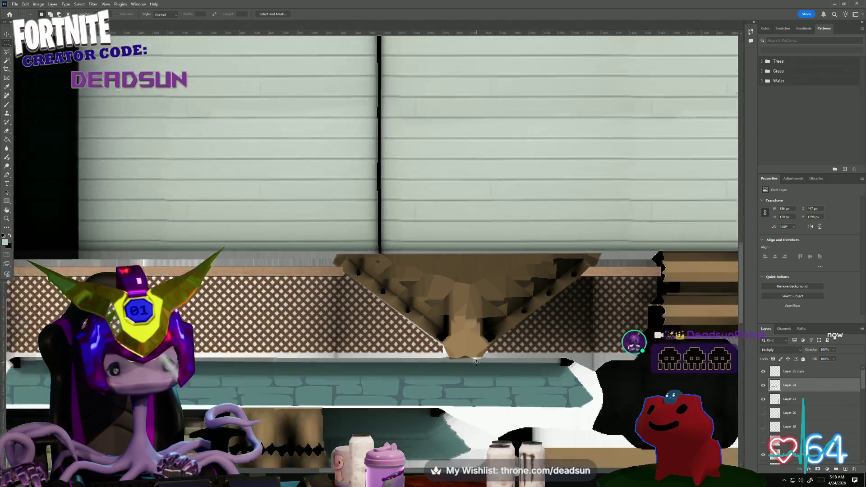
scroll(477, 361, "down", 1, "alt")
scroll(367, 369, "down", 1, "alt")
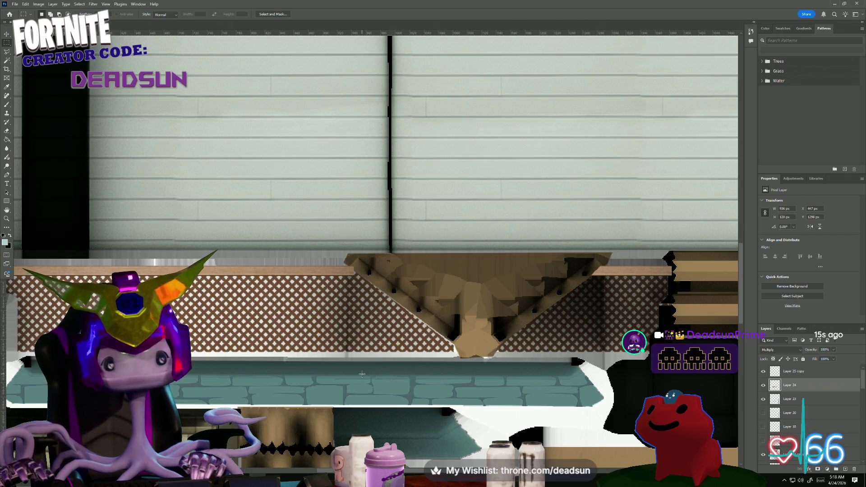
scroll(397, 343, "down", 3, "alt")
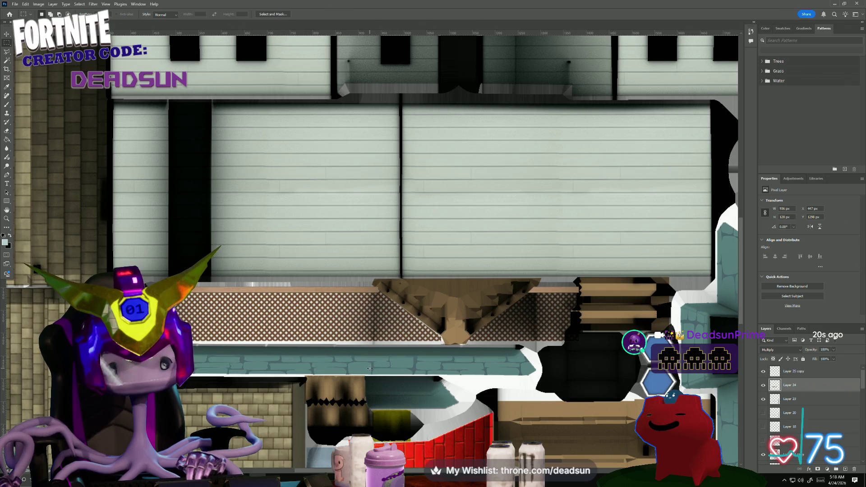
Duplicate the merged trim as Layer 25 copy 2 and marquee-select a short piece of the plank.
scroll(368, 376, "up", 3, "alt")
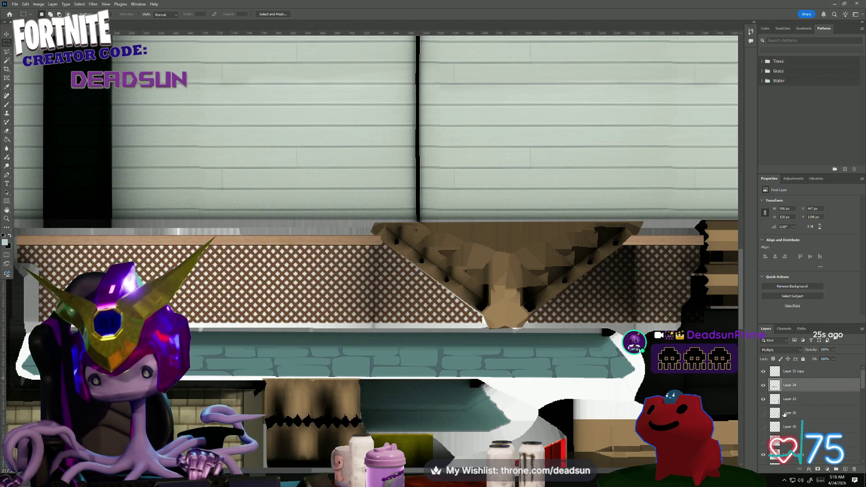
left_click(802, 371)
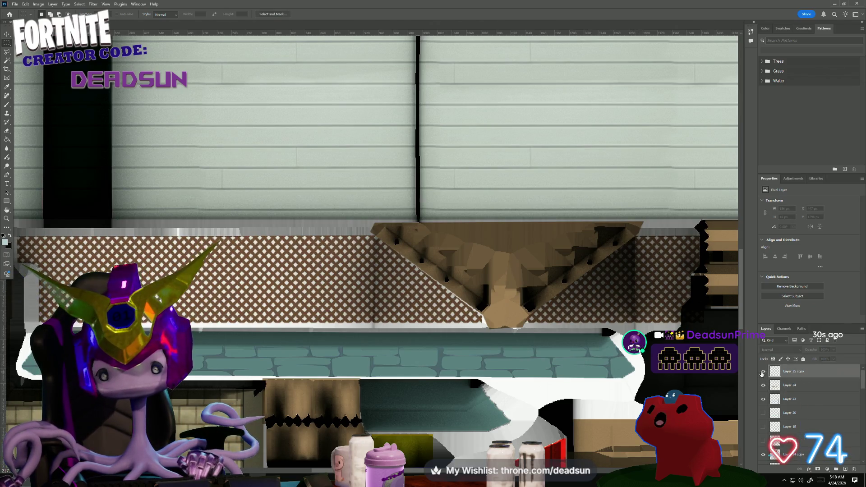
right_click(807, 371)
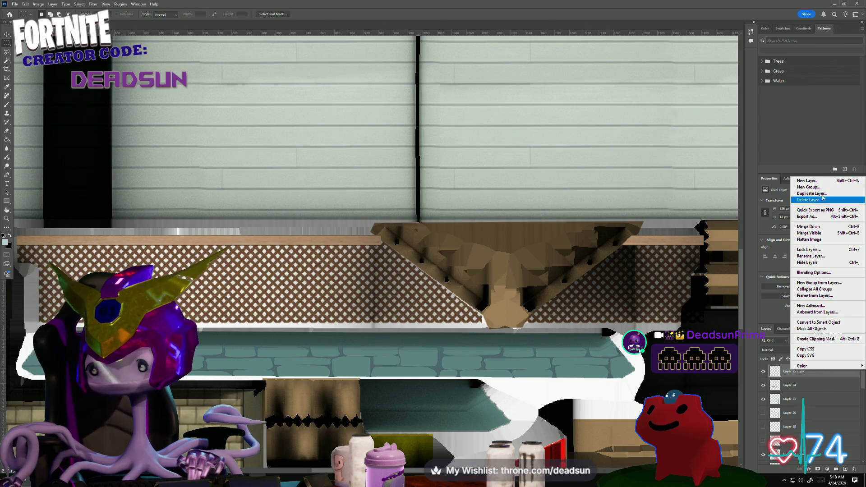
left_click(781, 198)
left_click(488, 140)
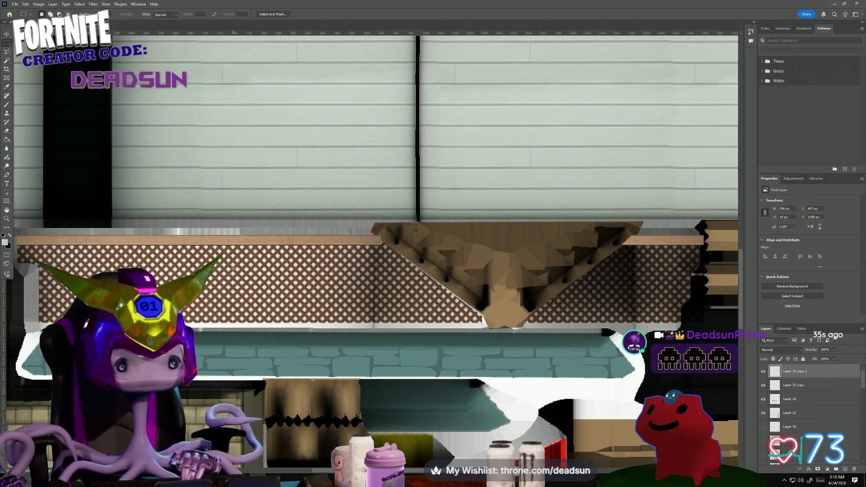
scroll(99, 234, "left", 2)
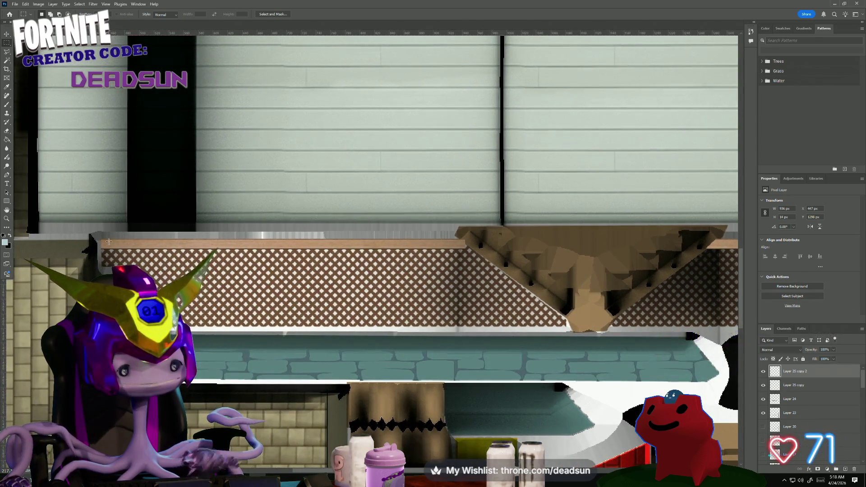
mouse_move(99, 234)
left_mouse_down()
mouse_move(285, 251)
mouse_move(253, 251)
left_mouse_up()
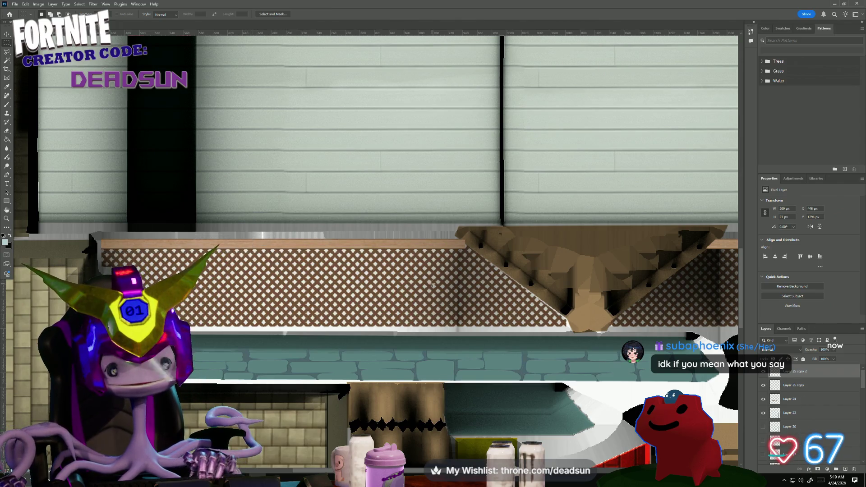
Paste the selected plank piece as a new layer and rotate it to roughly 38°.
key("ctrl+c")
key("ctrl+v")
key("ctrl+t")
mouse_move(268, 243)
left_mouse_down("shift")
mouse_move(316, 190)
mouse_move(331, 224)
mouse_move(474, 257)
left_mouse_up("shift")
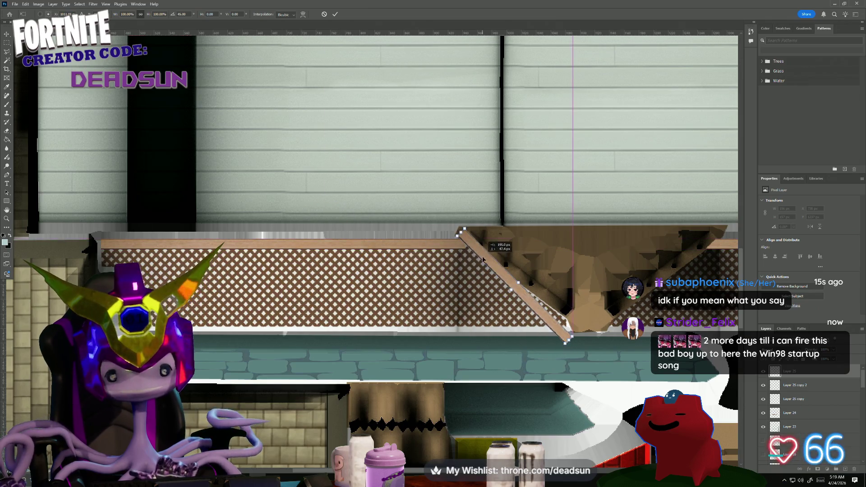
scroll(556, 312, "up", 1, "alt")
scroll(556, 312, "up", 1, "alt")
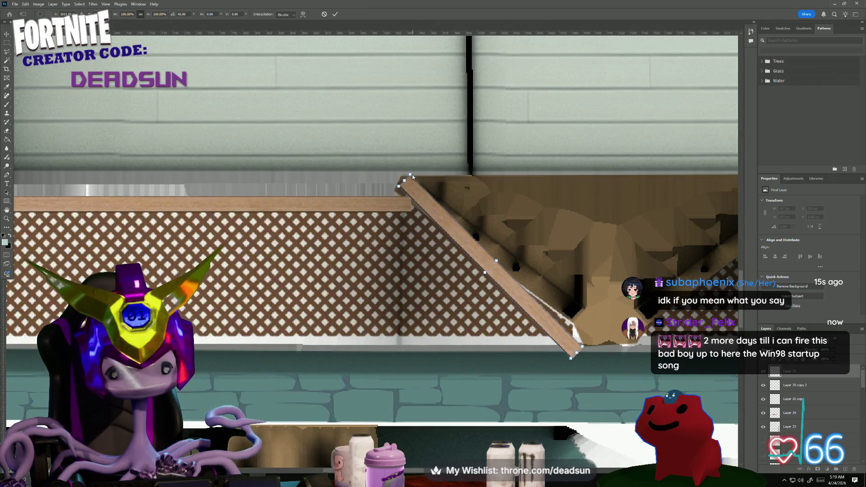
left_click_drag(392, 185, 384, 198)
Position the plank on the gable's left slope at about 36.9°, nudging it into place.
left_click_drag(453, 244, 452, 244)
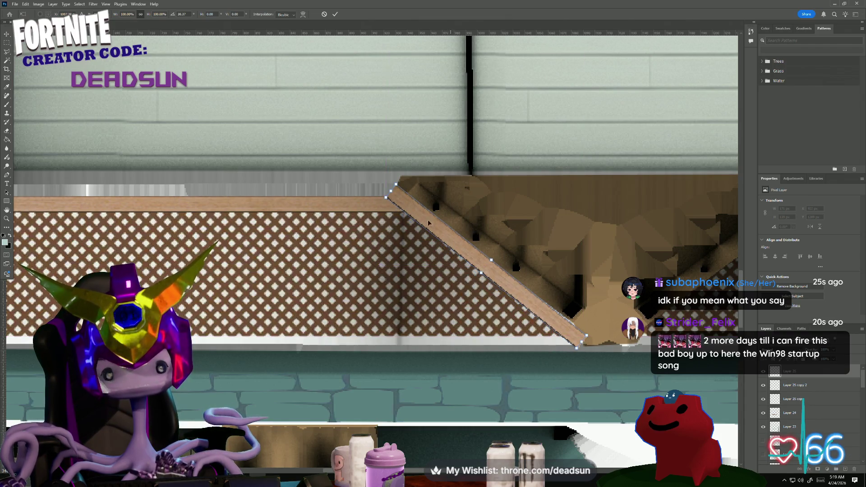
left_click_drag(399, 179, 399, 173)
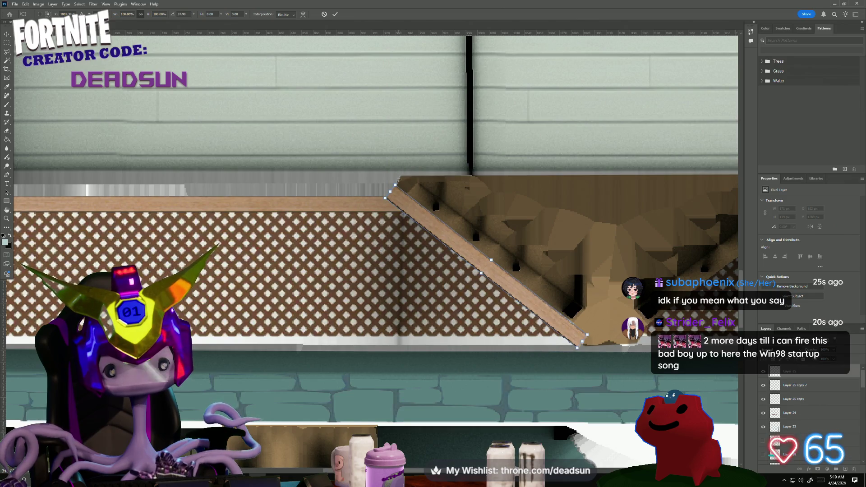
left_click_drag(445, 240, 442, 240)
left_click_drag(392, 182, 399, 179)
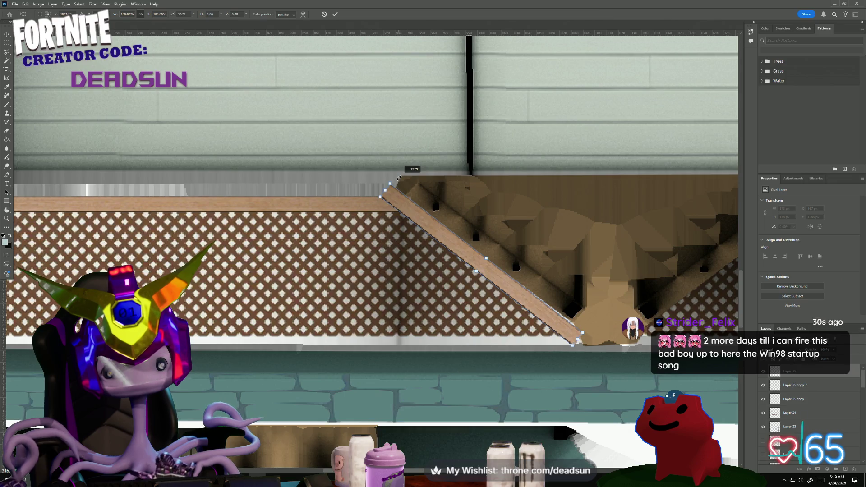
key("Right")
key("Right")
key("Right")
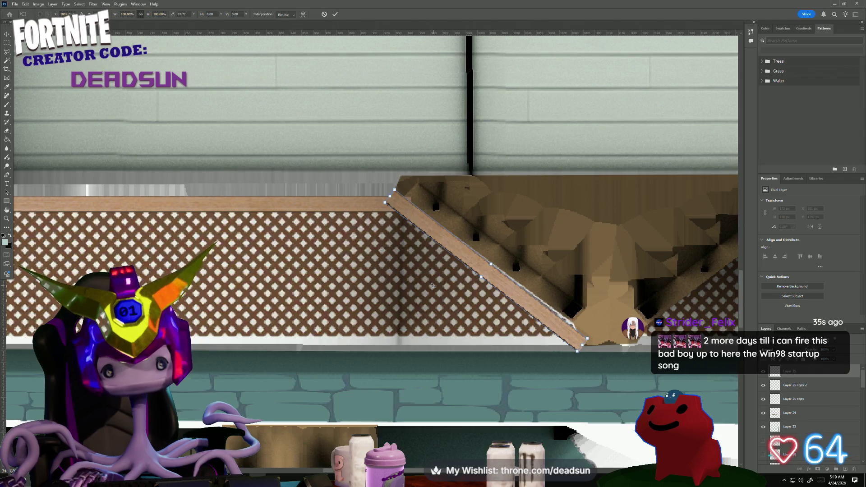
key("Right")
key("Left")
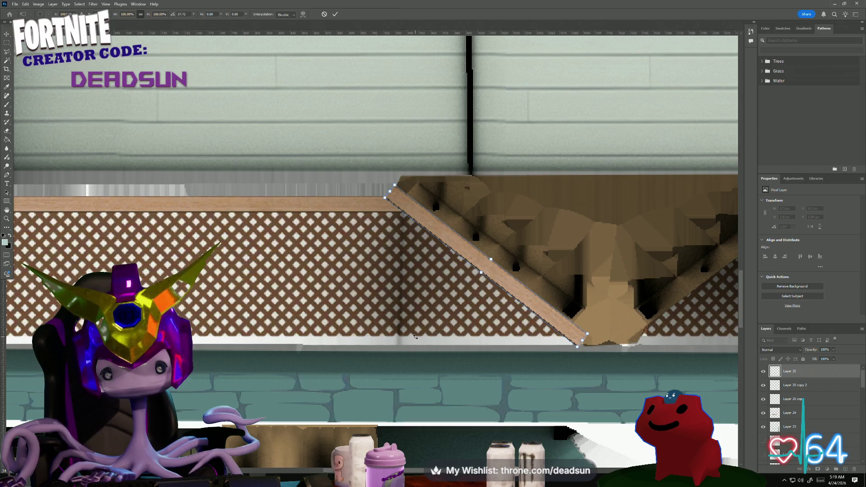
key("Return")
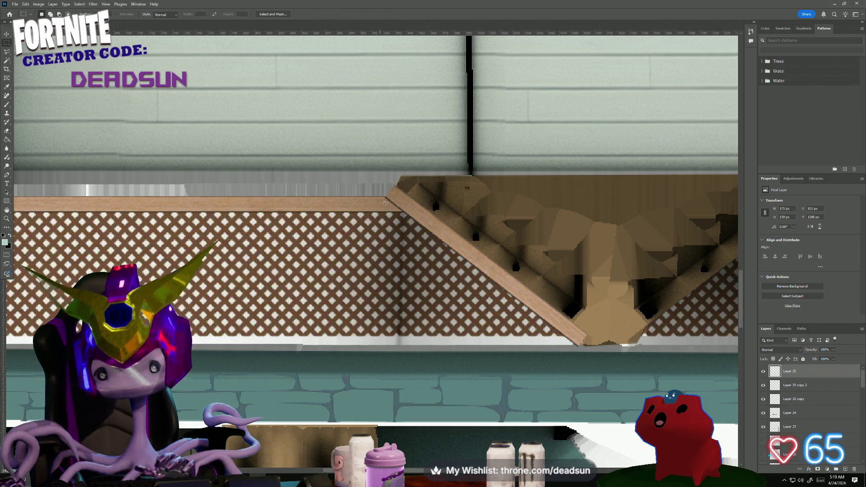
Trim away the plank's overhanging top corner where it meets the horizontal trim.
scroll(413, 206, "up", 3, "alt")
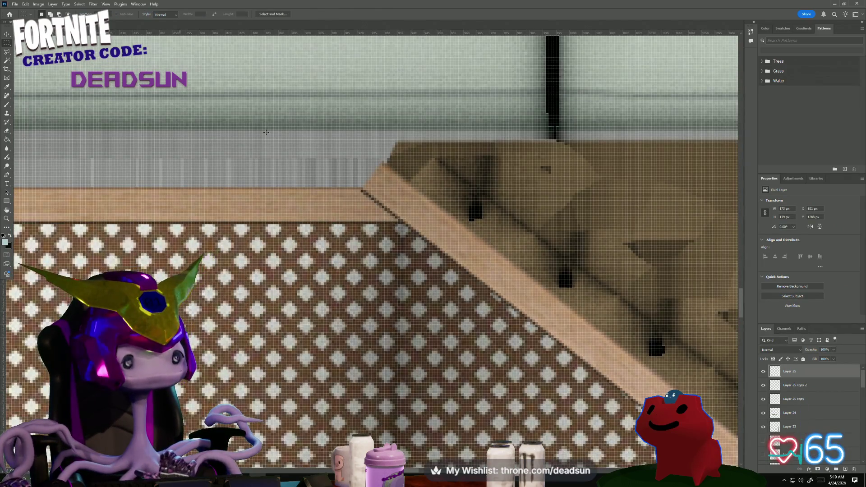
left_click_drag(317, 137, 408, 224)
key("Delete")
key("ctrl+d")
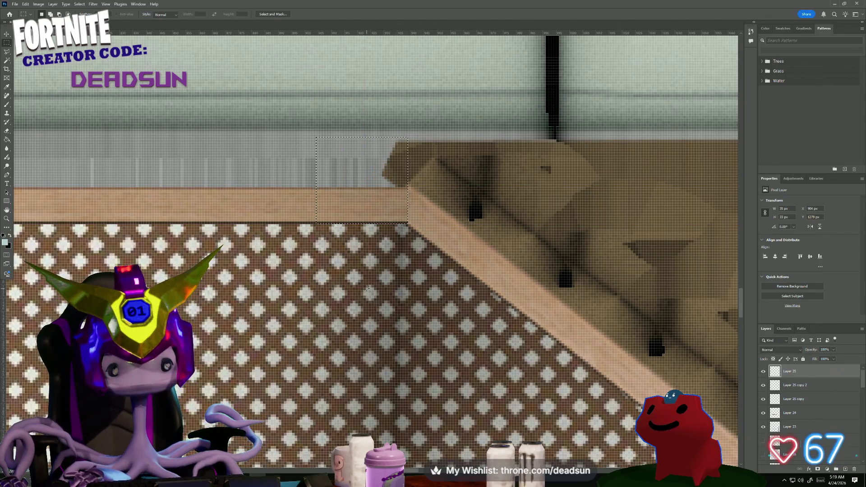
scroll(456, 324, "down", 3, "alt")
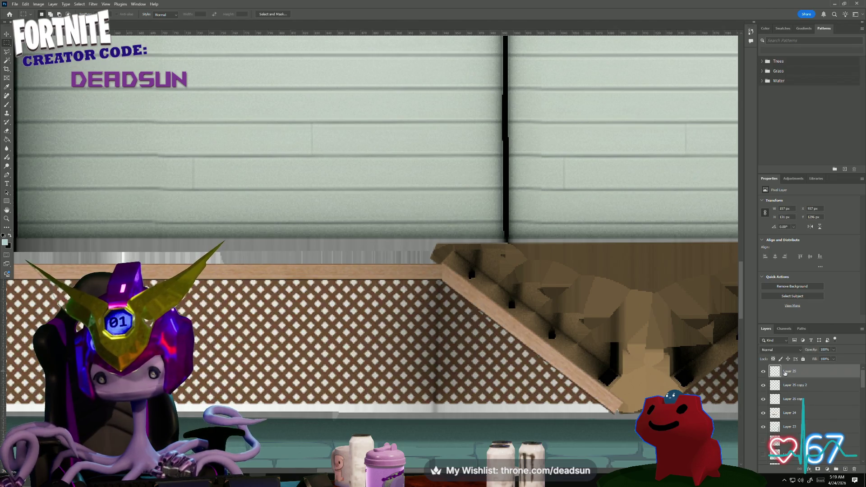
Duplicate the diagonal plank as Layer 25 copy 3, flip it horizontally, and move it onto the right slope.
right_click(801, 372)
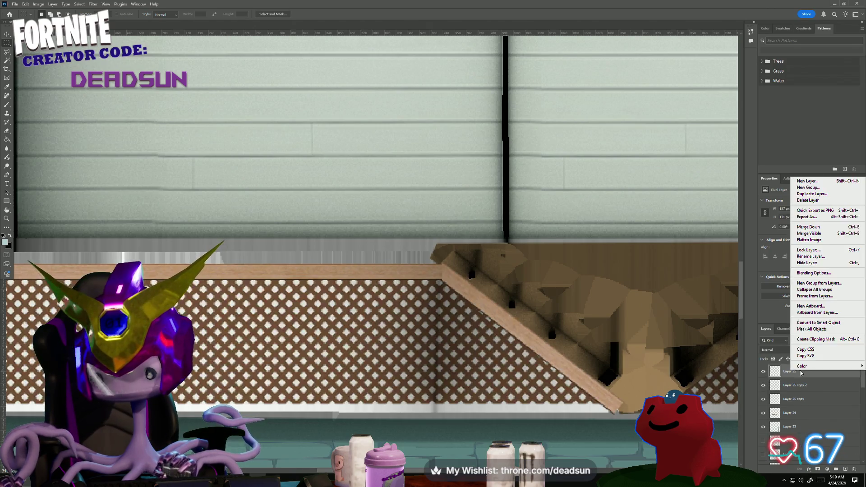
left_click(814, 194)
left_click(489, 140)
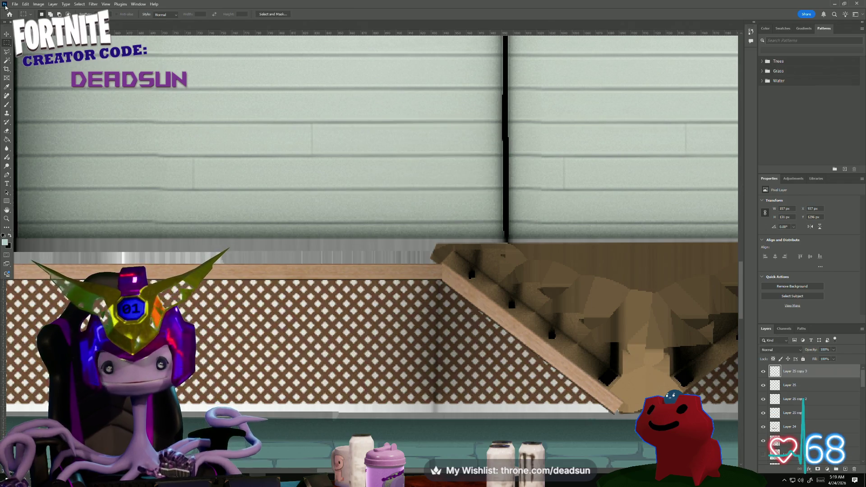
left_click(24, 4)
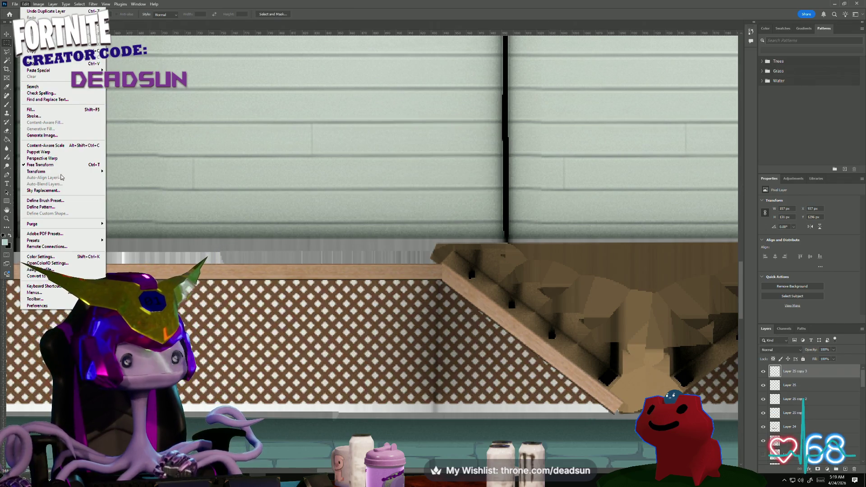
mouse_move(68, 172)
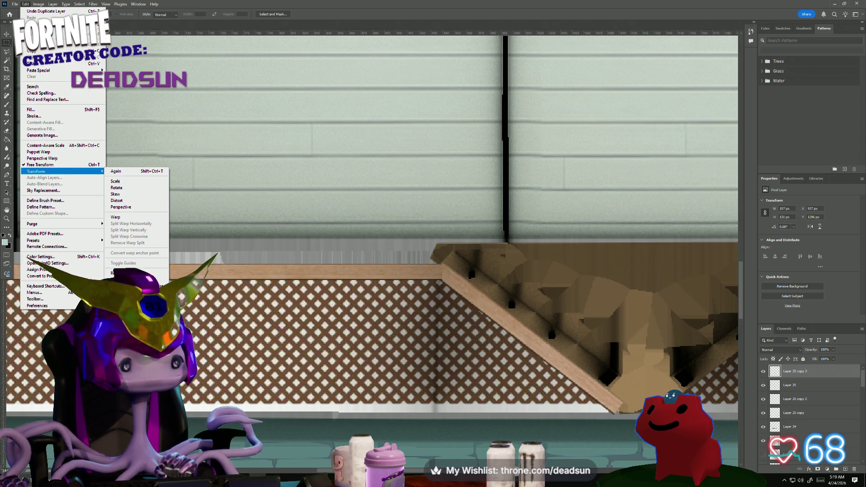
left_click(126, 296)
left_click_drag(461, 304, 262, 278)
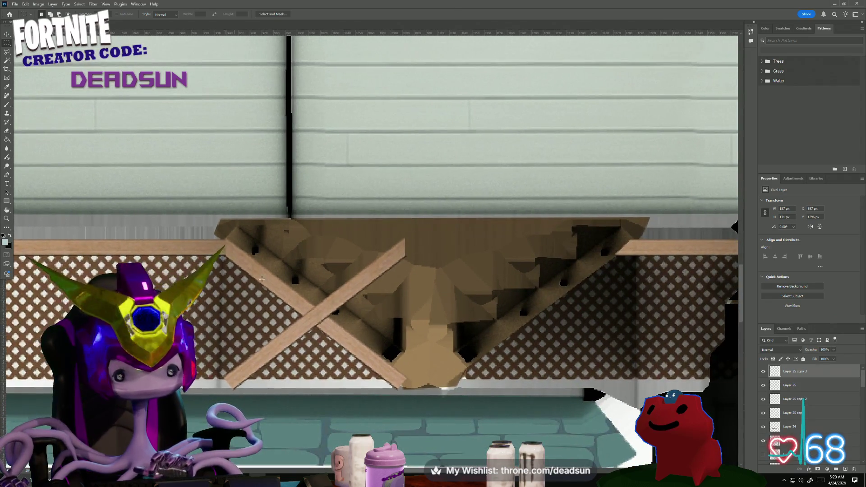
key("ctrl+t")
mouse_move(463, 281)
left_mouse_down()
mouse_move(613, 280)
mouse_move(580, 282)
left_mouse_up()
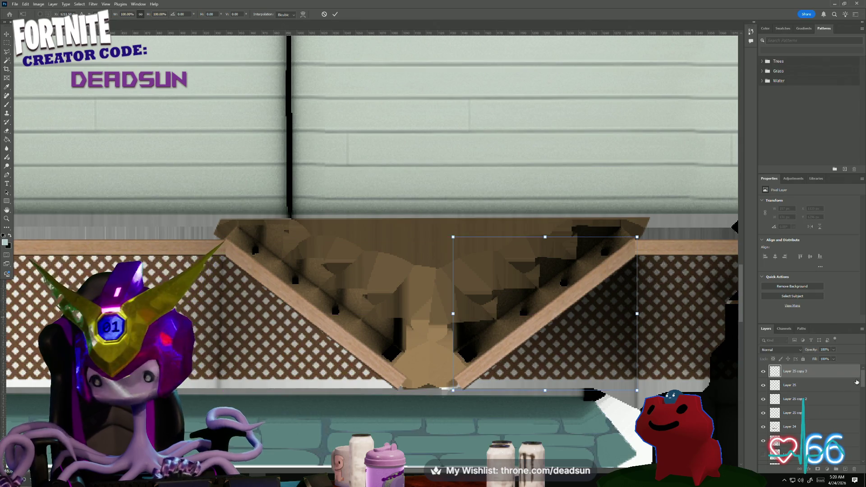
left_click(793, 388, "ctrl")
Merge the two diagonal planks and Layer 25 copy 2 into Layer 25 copy 3.
right_click(793, 389)
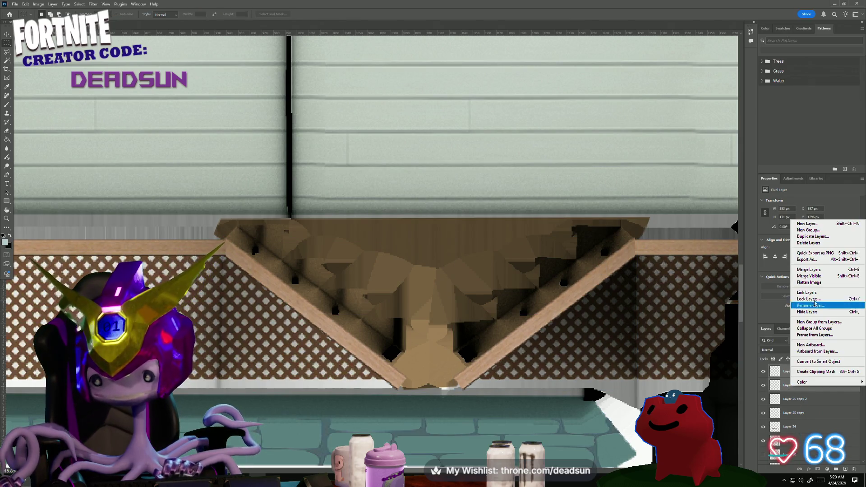
left_click(812, 270)
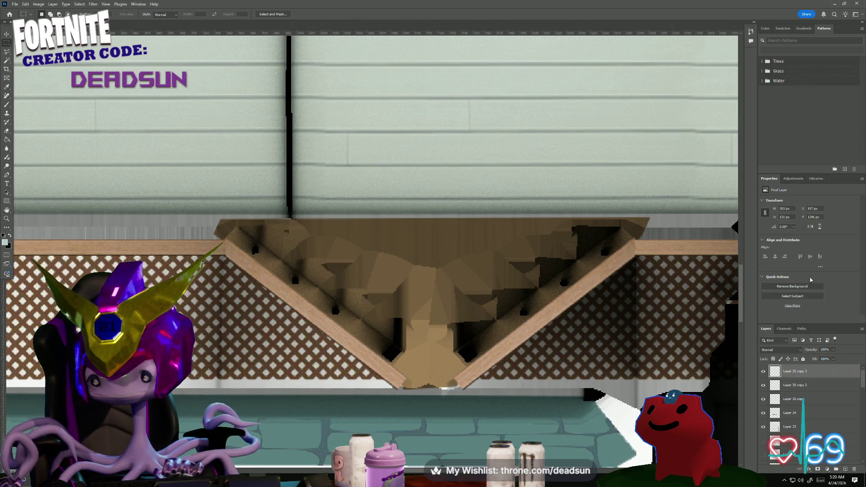
left_click(764, 372)
left_click(764, 372)
left_click(803, 385, "ctrl")
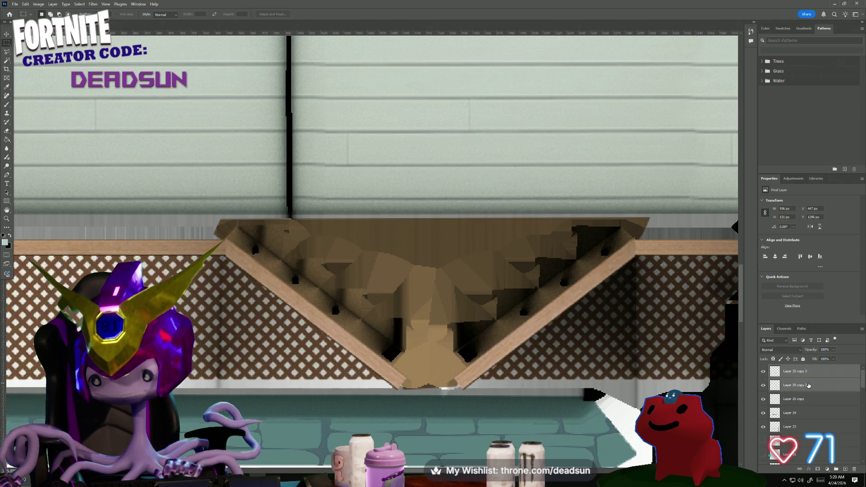
right_click(803, 386)
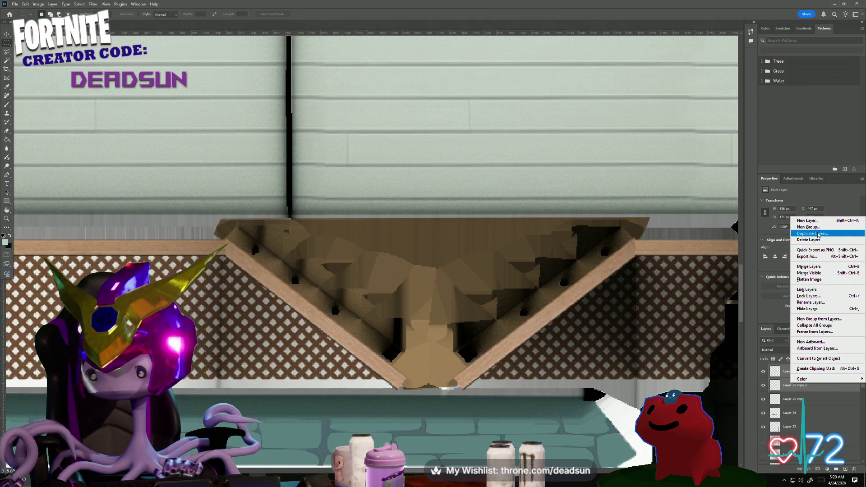
left_click(813, 268)
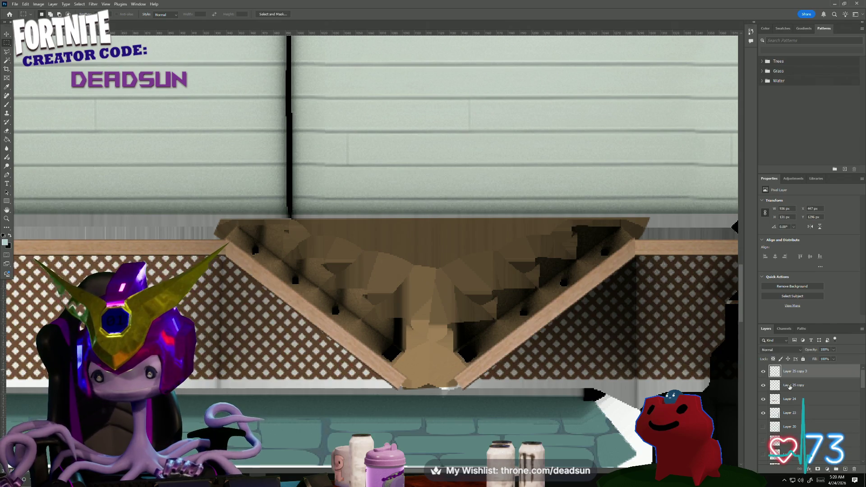
left_click(763, 399)
left_click(763, 399)
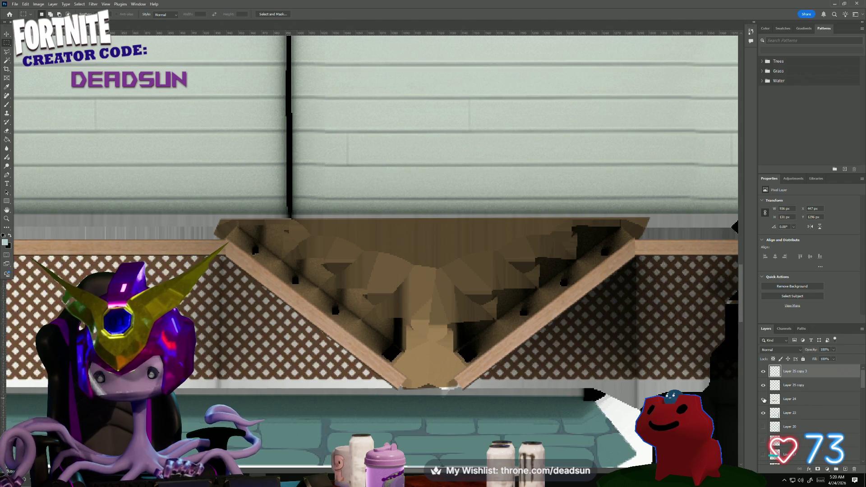
Merge Layer 25 copy into the trim layer, then toggle its visibility to compare the result.
left_click(787, 386, "shift")
right_click(788, 386)
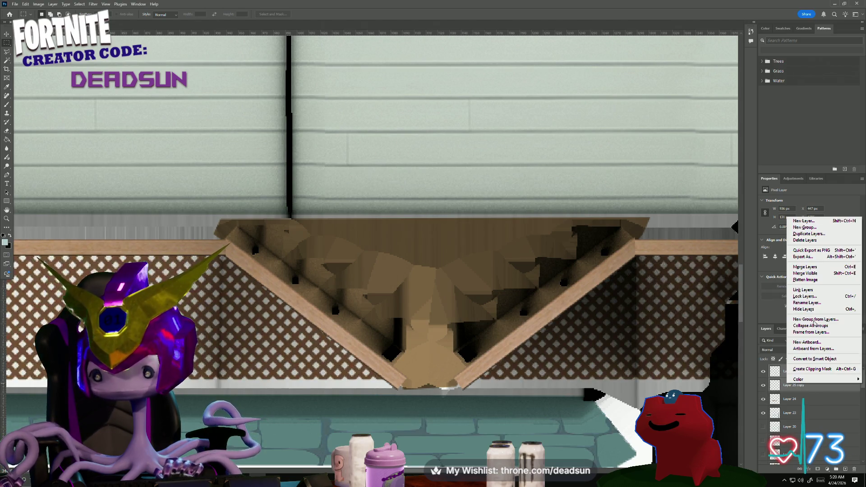
left_click(807, 267)
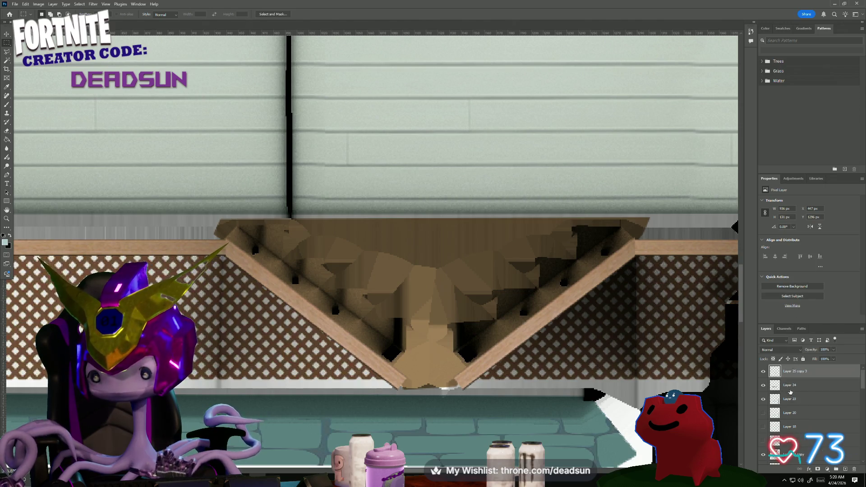
left_click(763, 372)
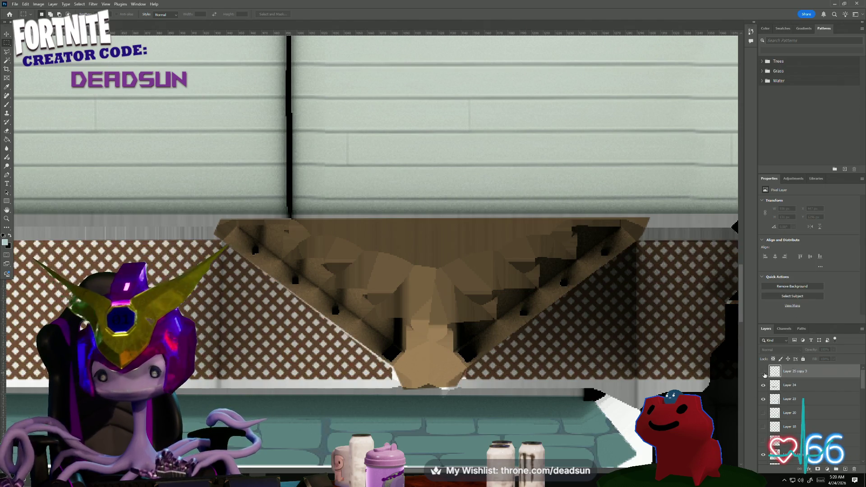
left_click(764, 372)
scroll(449, 384, "down", 2, "alt")
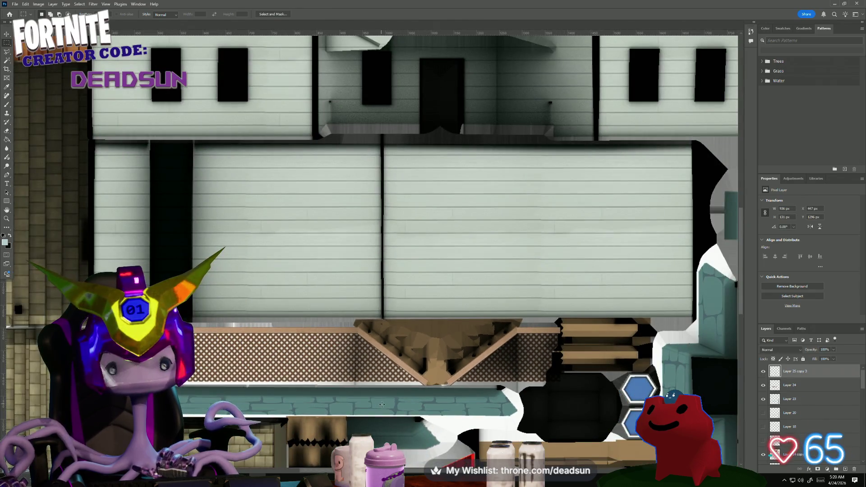
scroll(382, 404, "up", 1, "alt")
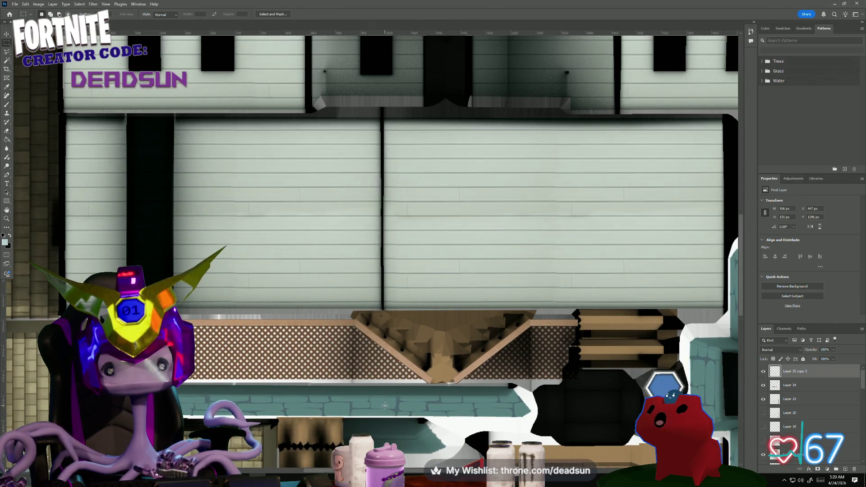
scroll(384, 405, "up", 1, "alt")
left_click(764, 375)
left_click(764, 375)
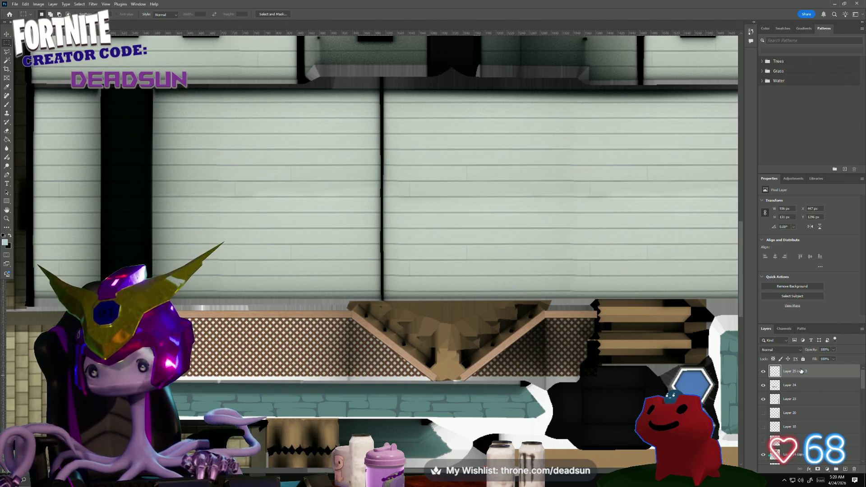
Give Layer 25 copy 3 a Drop Shadow at a 91° angle with a short distance and sharp edge.
double_click(820, 371)
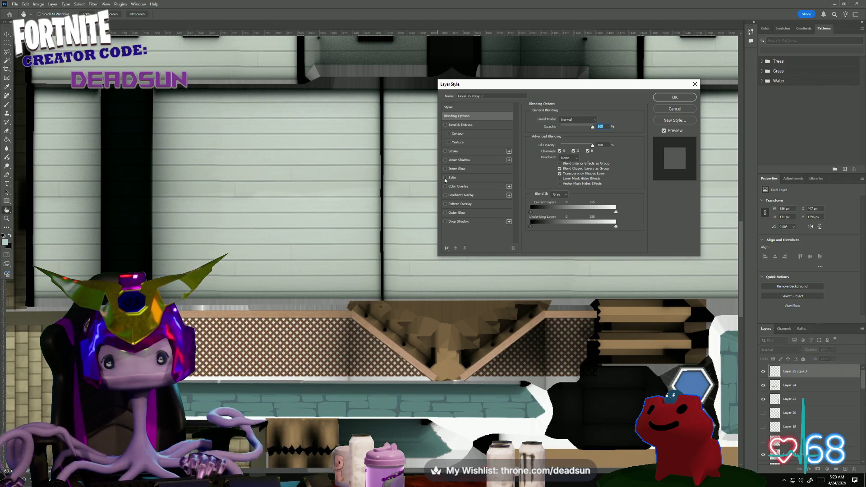
left_click(446, 222)
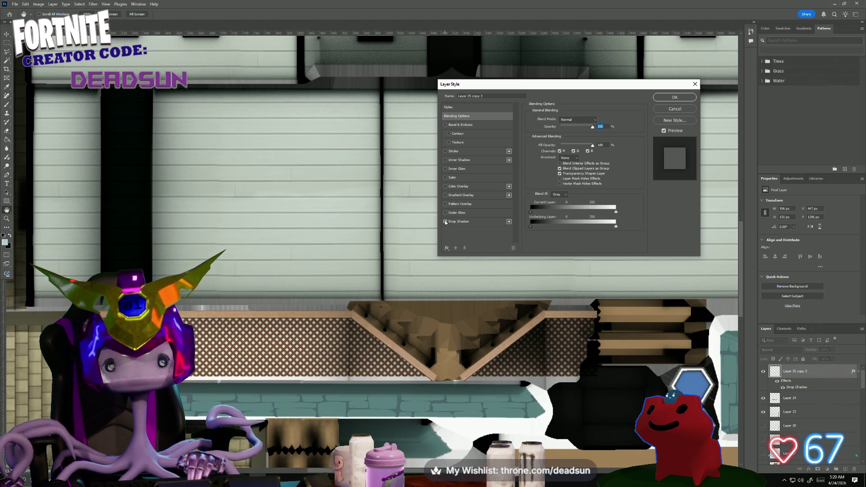
left_click(460, 221)
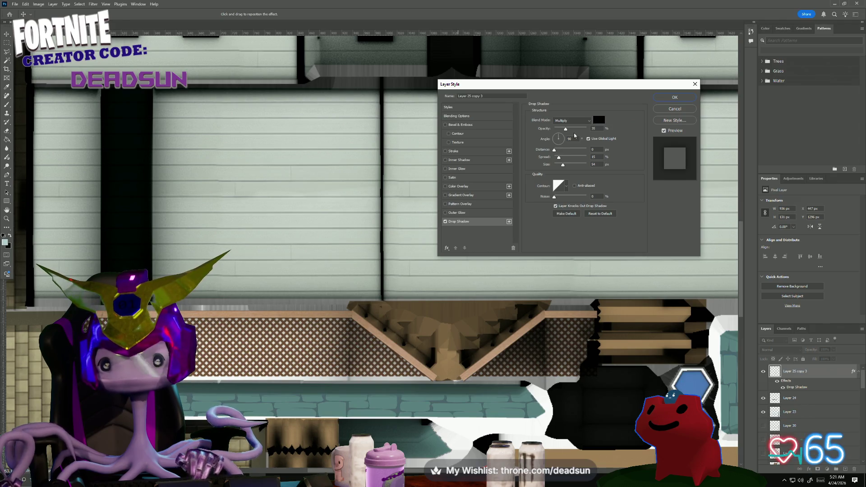
left_click_drag(568, 143, 558, 156)
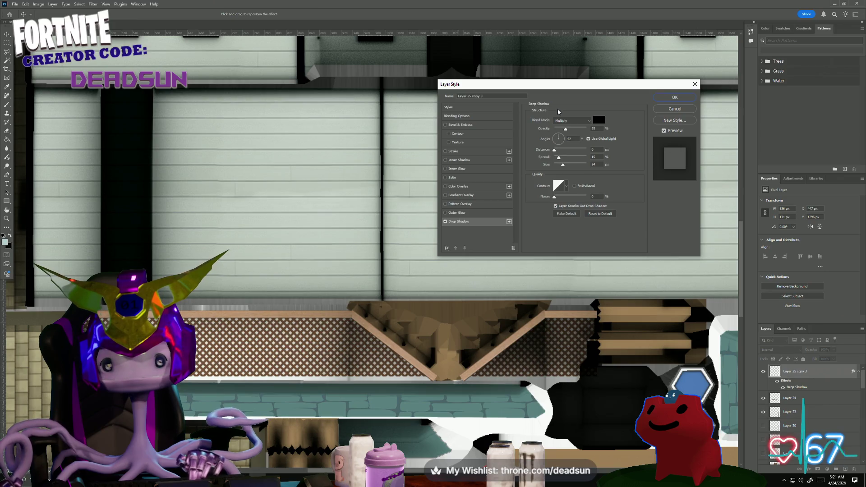
left_click(558, 148)
mouse_move(556, 151)
left_mouse_down()
mouse_move(568, 153)
mouse_move(559, 168)
mouse_move(557, 153)
left_mouse_up()
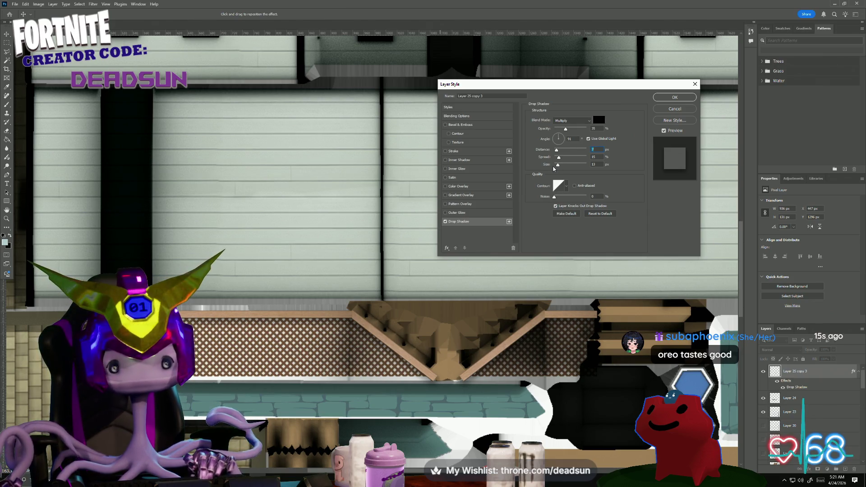
left_click_drag(560, 167, 556, 167)
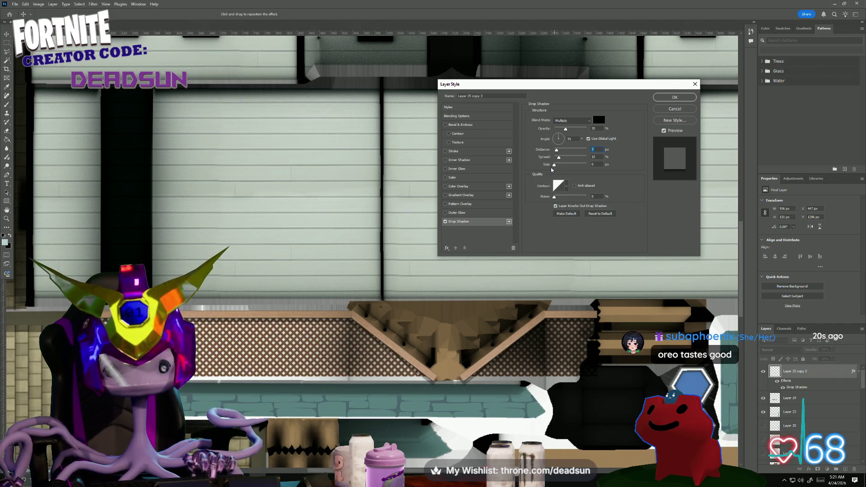
key("Tab")
key("Tab")
left_click(684, 97)
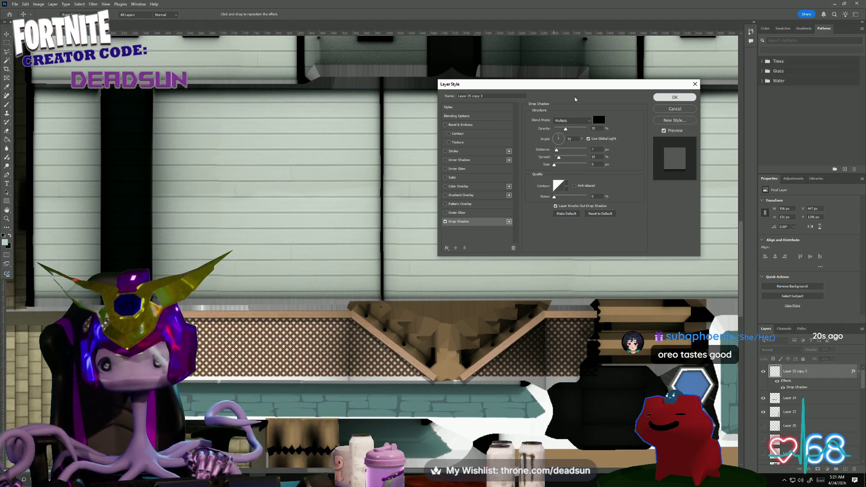
scroll(338, 200, "down", 3, "alt")
scroll(338, 200, "down", 2, "alt")
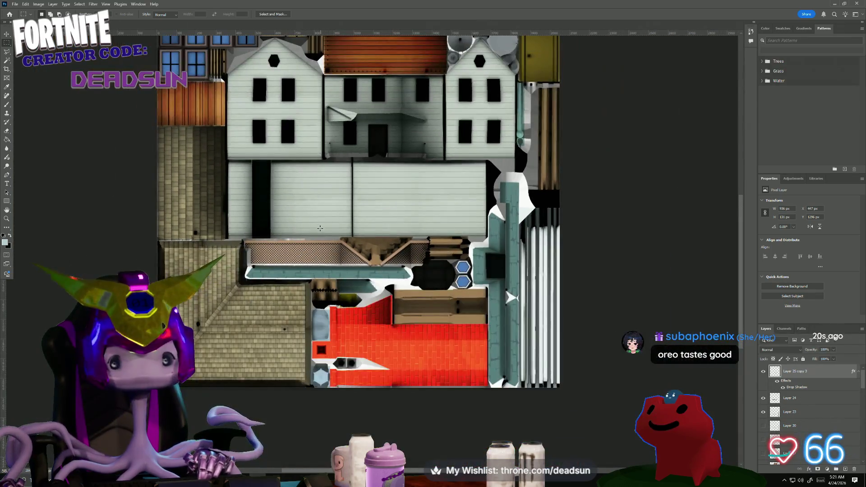
Pan and zoom around the texture sheet to review the finished trim and shadow.
scroll(322, 231, "up", 1, "alt")
mouse_move(337, 212)
left_mouse_down()
mouse_move(355, 311)
mouse_move(356, 288)
left_mouse_up()
scroll(355, 287, "down", 4, "alt")
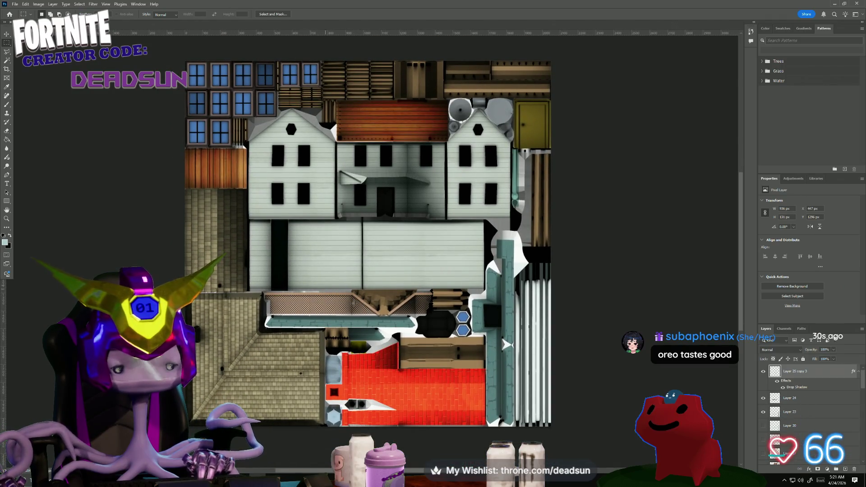
scroll(264, 305, "up", 10, "alt")
scroll(246, 299, "up", 2, "alt")
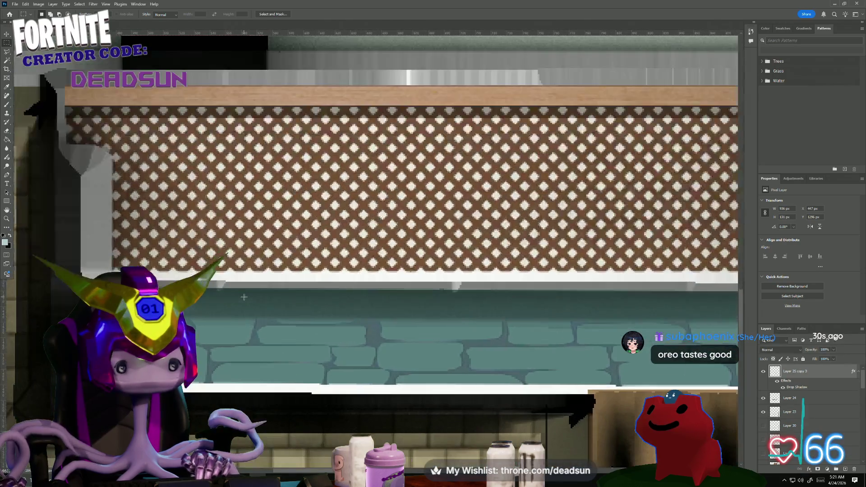
scroll(246, 296, "down", 5, "alt")
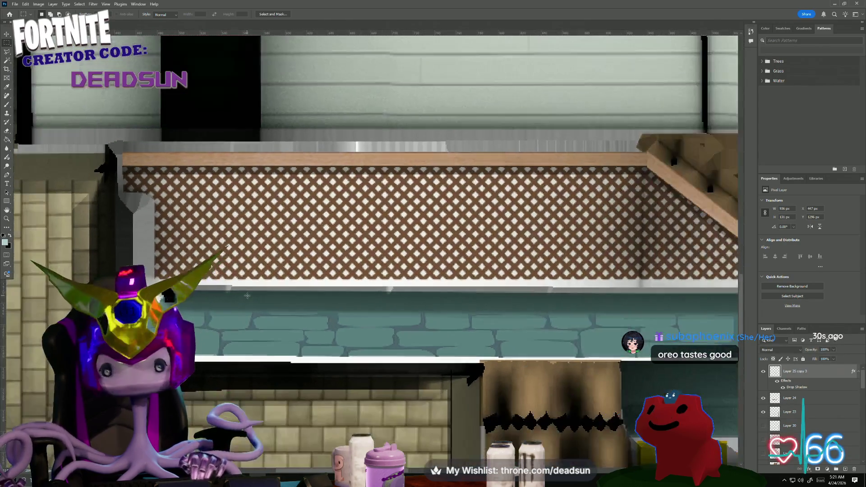
scroll(249, 296, "down", 5, "alt")
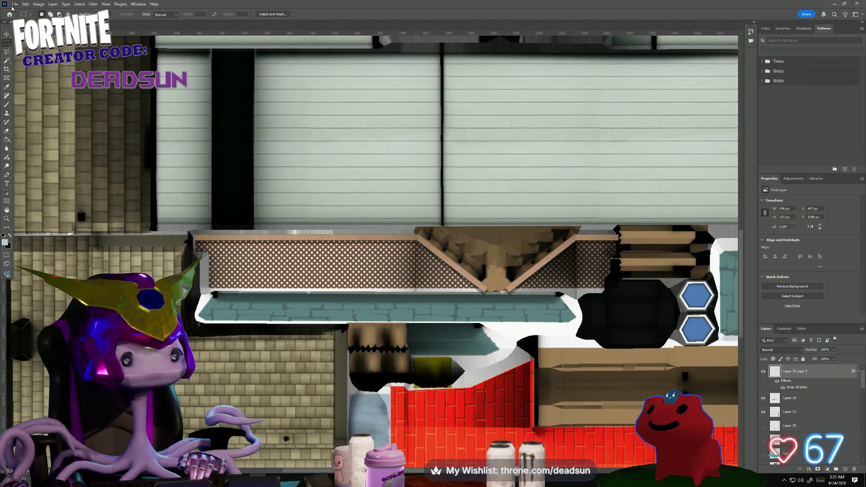
Save a PNG copy over farmhouse_Color.png, confirming the replacement and PNG options.
left_click(15, 4)
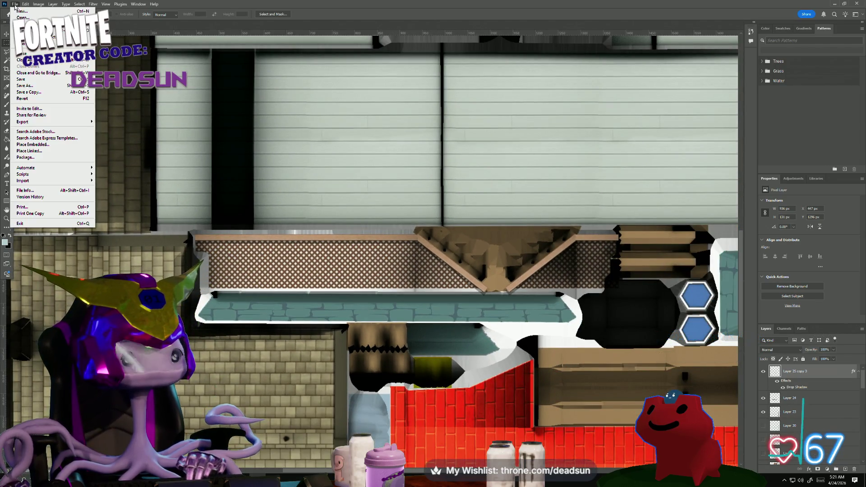
left_click(53, 93)
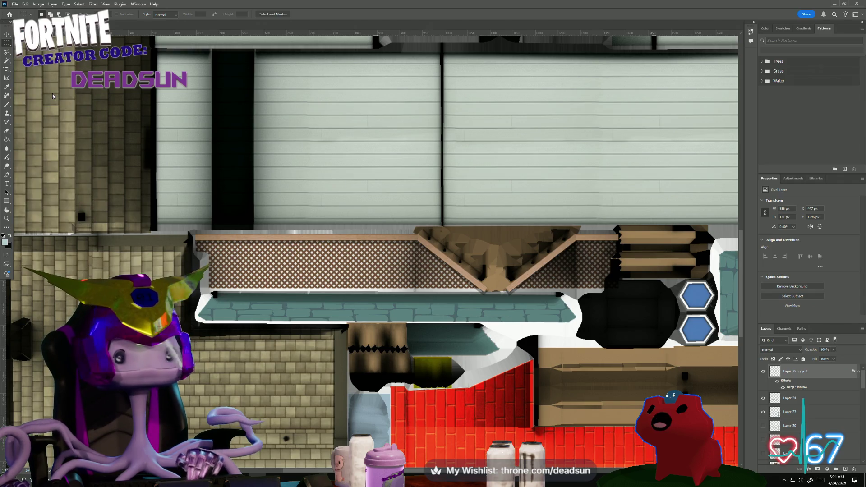
scroll(162, 149, "down", 1)
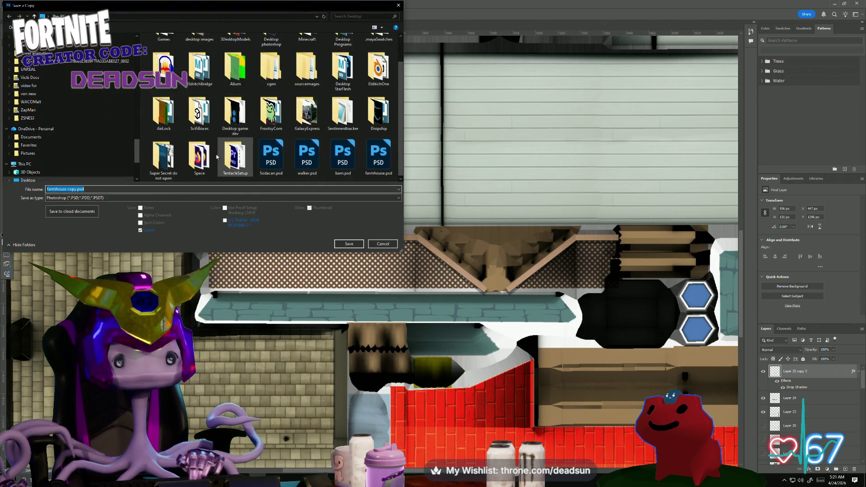
left_click(160, 198)
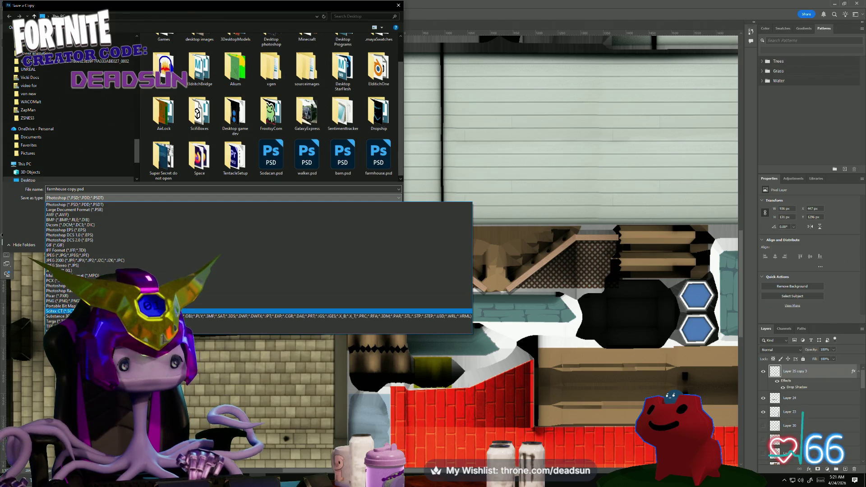
left_click(90, 301)
left_click(343, 151)
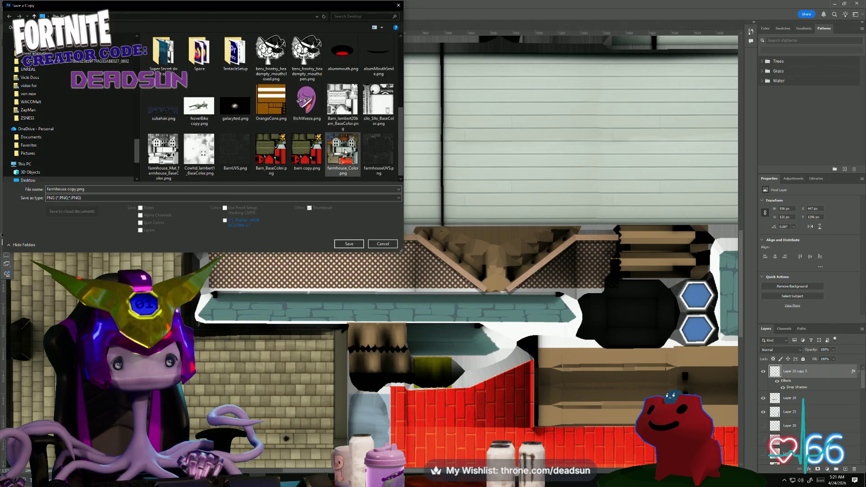
left_click(349, 244)
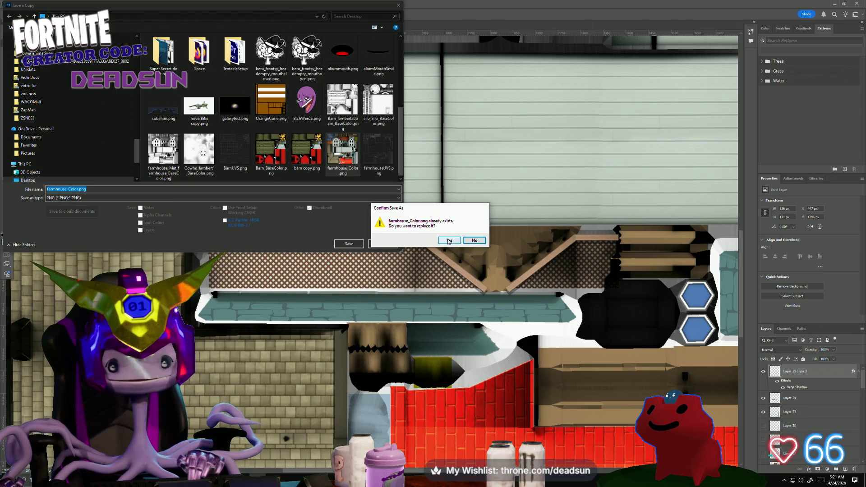
left_click(449, 240)
left_click(471, 148)
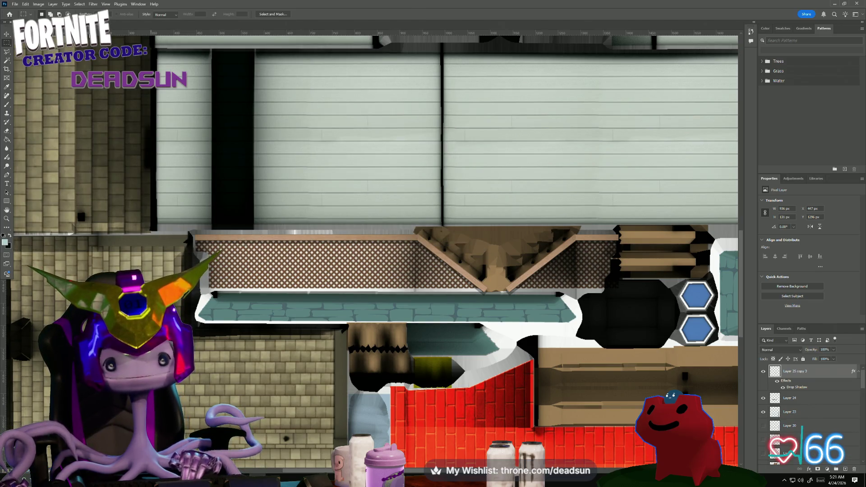
left_click(15, 4)
left_click(15, 4)
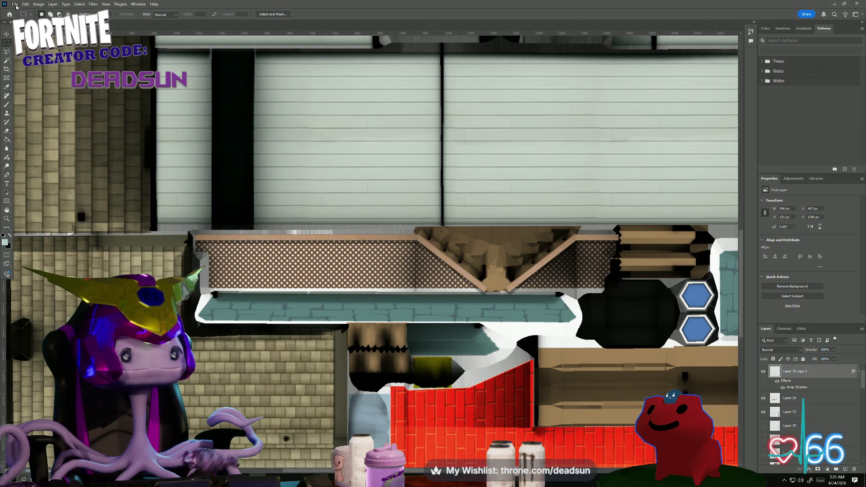
mouse_move(221, 481)
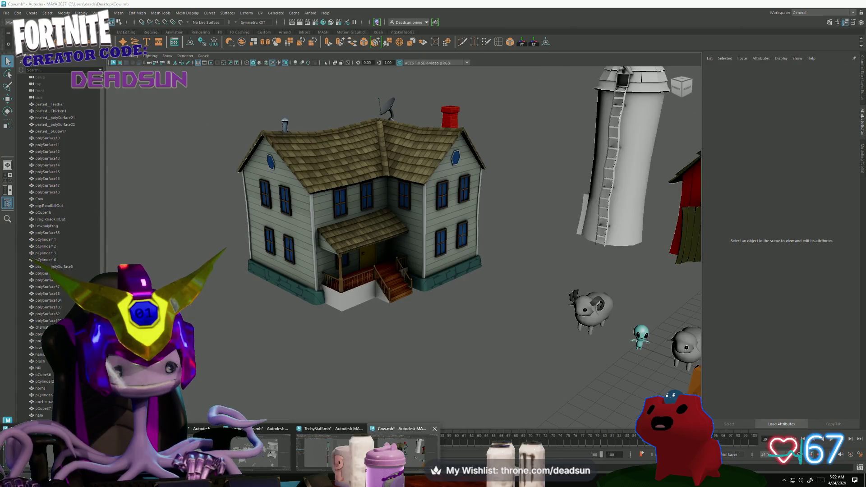
In Maya, reload the updated farmhouse_Color.png texture on the farmhouse model.
left_click(404, 448)
left_click(361, 275)
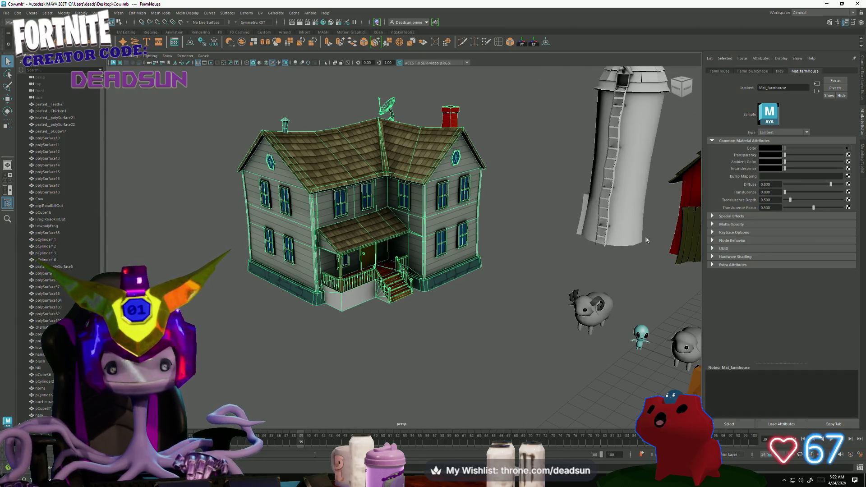
left_click(849, 148)
left_click(771, 176)
left_click(416, 363)
Orbit around the farmhouse to inspect the side wall, chimney, porch stairs and teal foundation.
mouse_move(416, 363)
left_mouse_down("alt")
mouse_move(474, 375)
mouse_move(354, 379)
mouse_move(383, 360)
mouse_move(410, 361)
mouse_move(429, 335)
left_mouse_up("alt")
scroll(357, 377, "up", 6)
scroll(429, 333, "down", 5)
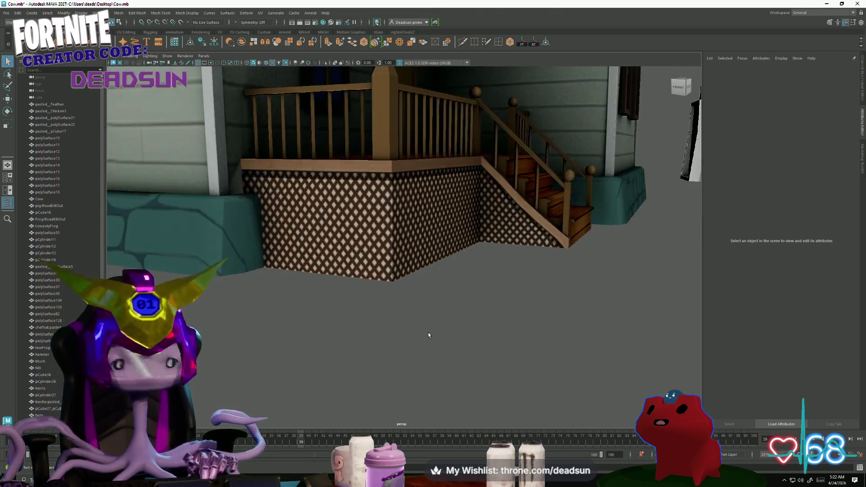
left_click_drag(418, 297, 365, 310, "alt")
right_click_drag(365, 310, 438, 344, "alt")
mouse_move(437, 345)
left_mouse_down("alt")
mouse_move(340, 304)
mouse_move(336, 314)
mouse_move(397, 304)
left_mouse_up("alt")
right_click_drag(397, 304, 527, 357, "alt")
left_click_drag(528, 357, 487, 360, "alt")
right_click_drag(487, 359, 379, 347, "alt")
mouse_move(378, 348)
left_mouse_down("alt")
mouse_move(402, 343)
mouse_move(404, 333)
mouse_move(388, 338)
mouse_move(414, 338)
mouse_move(350, 344)
mouse_move(268, 318)
left_mouse_up("alt")
mouse_move(268, 319)
right_mouse_down("alt")
mouse_move(310, 309)
mouse_move(340, 322)
right_mouse_up("alt")
Close in on the front porch lattice and stairs, then return to Photoshop.
mouse_move(240, 300)
left_mouse_down("alt")
mouse_move(260, 289)
mouse_move(274, 317)
left_mouse_up("alt")
right_click_drag(274, 316, 509, 348, "alt")
scroll(509, 348, "up", 5)
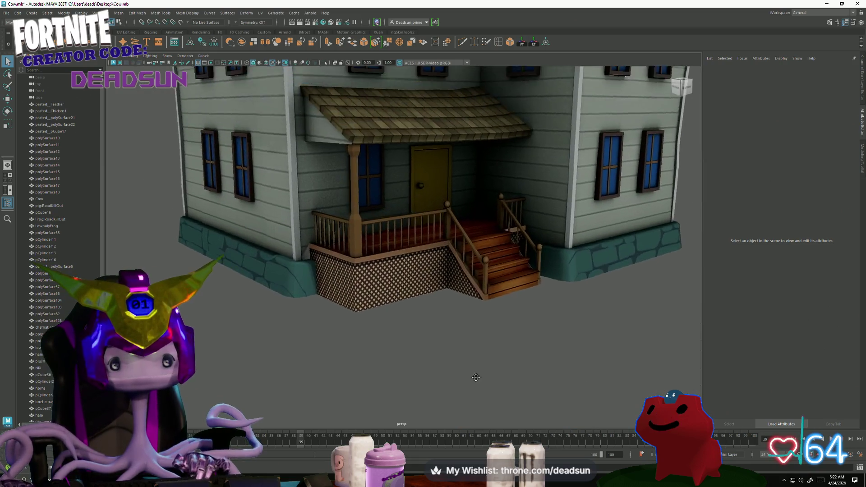
middle_click_drag(363, 368, 369, 376, "alt")
scroll(403, 362, "down", 5)
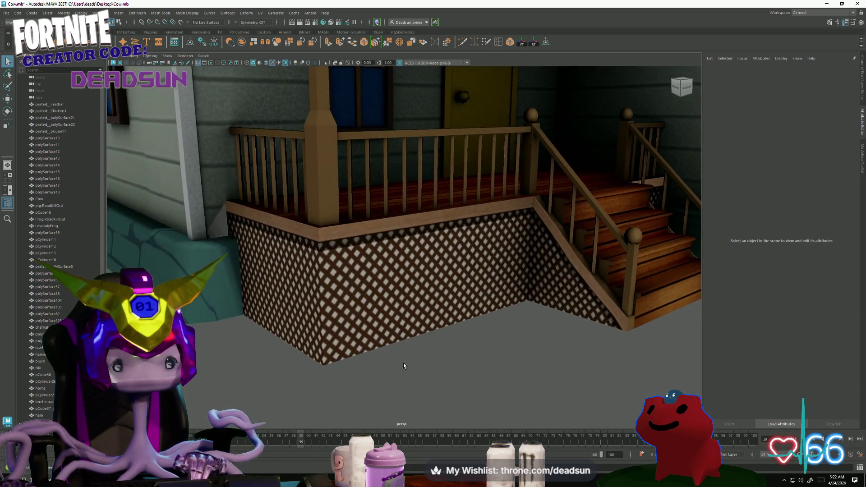
key("super+Tab")
key("Return")
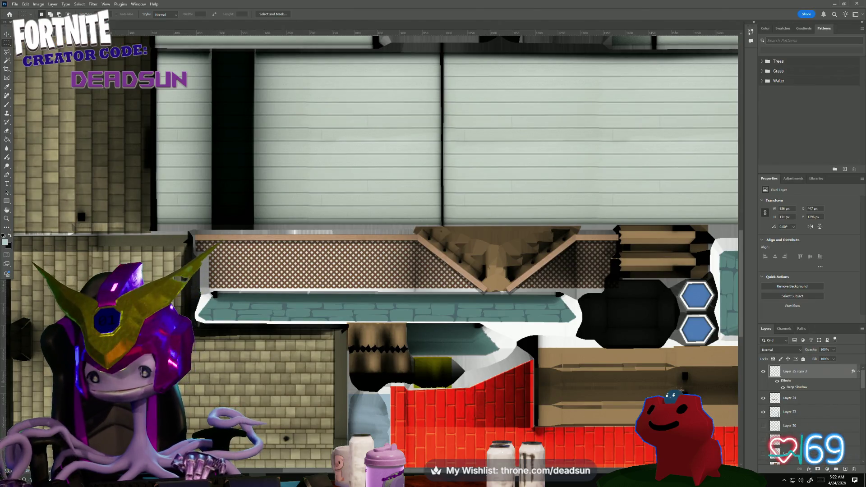
On Layer 24, Magic Wand-select the lattice mesh strip and apply a Select menu command.
left_click(796, 403)
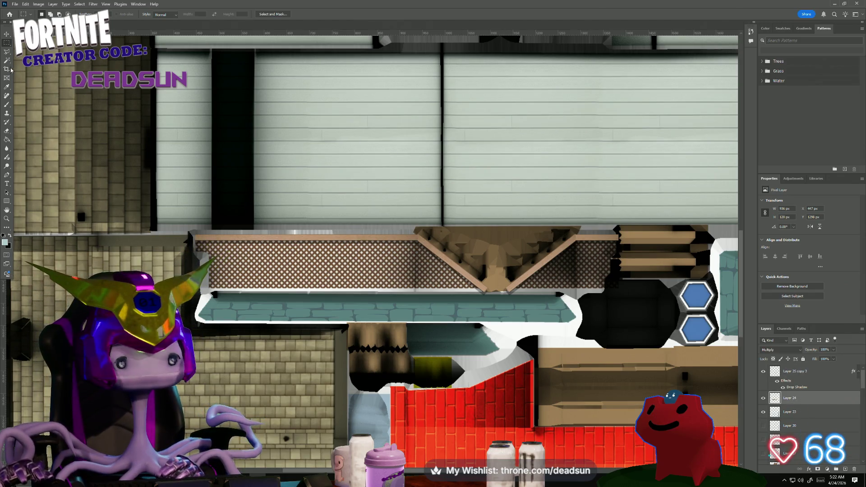
key("w")
left_click(274, 139)
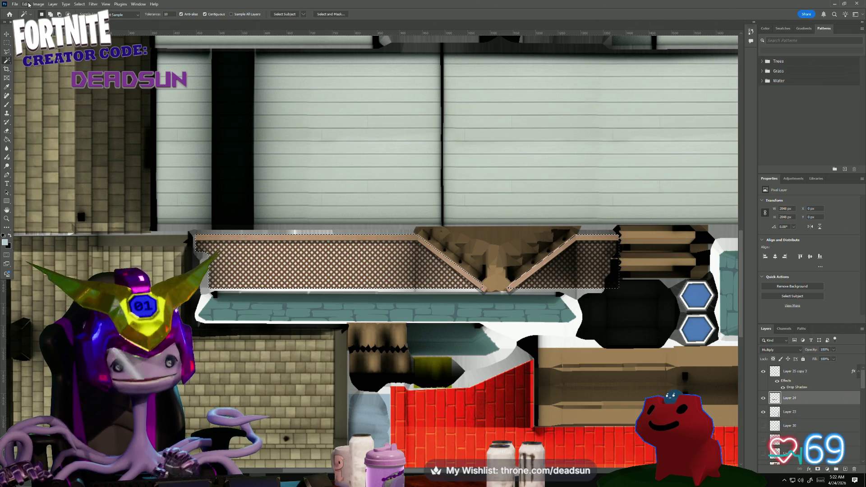
left_click(80, 4)
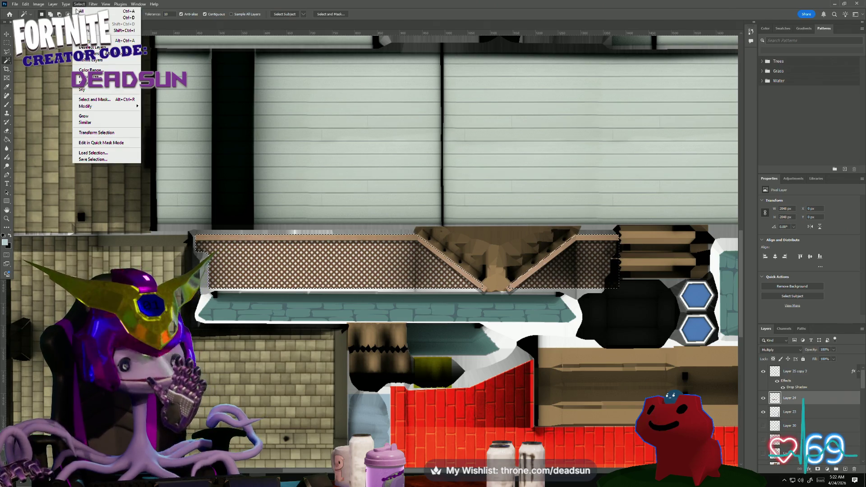
left_click(98, 31)
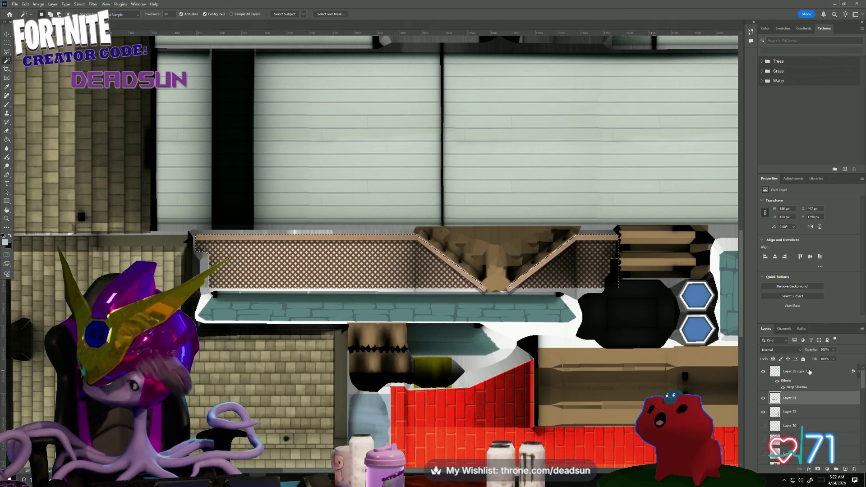
Add a new empty layer above Layer 25 copy 3 and swap foreground and background colours.
key("alt+bracketright")
left_click(846, 469)
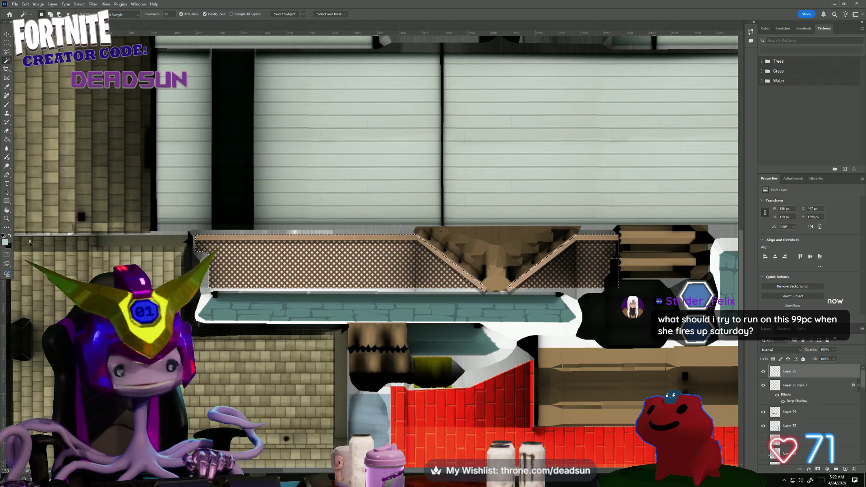
key("x")
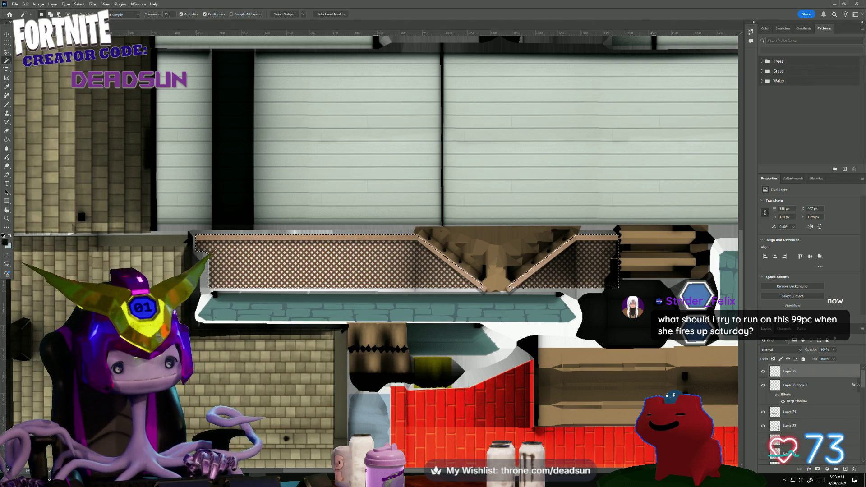
scroll(250, 265, "up", 1, "alt")
scroll(345, 253, "down", 1, "alt")
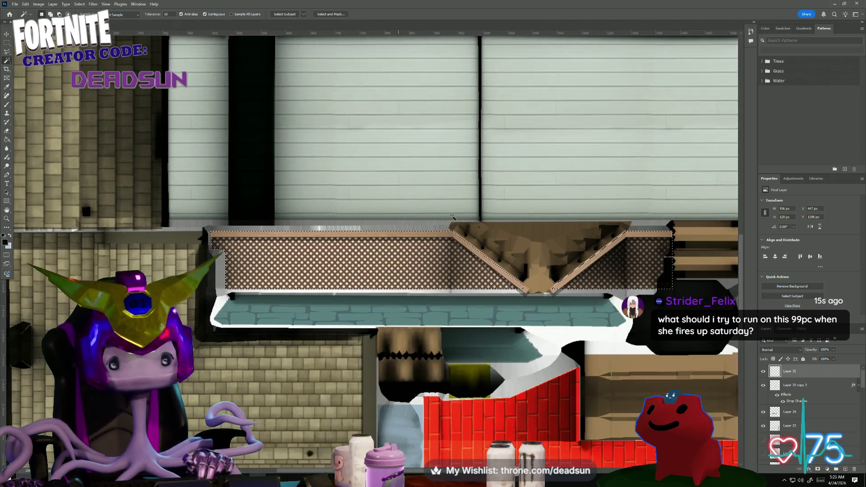
scroll(256, 154, "down", 1, "alt")
Try adding a rectangular marquee area to the lattice selection, then undo it.
key("m")
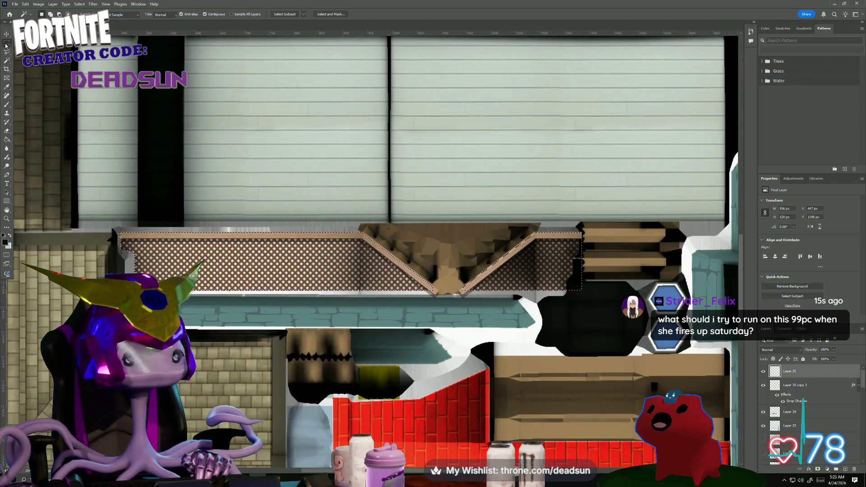
left_click_drag(84, 163, 187, 190)
key("ctrl+z")
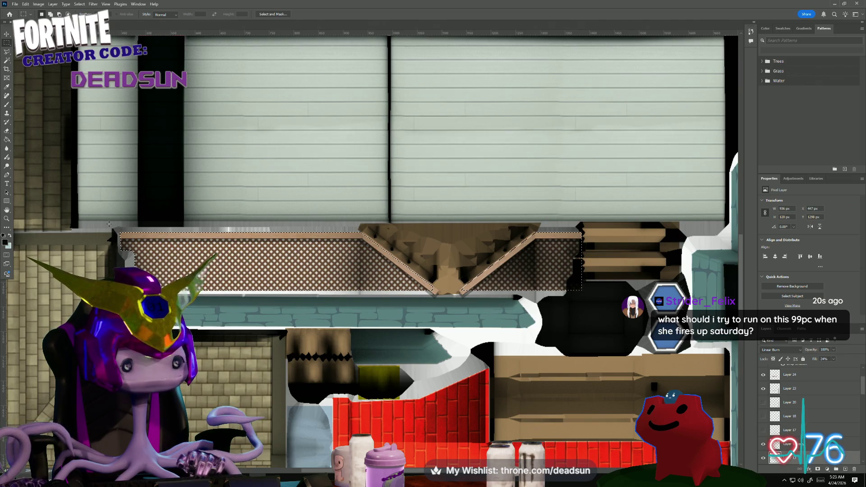
mouse_move(97, 183)
left_mouse_down("shift")
mouse_move(134, 195)
mouse_move(604, 238)
left_mouse_up("shift")
key("ctrl+z")
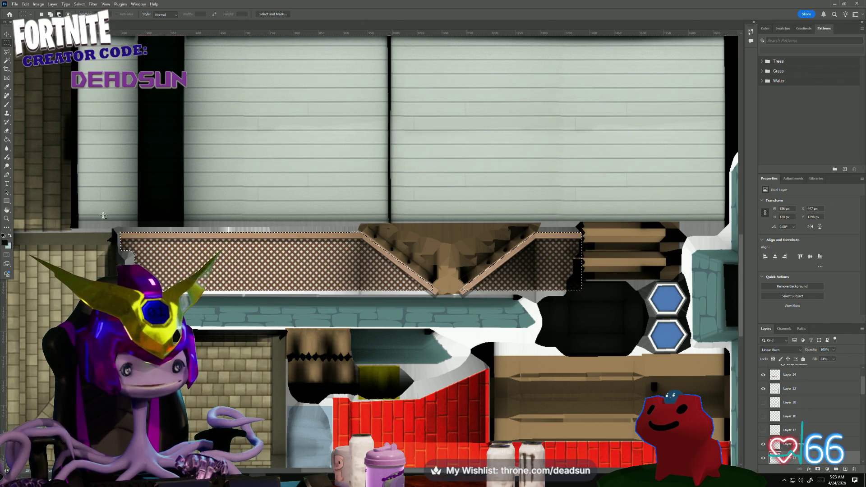
Add a thin rectangular strip below the lattice to the selection.
mouse_move(110, 210)
left_mouse_down("shift")
mouse_move(531, 215)
mouse_move(597, 239)
left_mouse_up("shift")
scroll(414, 273, "up", 3, "alt")
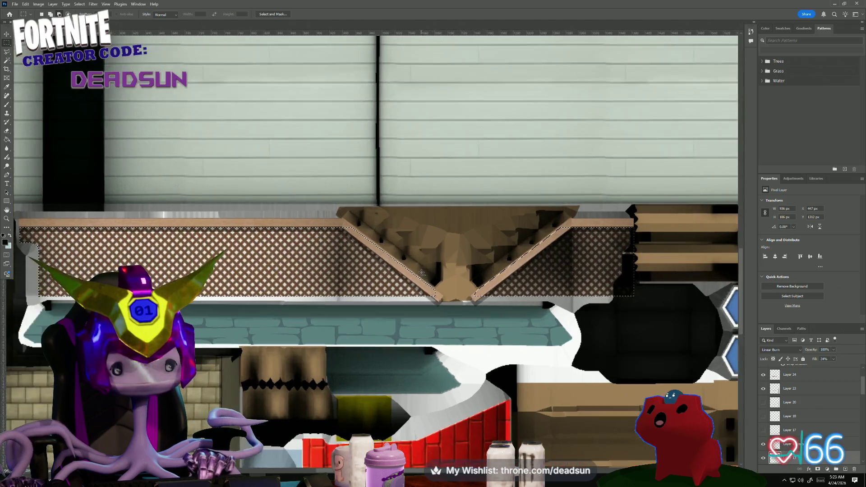
scroll(413, 274, "up", 1, "alt")
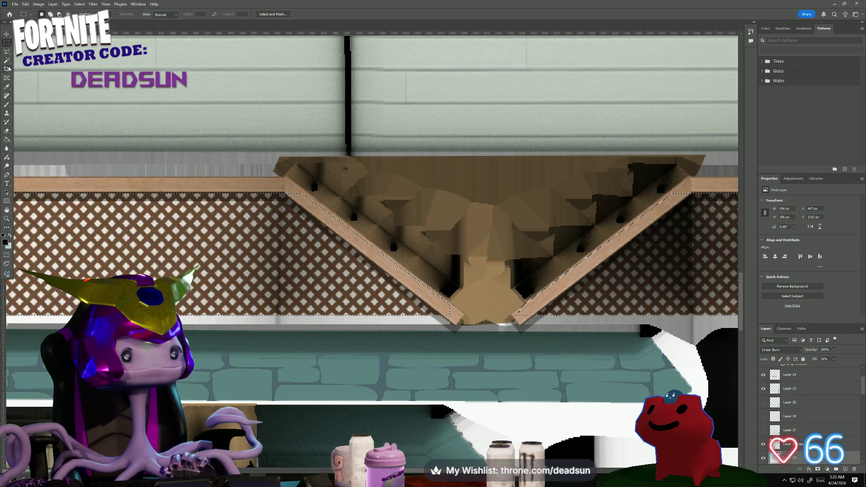
Outline the V-shaped wooden brace with the Polygonal Lasso to close the selection.
left_click(7, 51)
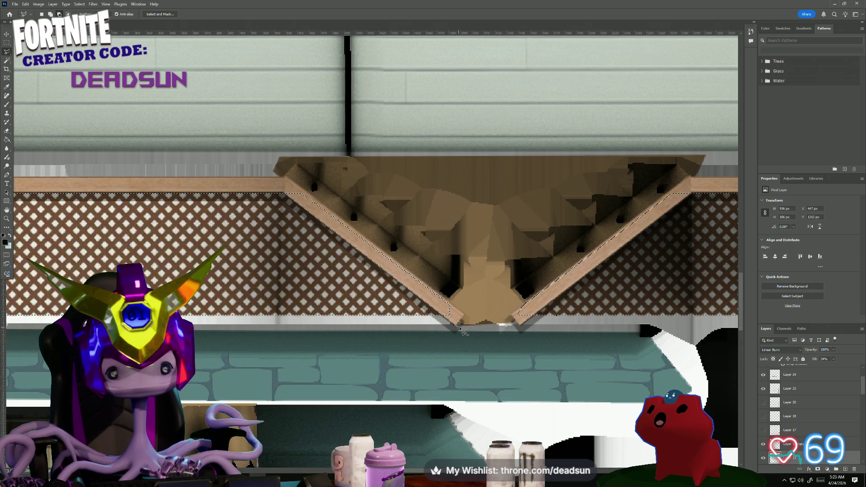
left_click(458, 325)
left_click(485, 293)
key("Escape")
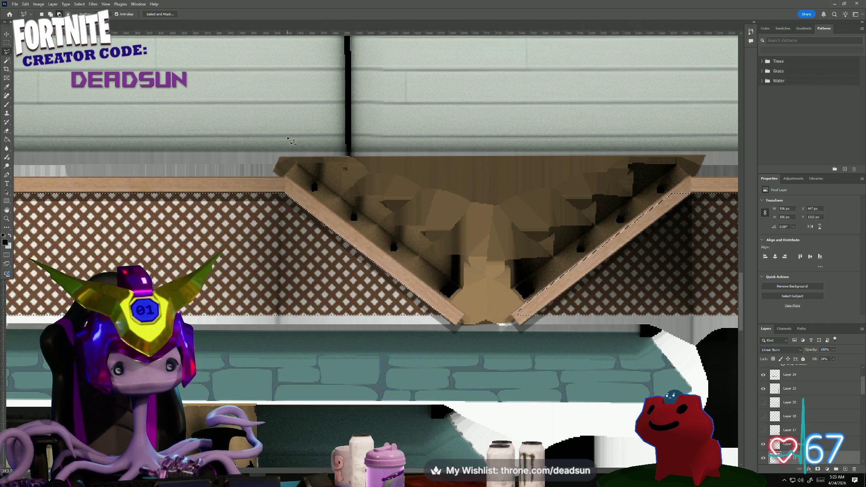
left_click(519, 329)
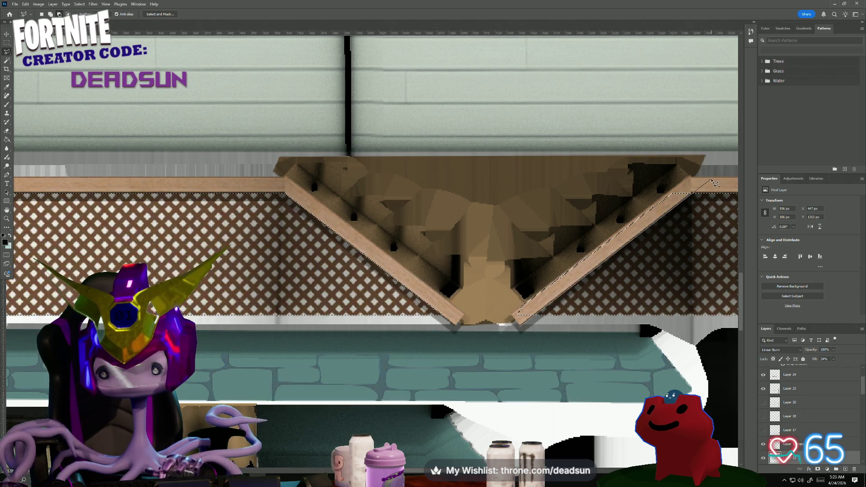
left_click(710, 178)
left_click(684, 145)
left_click(489, 295)
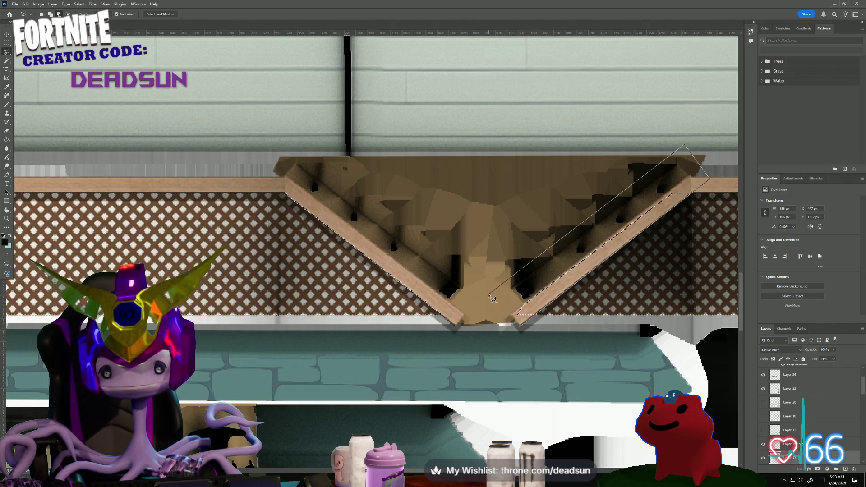
left_click(501, 326)
scroll(375, 349, "down", 3, "alt")
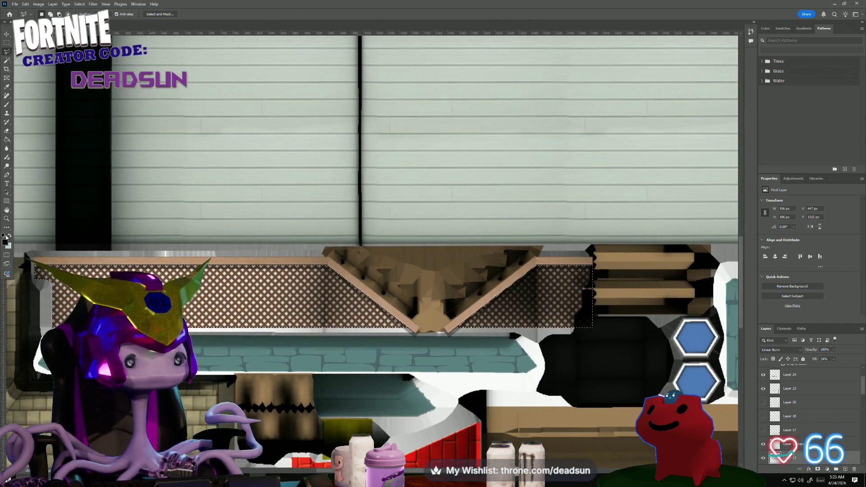
Set the foreground colour to dark teal.
left_click(10, 235)
left_click(5, 242)
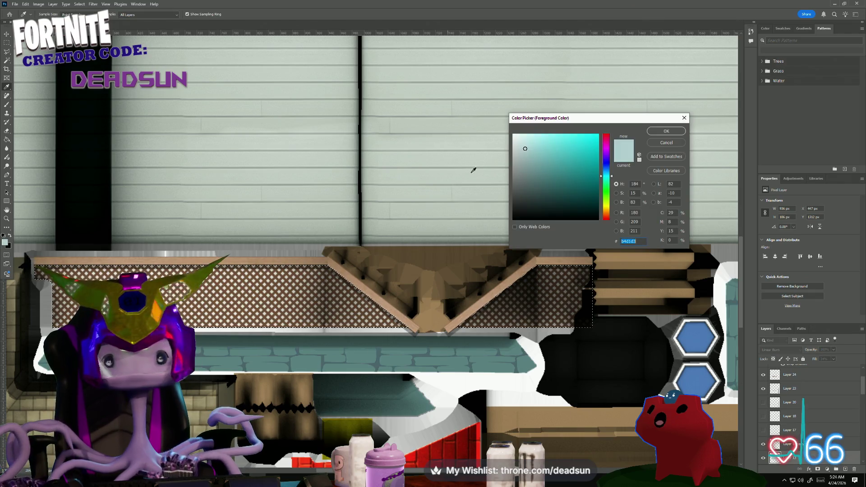
left_click(545, 202)
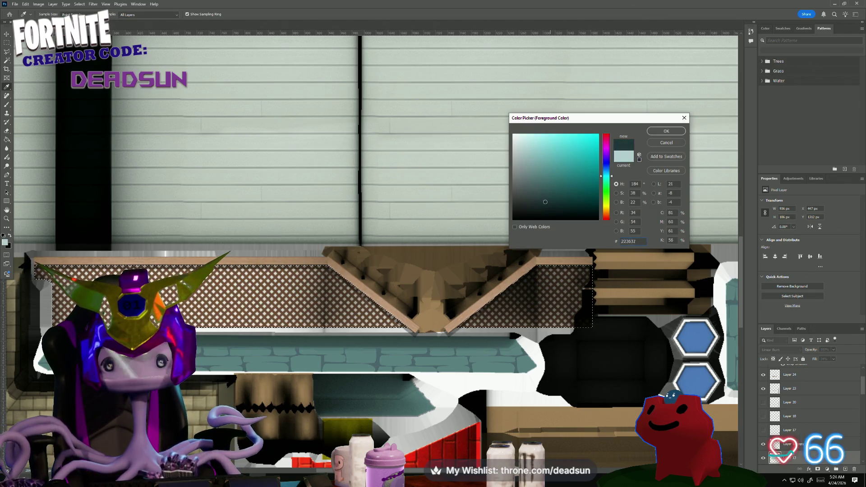
left_click(666, 130)
Add a new layer above Layer 25 for the dark teal lattice fill and preview its blend modes.
left_click(7, 140)
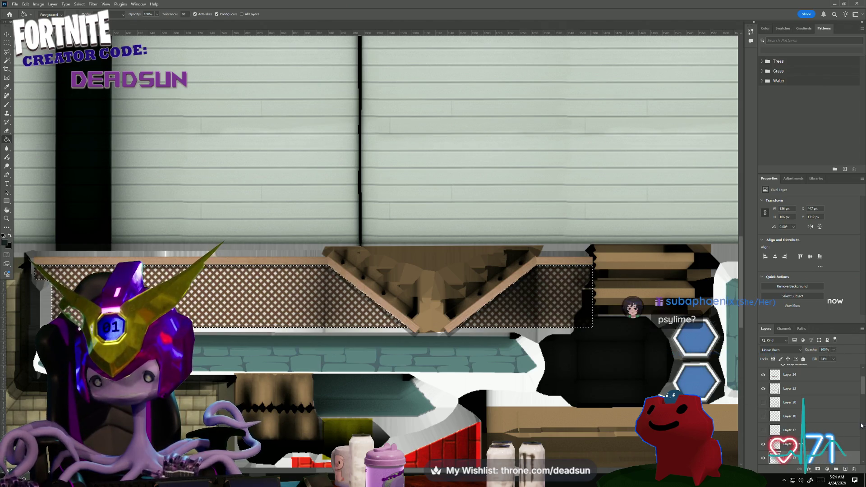
left_click_drag(864, 386, 864, 376)
left_click(793, 373)
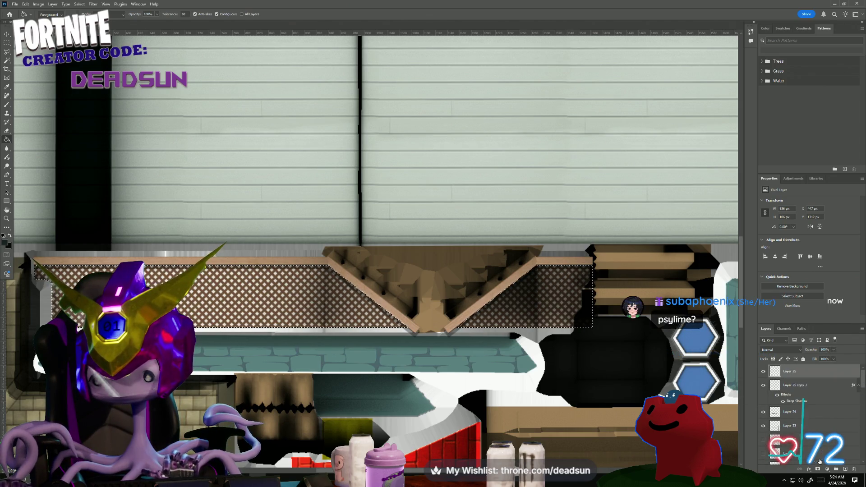
left_click(845, 470)
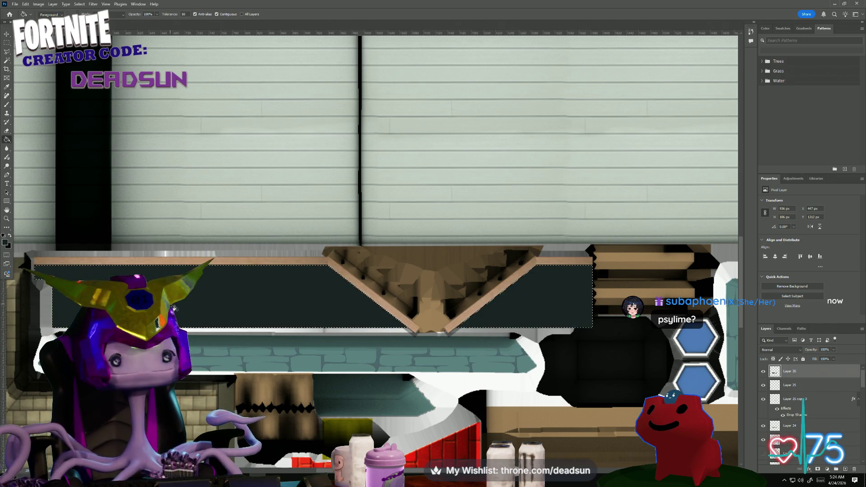
left_click(782, 350)
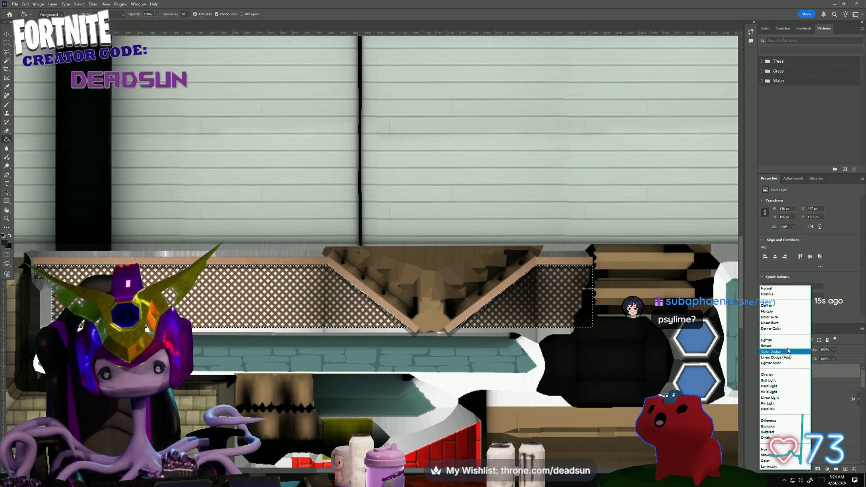
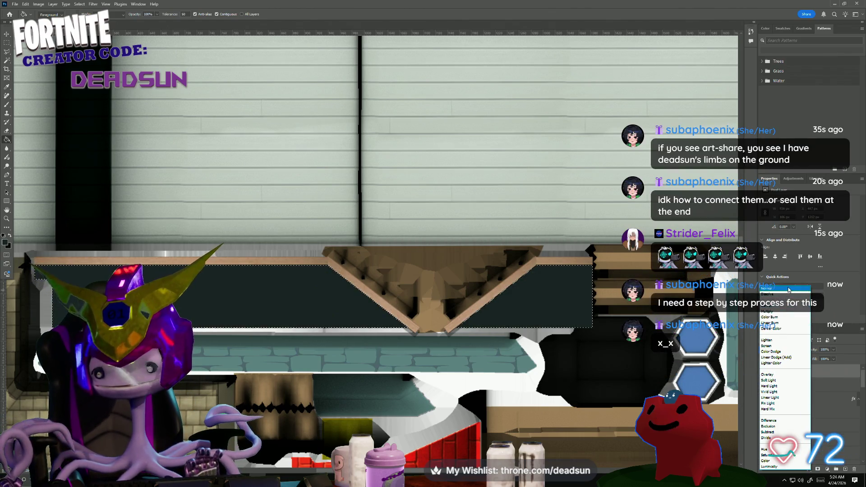
Hide Layer 26 and Layer 25 so the brown diamond lattice shows, keeping Layer 24 visible.
left_click(739, 287)
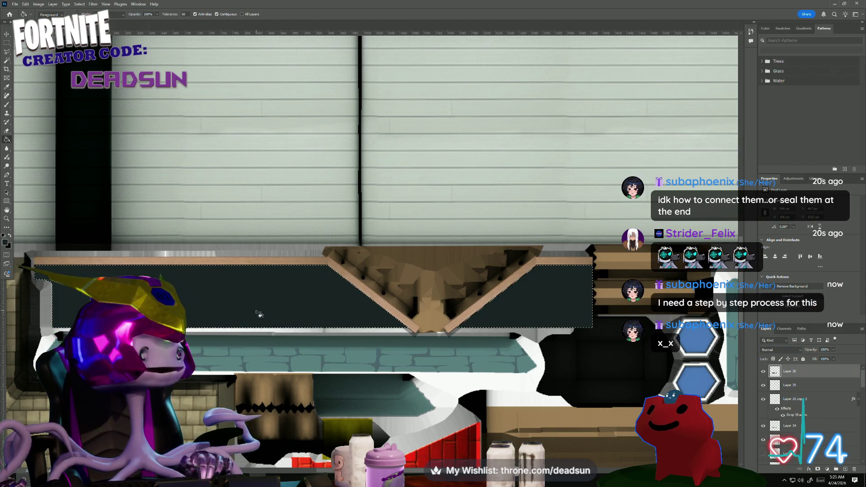
left_click(7, 34)
left_click_drag(804, 403, 766, 378)
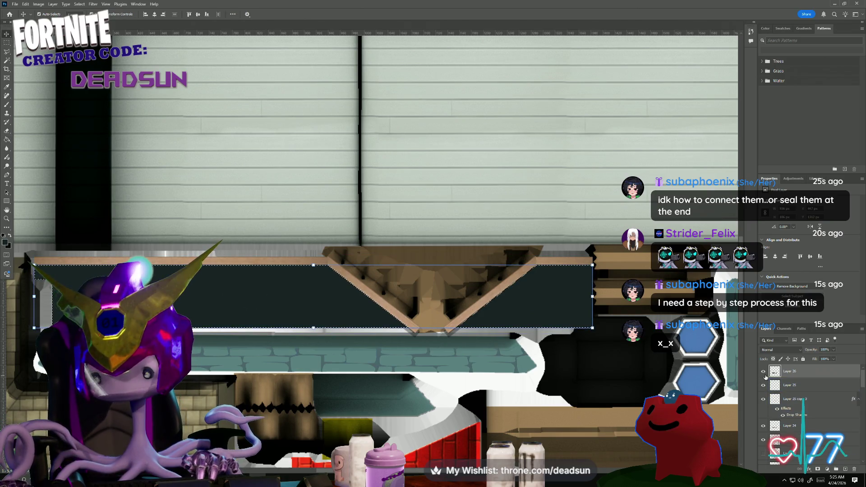
left_click(763, 372)
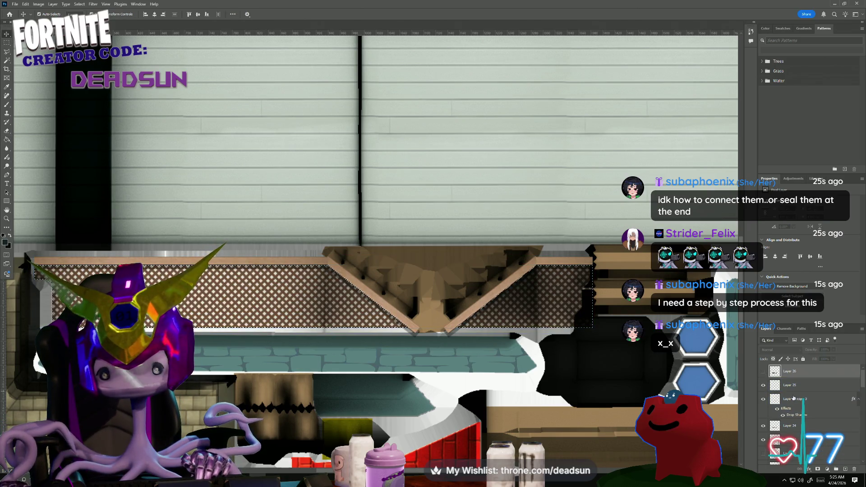
left_click(763, 385)
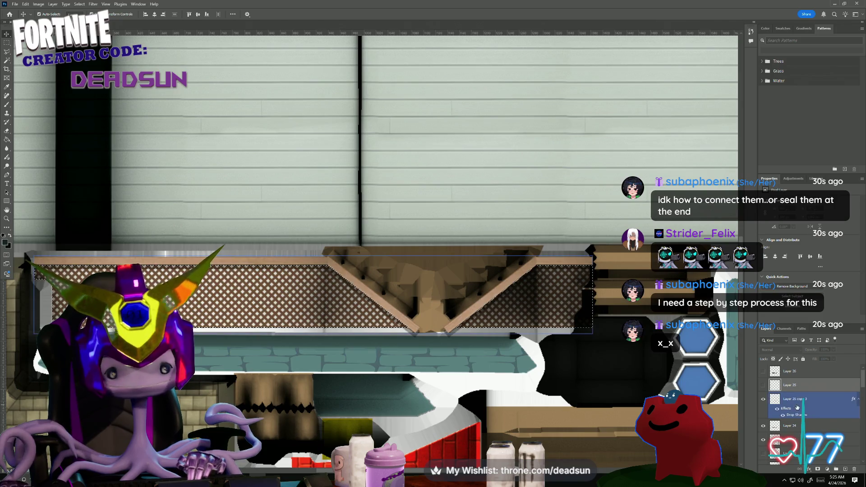
left_click(764, 427)
left_click(764, 426)
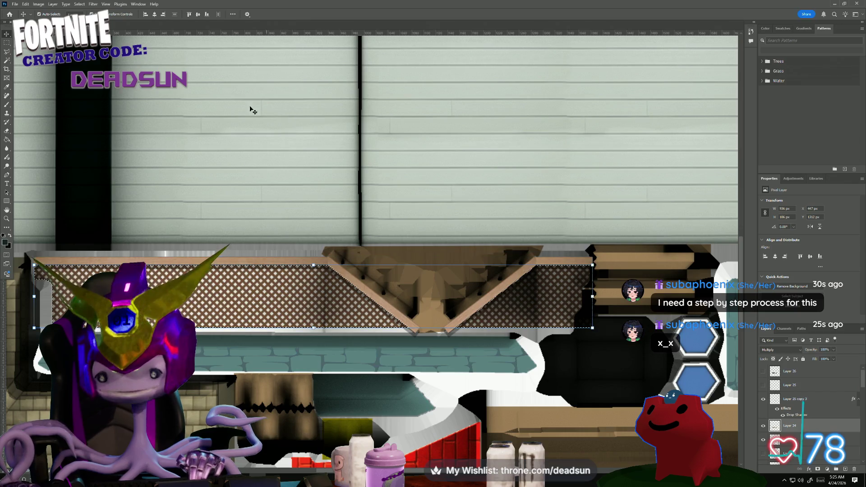
Check Image Size without changes and pick the Rectangular Marquee tool.
left_click(37, 4)
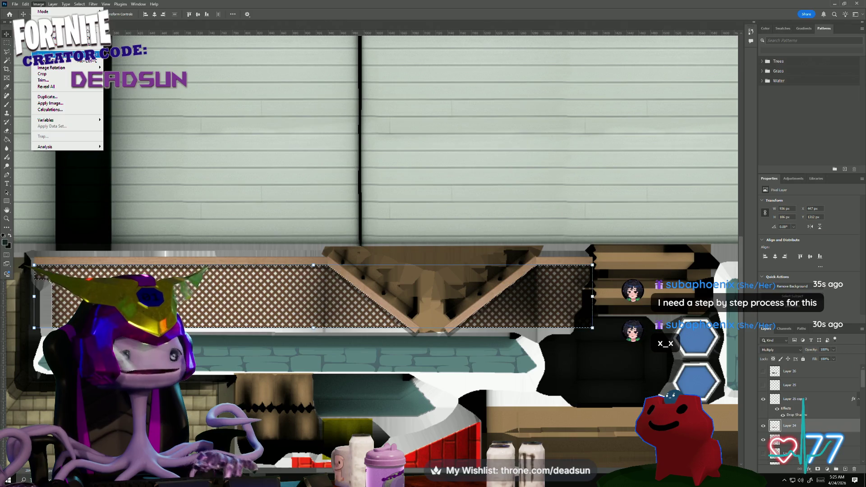
left_click(46, 54)
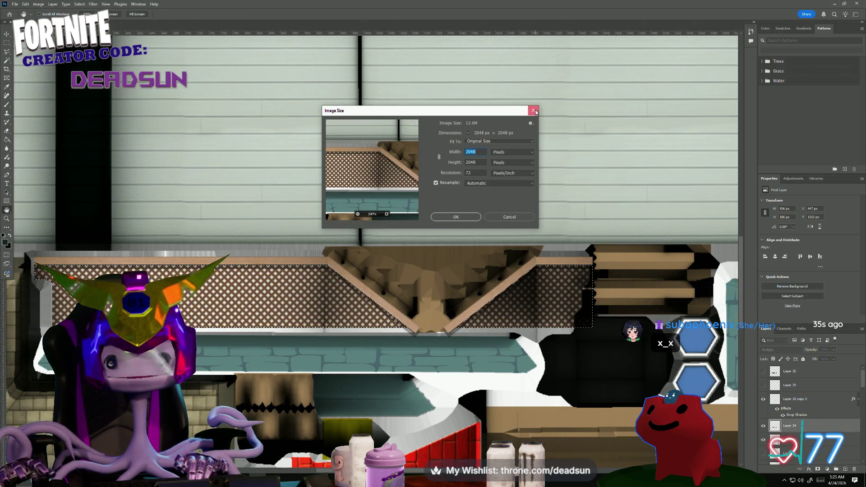
left_click(533, 111)
left_click(38, 4)
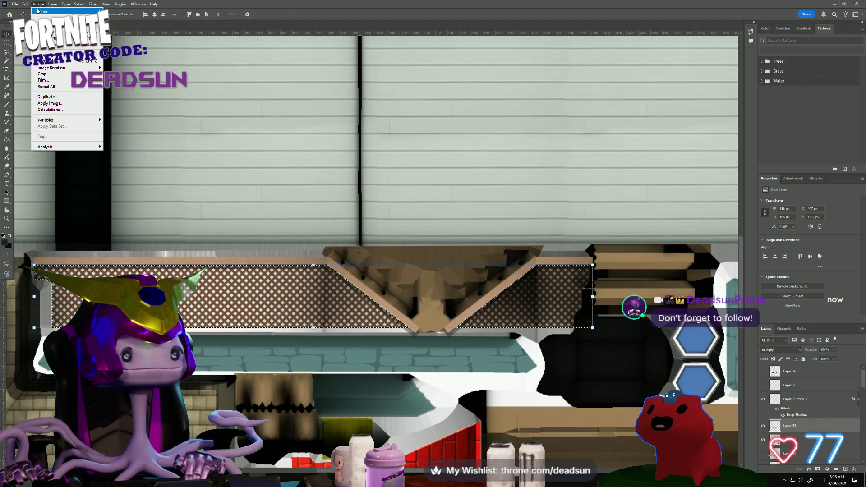
mouse_move(50, 6)
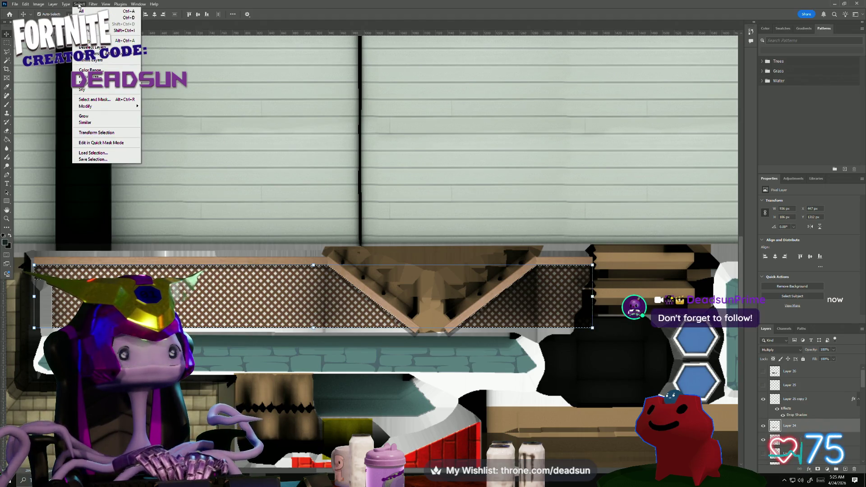
left_click(7, 43)
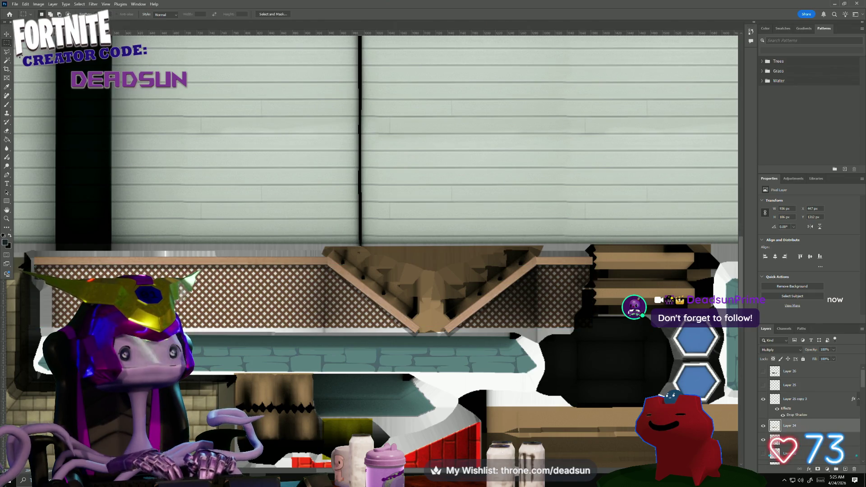
Invert the lattice layer's colours so the pattern turns blue and white.
left_click(34, 4)
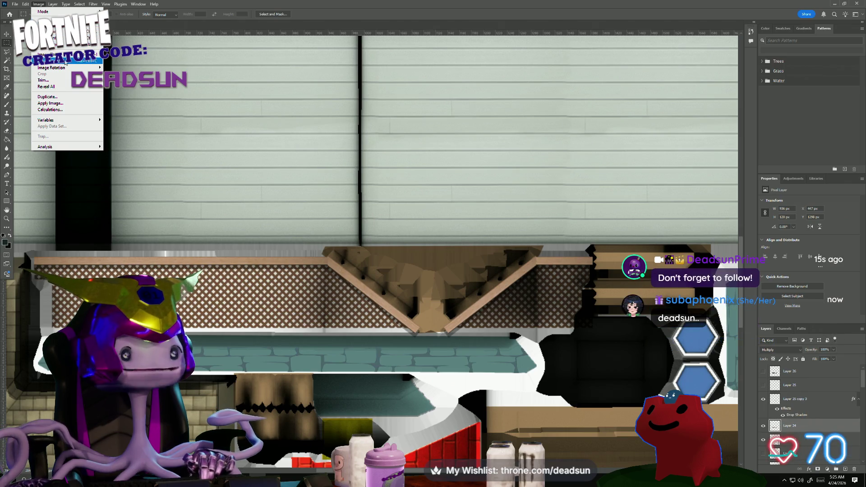
mouse_move(92, 5)
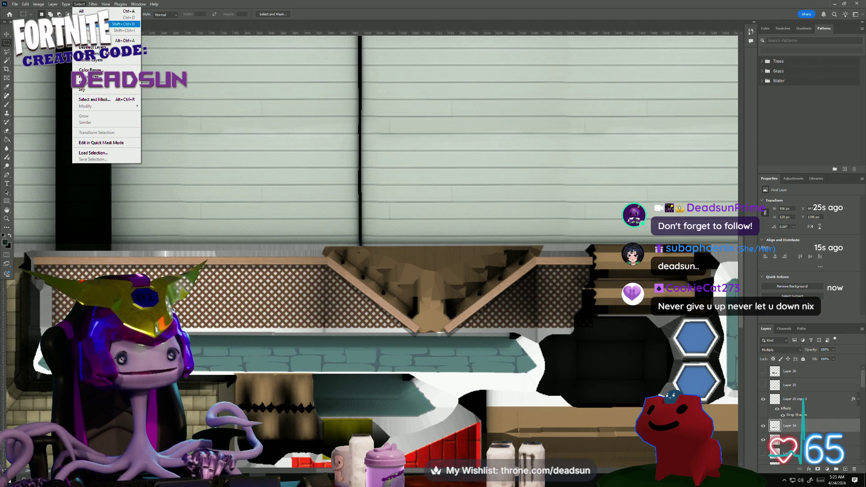
mouse_move(41, 5)
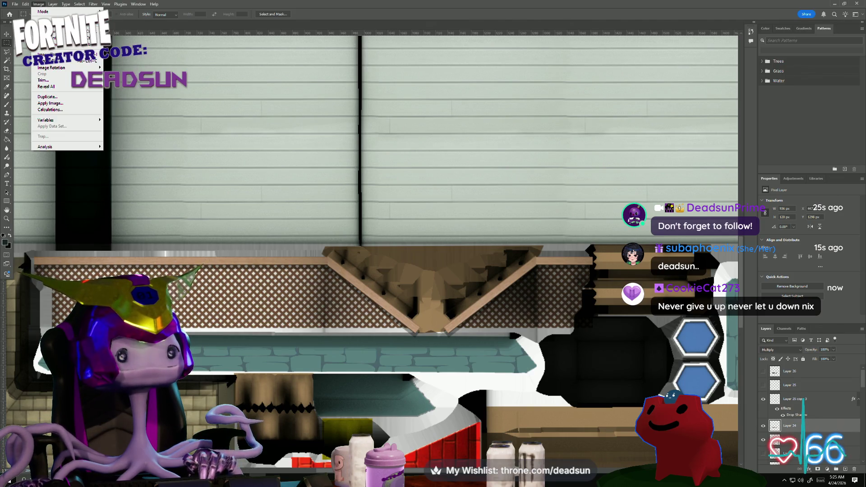
mouse_move(67, 21)
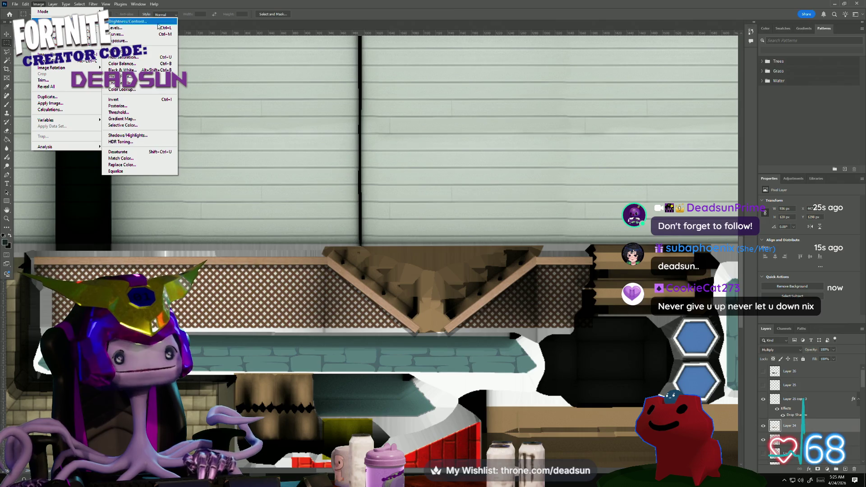
left_click(141, 100)
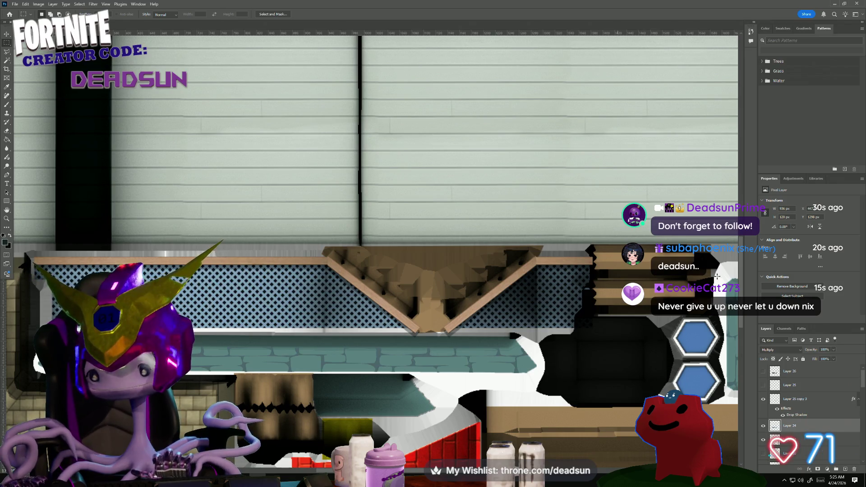
left_click(801, 352)
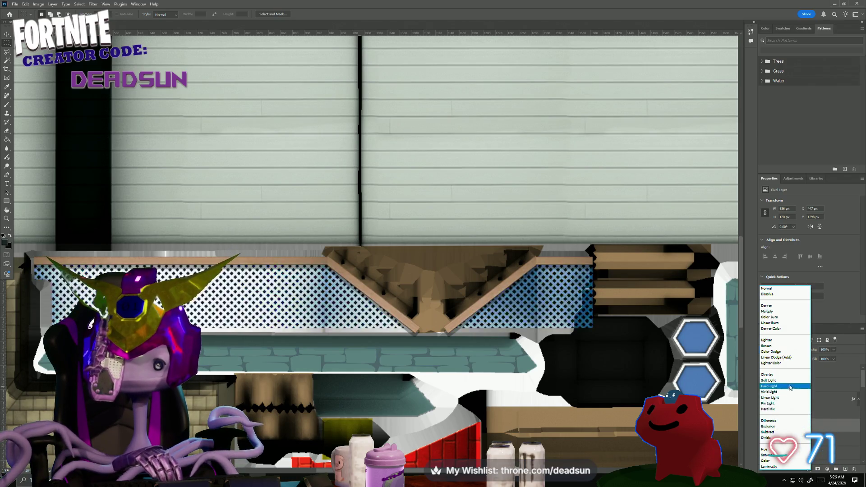
Keep the lattice layer's blend mode as Multiply with the brown lattice restored.
left_click(750, 316)
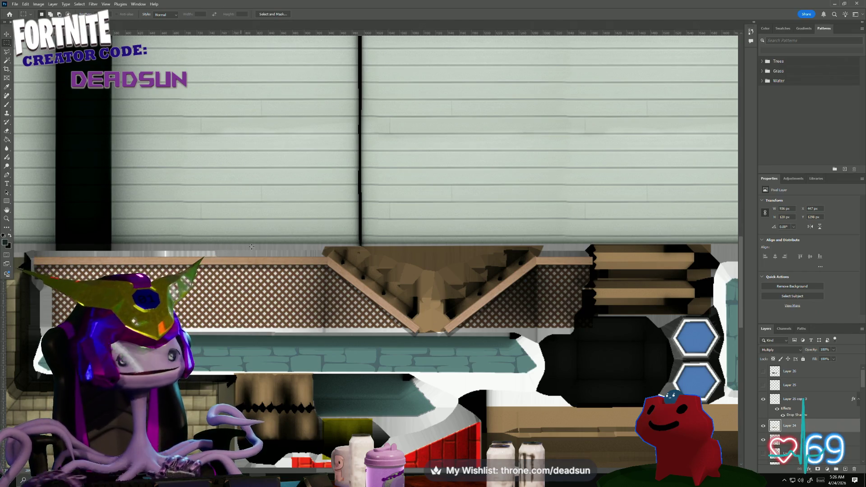
Set the foreground to white and marquee-select the dark olive rectangle below the brickwork.
scroll(235, 266, "down", 1, "alt")
scroll(225, 280, "down", 5, "alt")
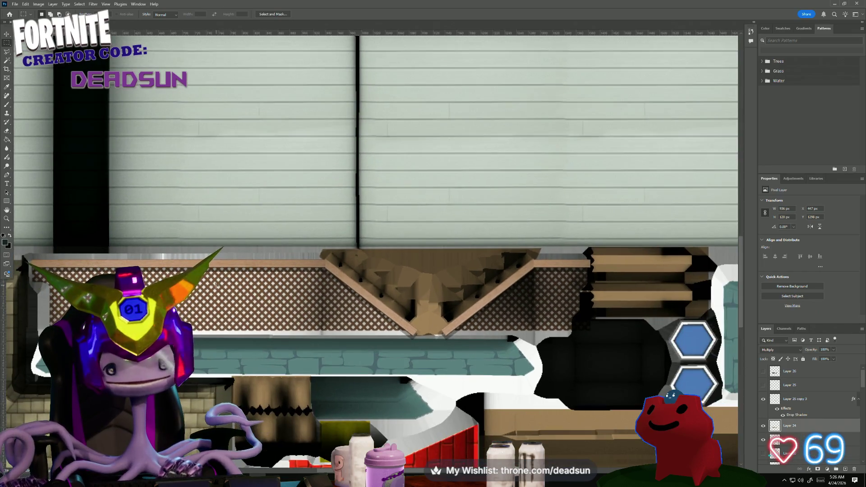
scroll(230, 294, "up", 4, "alt")
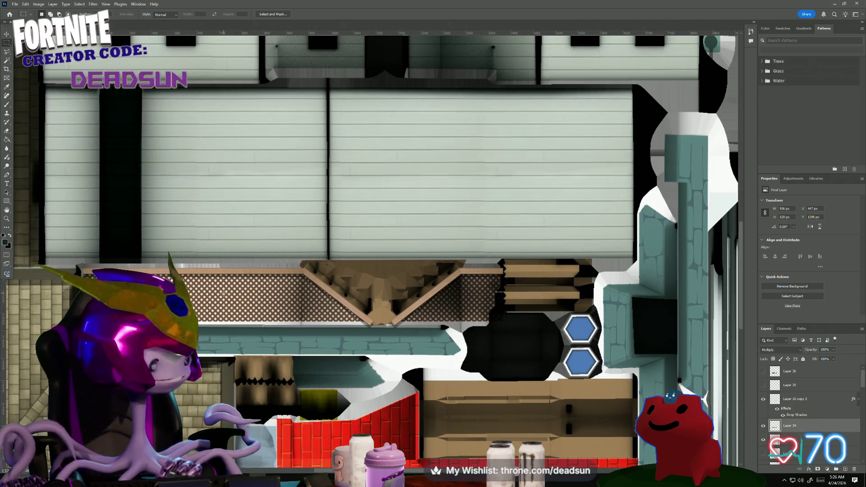
scroll(220, 302, "up", 1, "alt")
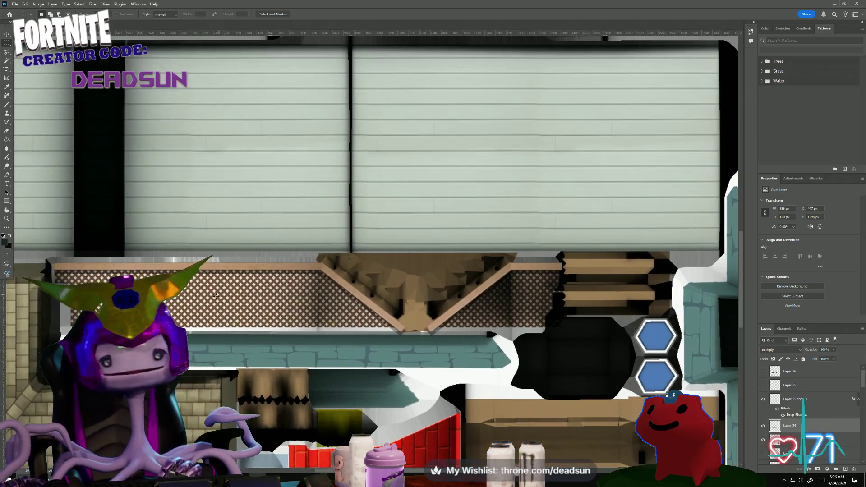
scroll(212, 314, "down", 2, "alt")
scroll(212, 314, "up", 4, "alt")
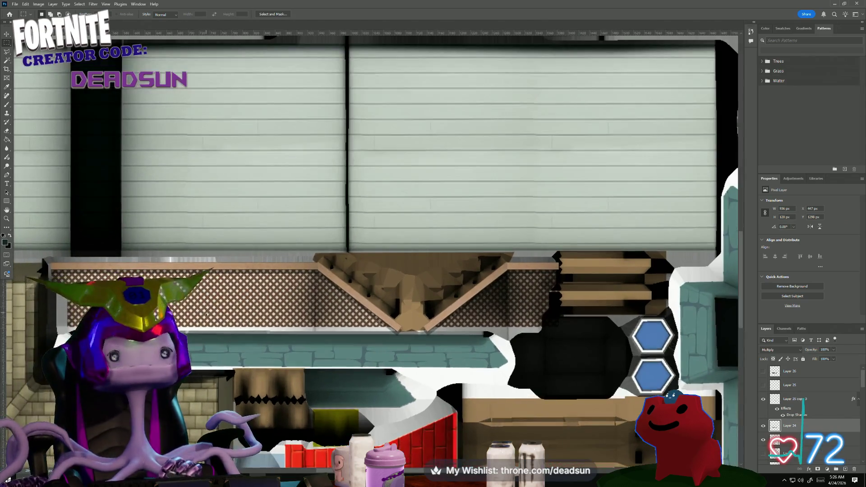
scroll(211, 314, "down", 1, "alt")
scroll(211, 315, "up", 1, "alt")
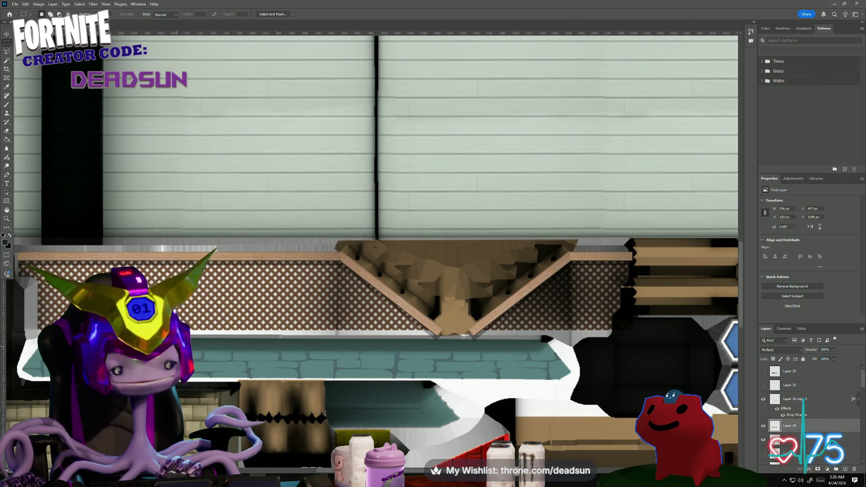
scroll(319, 406, "up", 1, "alt")
scroll(311, 389, "down", 4)
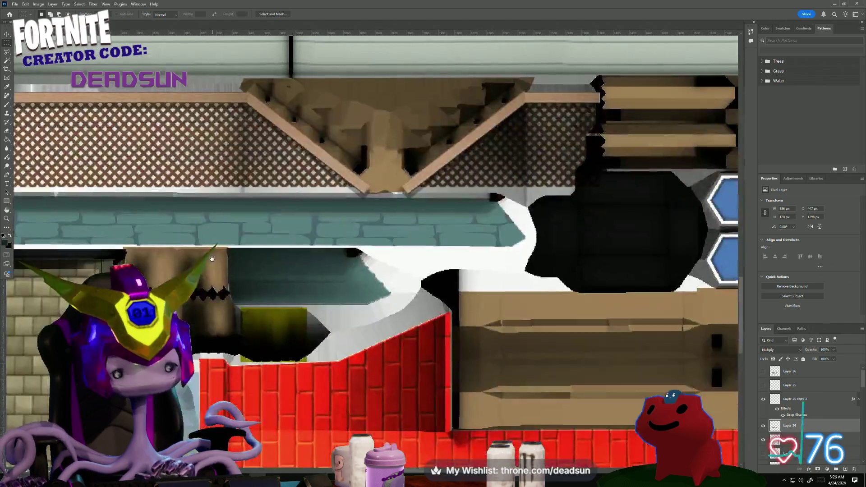
scroll(311, 389, "up", 1, "alt")
left_click(2, 244)
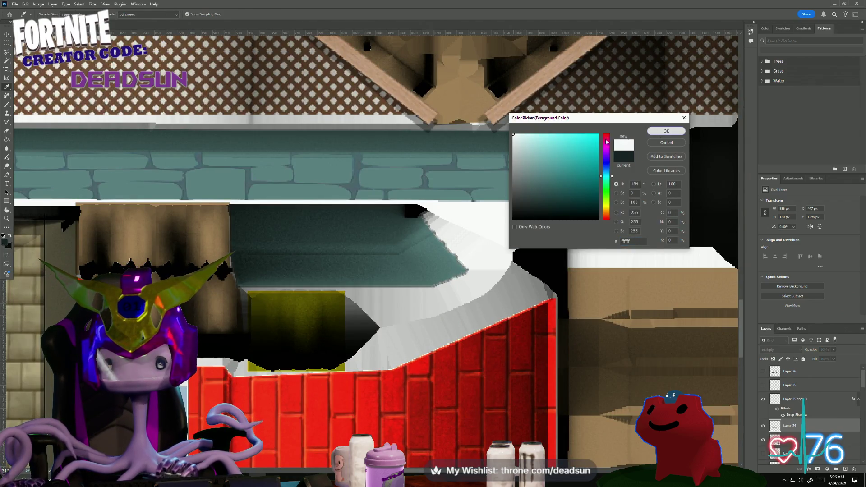
key("Return")
key("m")
scroll(251, 339, "up", 1, "alt")
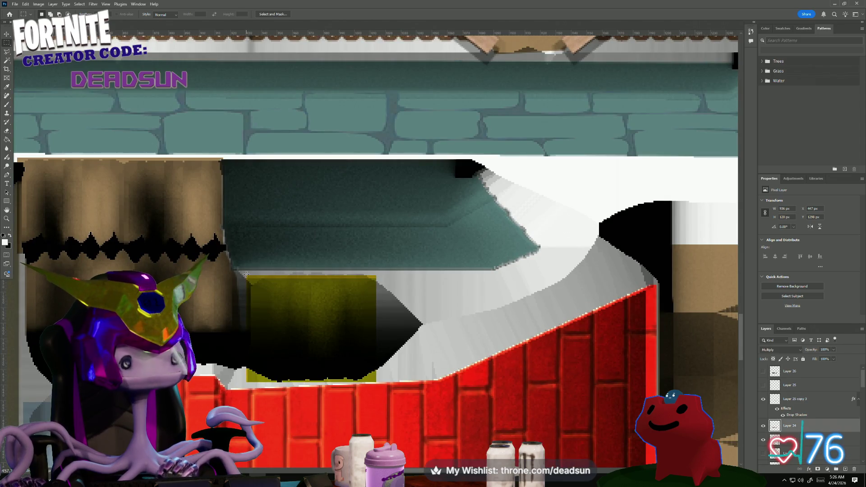
left_click_drag(364, 342, 380, 379)
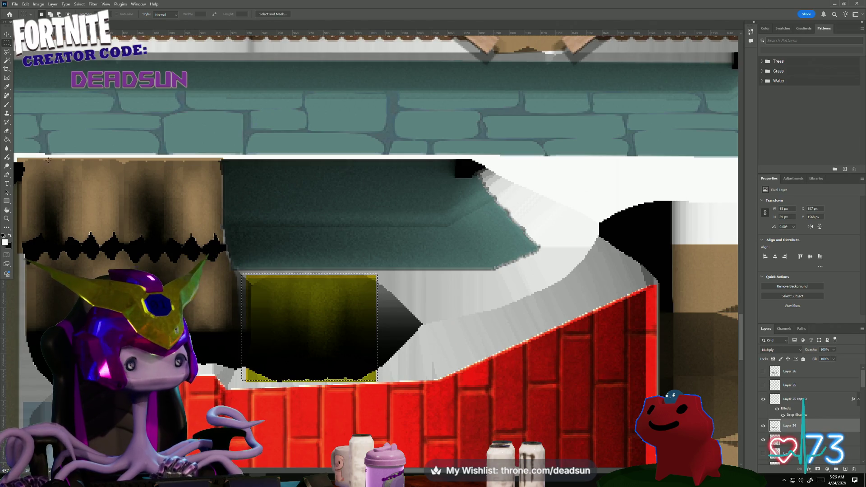
Set the foreground colour to bright yellow in the Color Picker.
key("i")
left_click(5, 242)
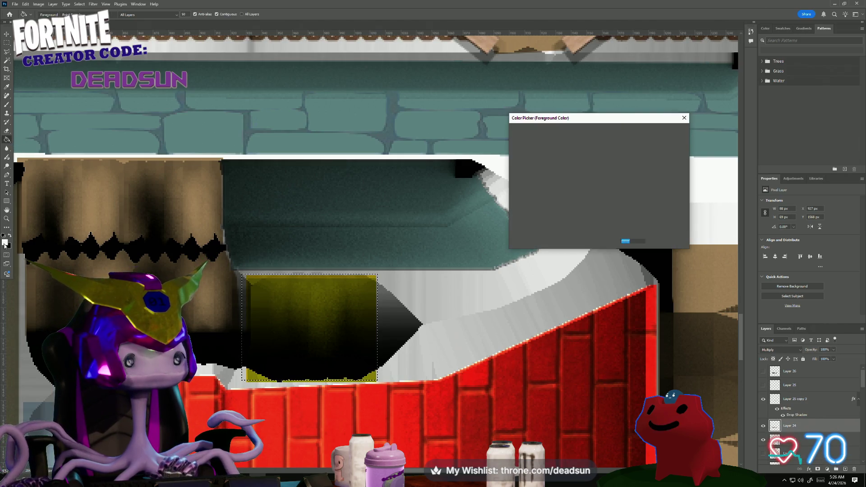
left_click_drag(609, 199, 608, 208)
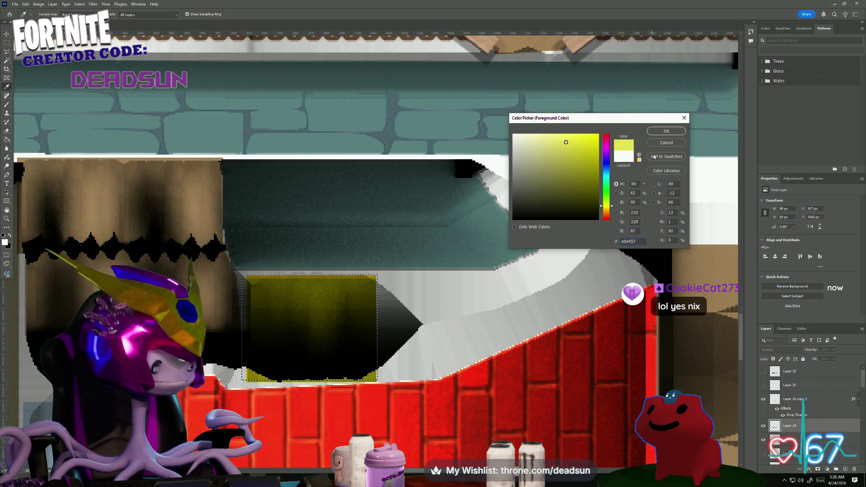
left_click(662, 133)
Set the yellow fill layer's blend mode to Color Dodge.
key("g")
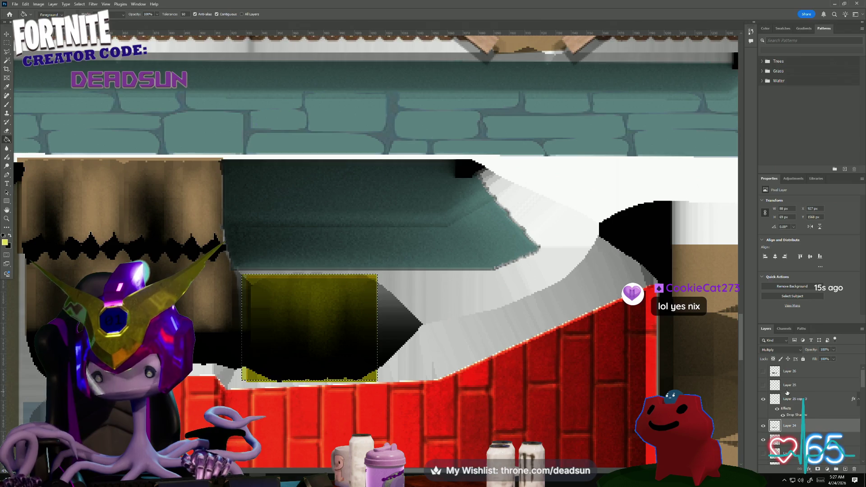
left_click(794, 351)
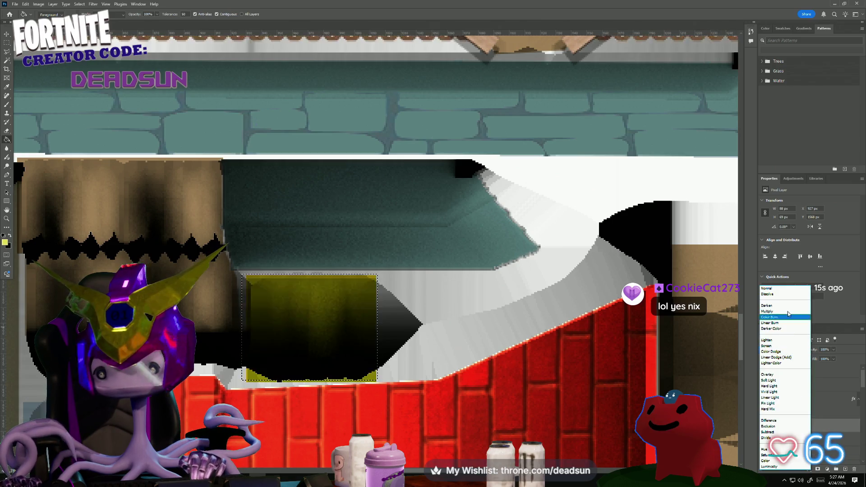
left_click(783, 351)
scroll(456, 315, "down", 5, "alt")
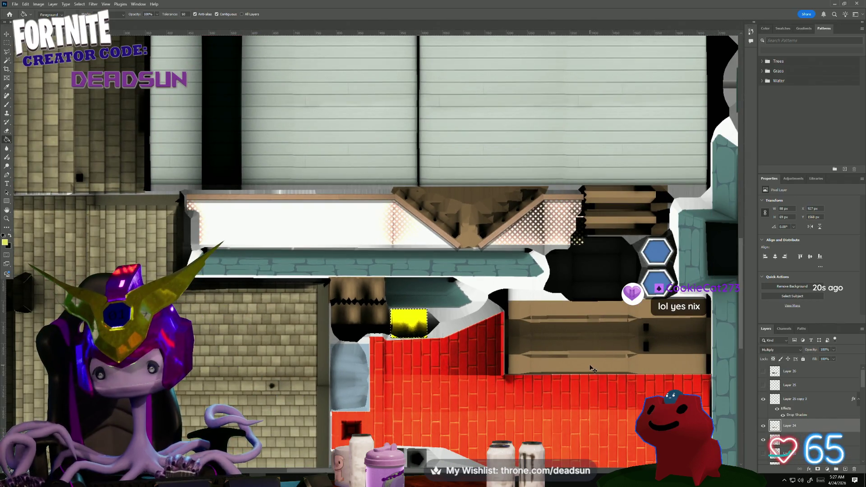
Add a new layer above Layer 25 copy 3 and fill the selected square yellow.
left_click(792, 373)
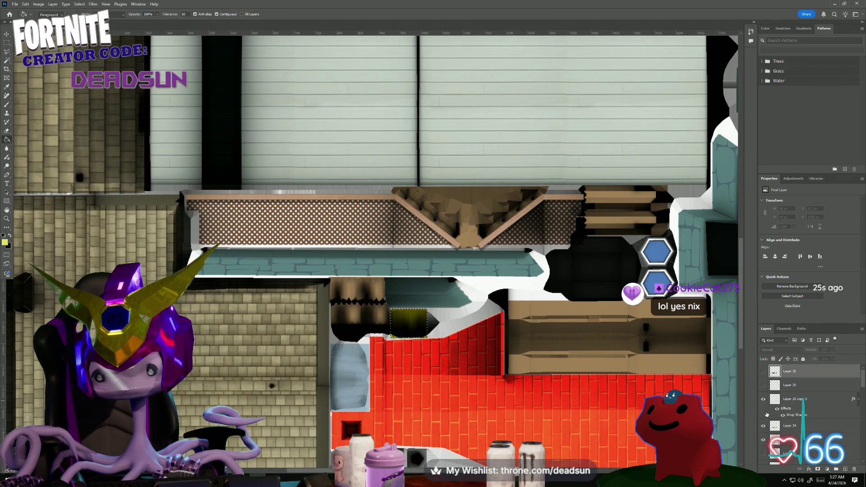
left_click(790, 399)
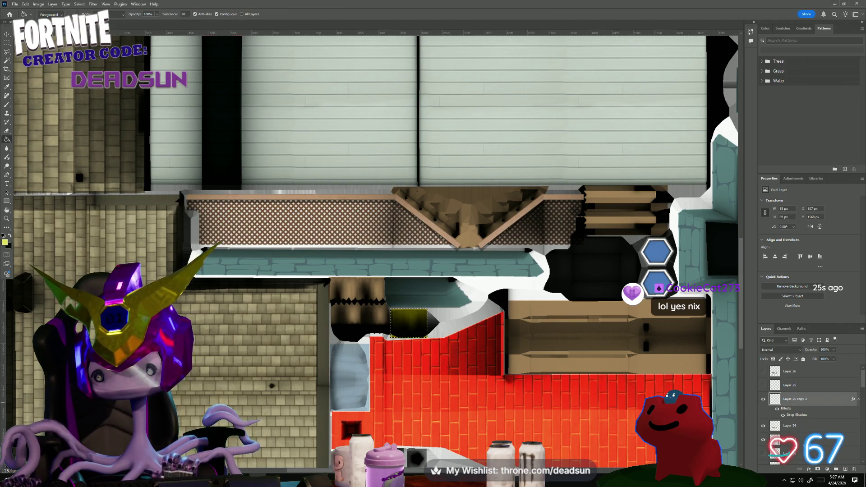
left_click(845, 470)
left_click(399, 328)
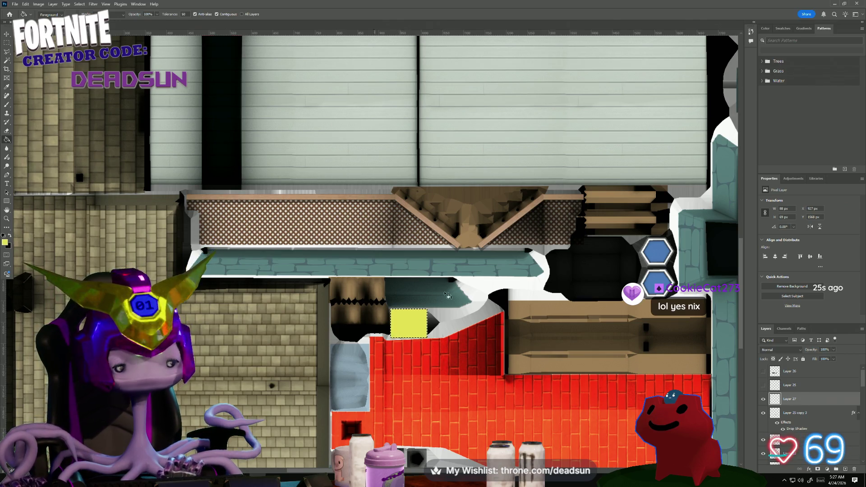
Keep the Color Dodge blend mode and begin saving a copy of the texture.
left_click(799, 352)
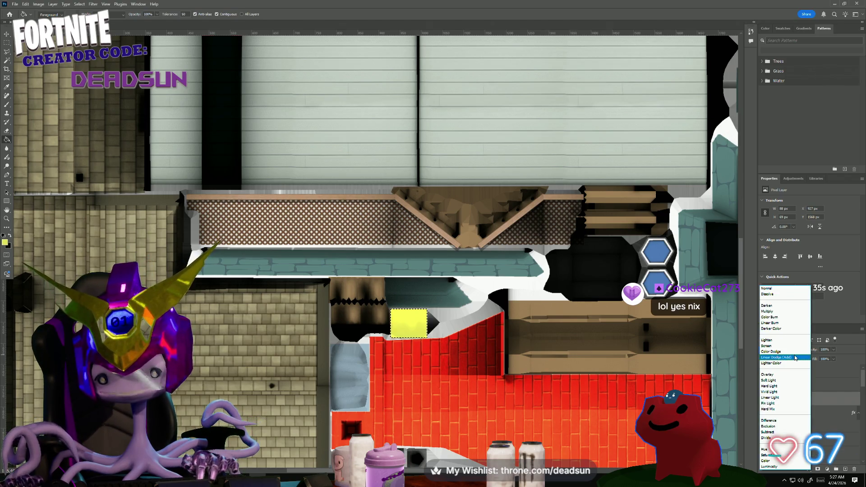
key("Escape")
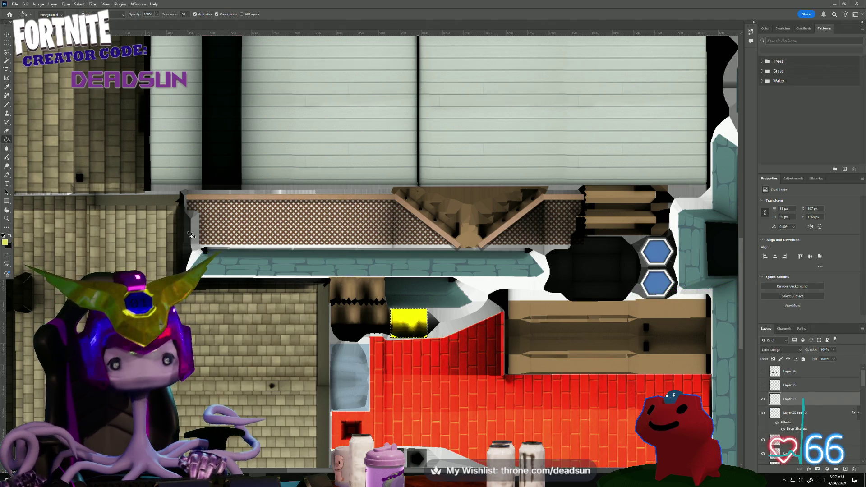
left_click(15, 5)
left_click(28, 92)
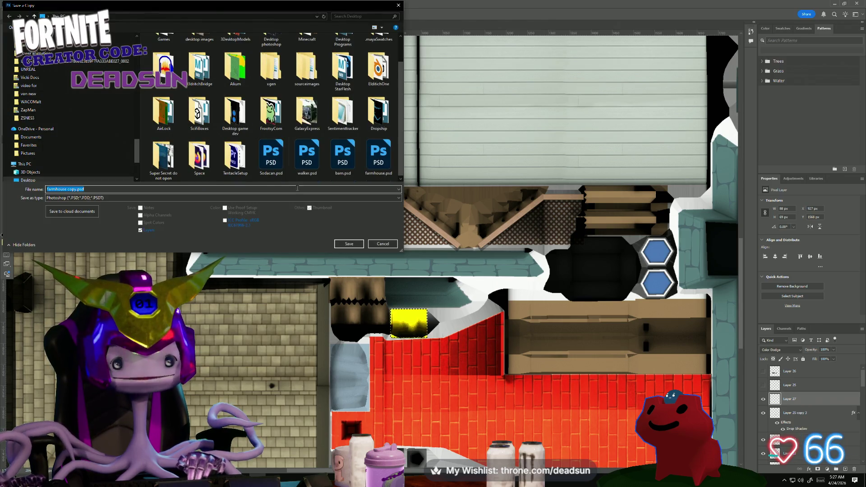
Save a PNG copy over farmhouse_Color.png, confirming replacement and the PNG options.
left_click(72, 198)
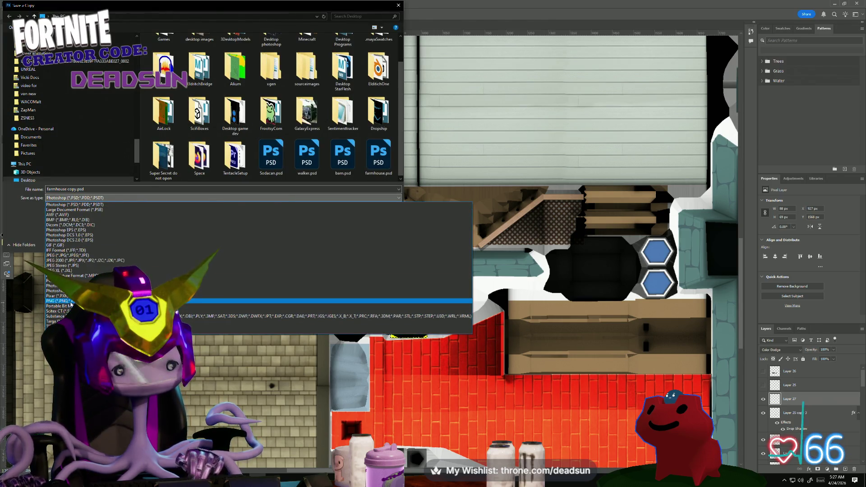
left_click(63, 301)
left_click(348, 150)
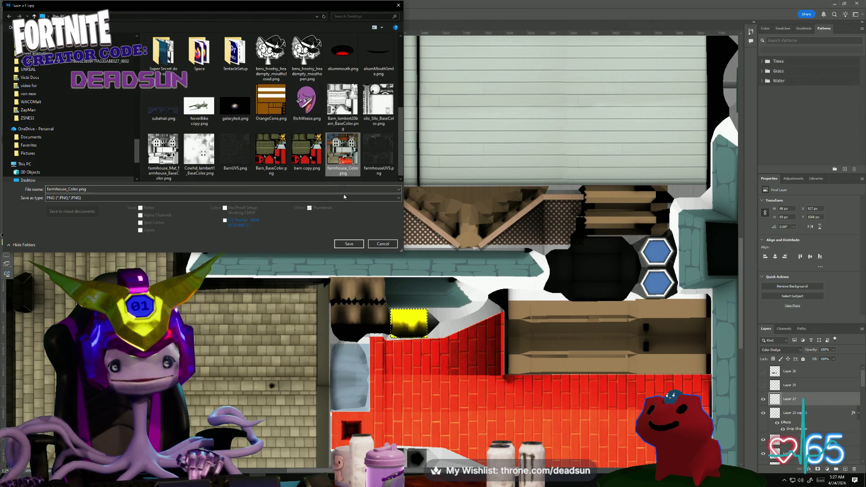
left_click(349, 243)
left_click(450, 241)
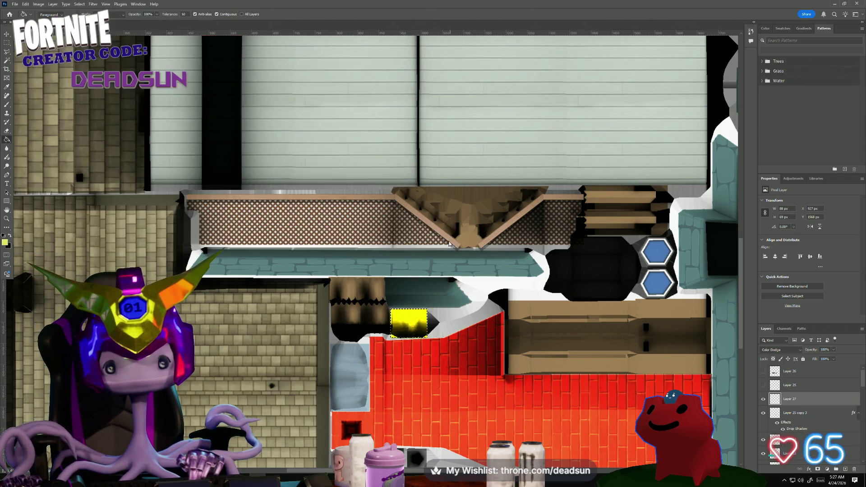
left_click(478, 148)
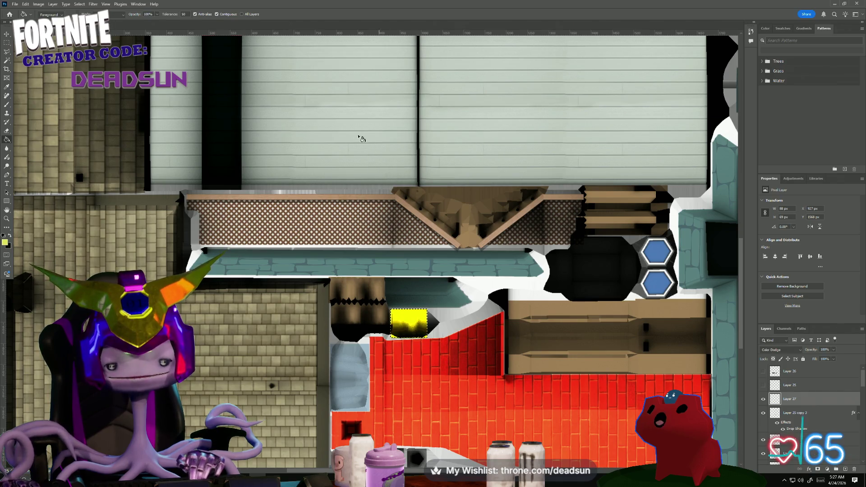
In Maya, reload the file9 texture node with the updated farmhouse_Color.png.
key("alt+Tab")
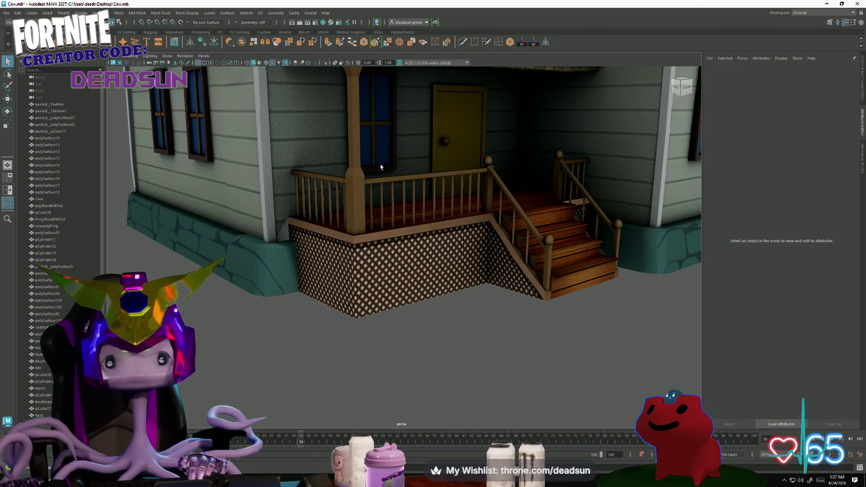
left_click(848, 149)
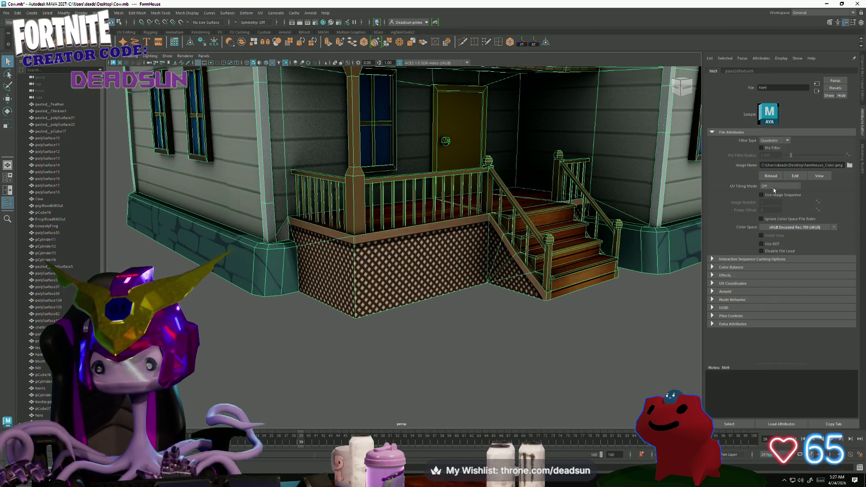
left_click(771, 177)
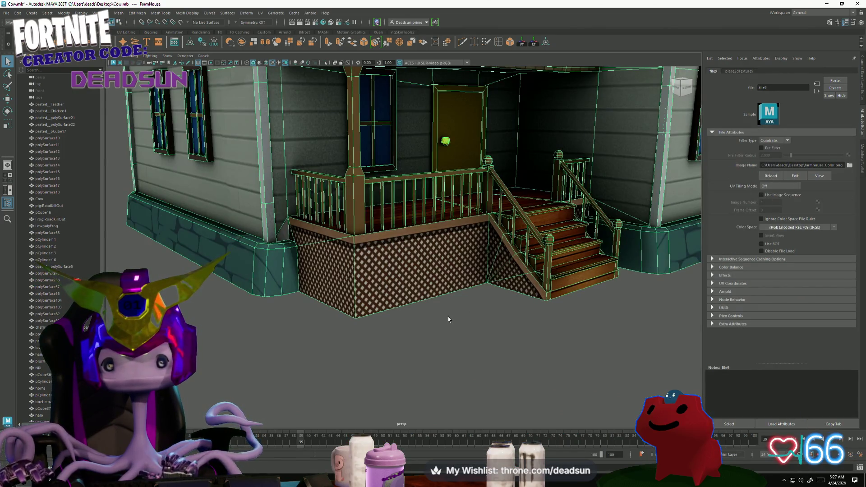
Inspect the porch door and window on the textured model, then return to Photoshop.
left_click(448, 317)
scroll(448, 317, "down", 10)
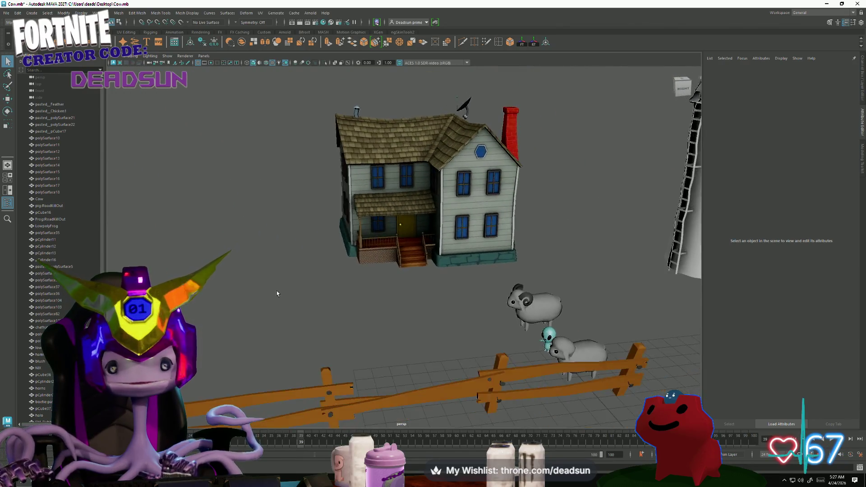
scroll(277, 293, "up", 10)
mouse_move(277, 294)
left_mouse_down("alt")
mouse_move(357, 341)
mouse_move(189, 297)
mouse_move(232, 302)
mouse_move(208, 283)
mouse_move(203, 326)
mouse_move(299, 328)
left_mouse_up("alt")
scroll(190, 297, "down", 3)
scroll(203, 292, "up", 3)
scroll(204, 327, "down", 6)
scroll(283, 331, "up", 4)
scroll(283, 331, "down", 3)
key("alt+Tab")
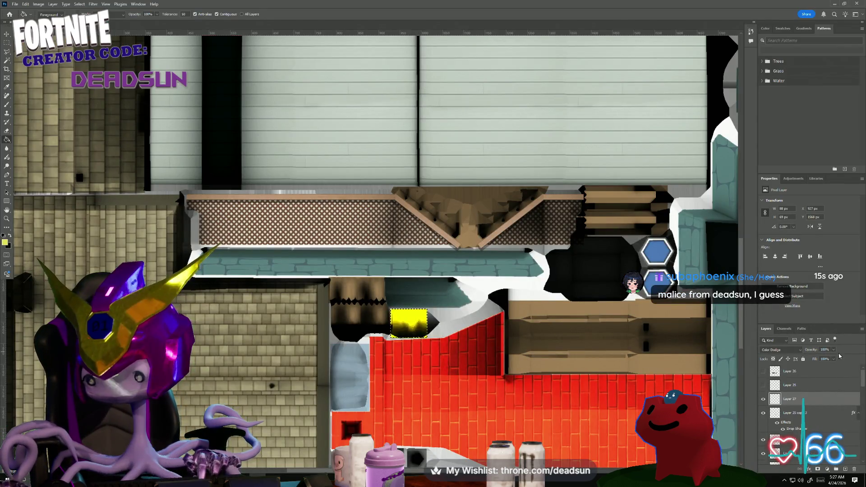
Lower the yellow layer's fill to 74% and begin saving a copy.
left_click(834, 359)
left_click_drag(837, 367, 830, 368)
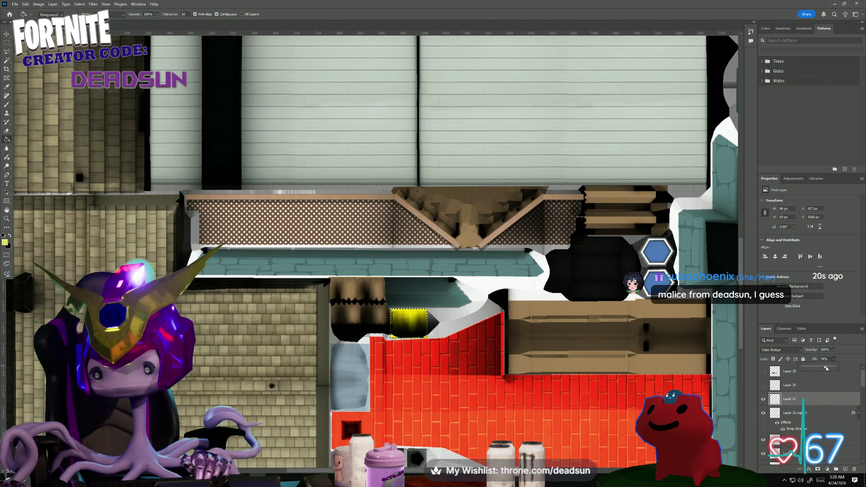
left_click(15, 4)
left_click(45, 92)
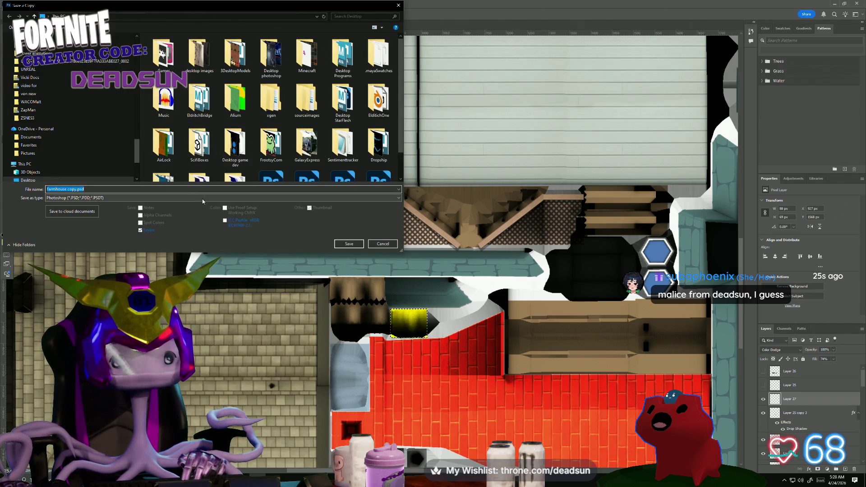
Overwrite farmhouse_Color.png with a PNG copy, then select the farmhouse in Maya.
left_click(203, 199)
left_click(203, 301)
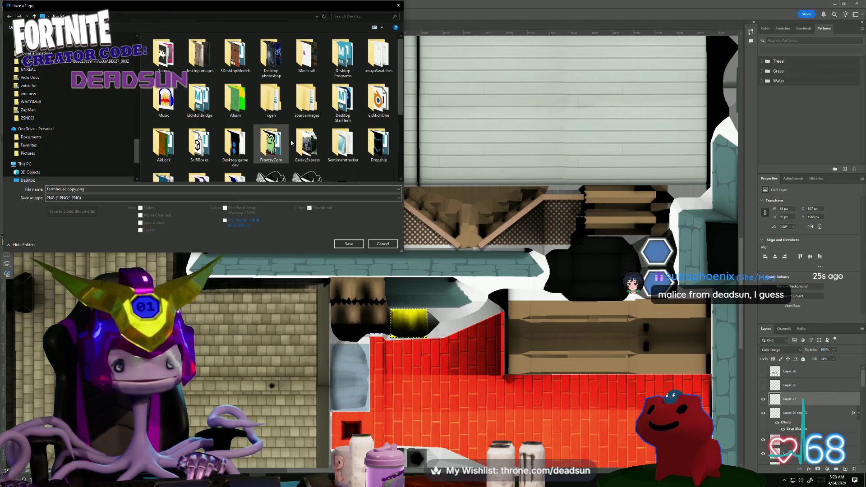
scroll(291, 143, "down", 5)
left_click(341, 171)
left_click(344, 244)
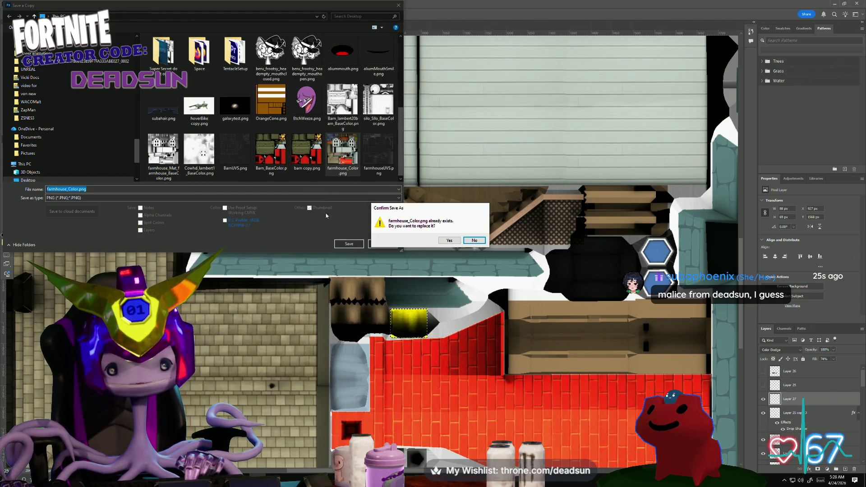
left_click(444, 240)
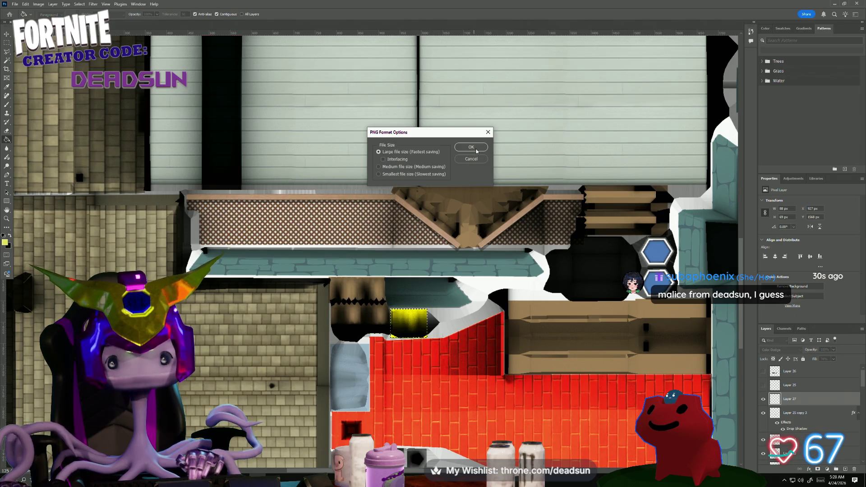
left_click(477, 150)
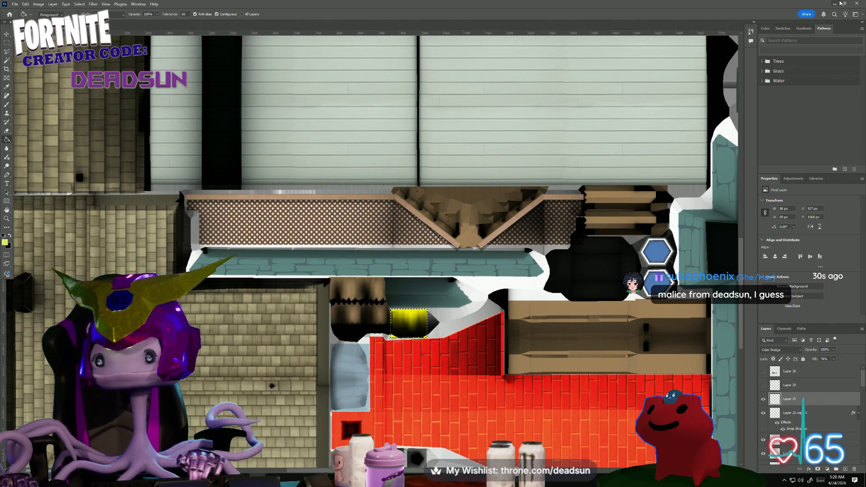
left_click(839, 4)
left_click(354, 201)
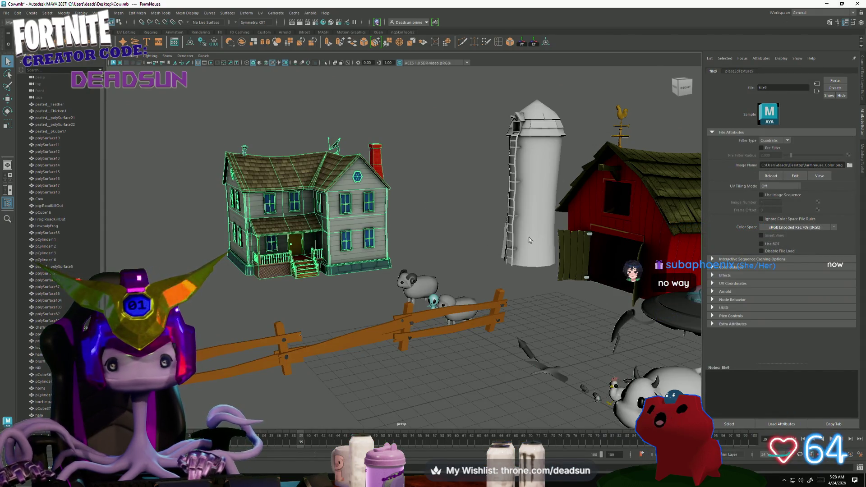
Zoom in on the porch and stairs and put the farmhouse into vertex mode.
left_click(442, 245)
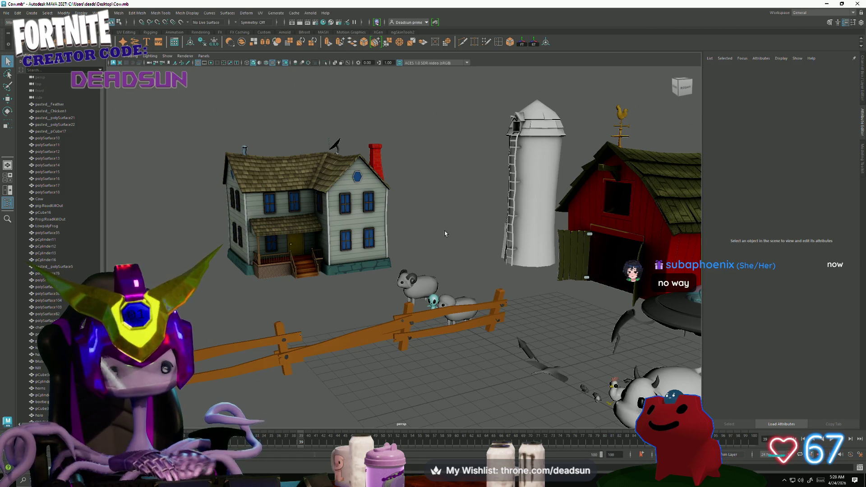
mouse_move(322, 251)
left_mouse_down("alt")
mouse_move(456, 338)
mouse_move(491, 314)
mouse_move(444, 353)
mouse_move(361, 345)
mouse_move(382, 359)
mouse_move(290, 321)
mouse_move(327, 351)
mouse_move(470, 333)
left_mouse_up("alt")
mouse_move(400, 342)
left_mouse_down("alt")
mouse_move(357, 319)
mouse_move(260, 386)
mouse_move(310, 396)
mouse_move(255, 273)
left_mouse_up("alt")
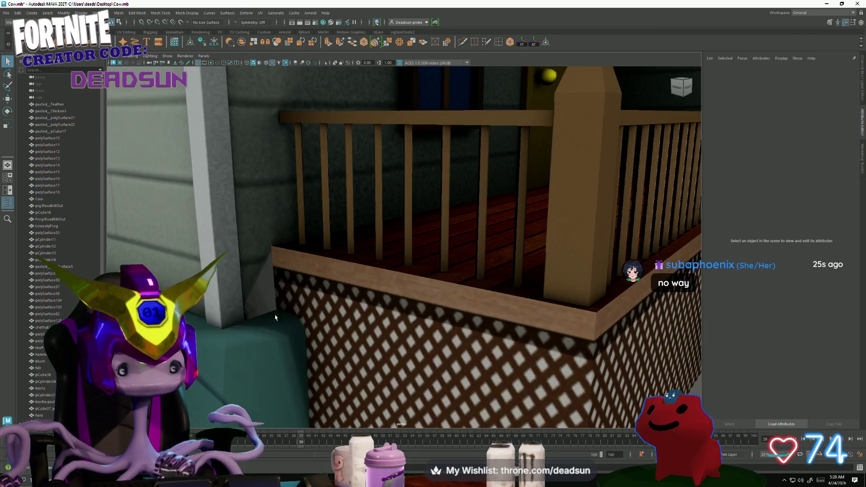
left_click(255, 273)
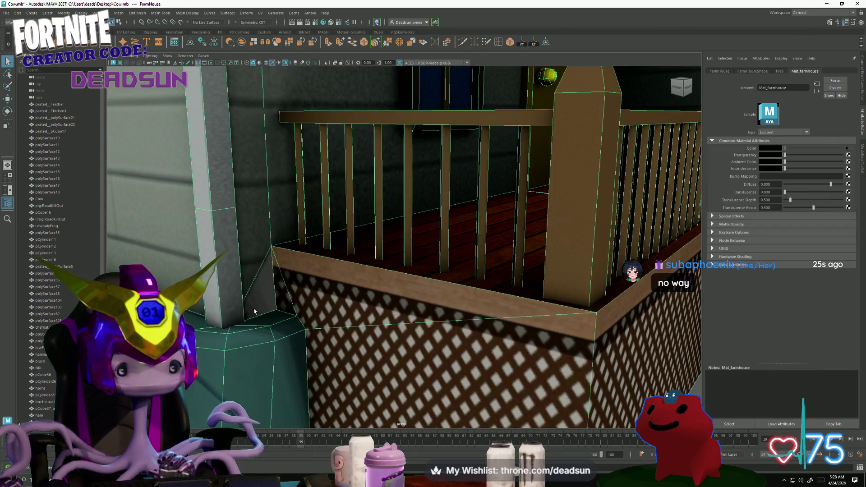
right_click(255, 273)
left_click(235, 276)
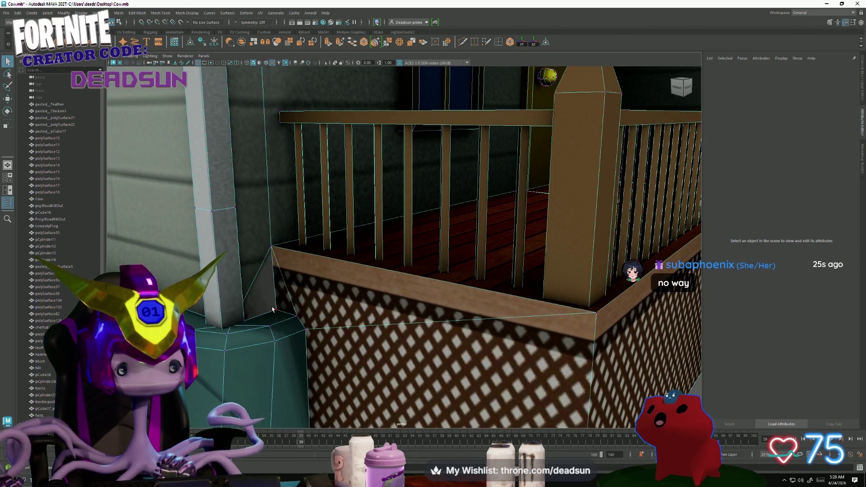
Select the triangular porch-corner face and show it in the UV Editor.
left_click(276, 310)
right_click(268, 283)
left_click(267, 312)
left_click(260, 282)
left_click(138, 14)
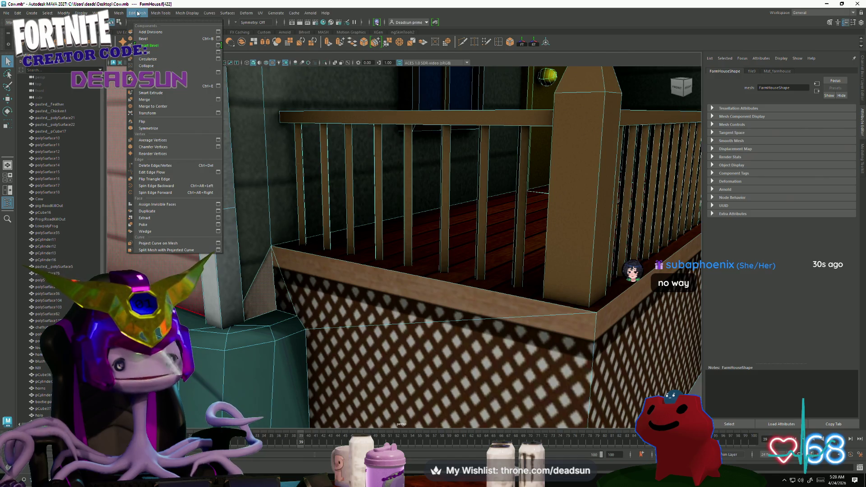
mouse_move(262, 13)
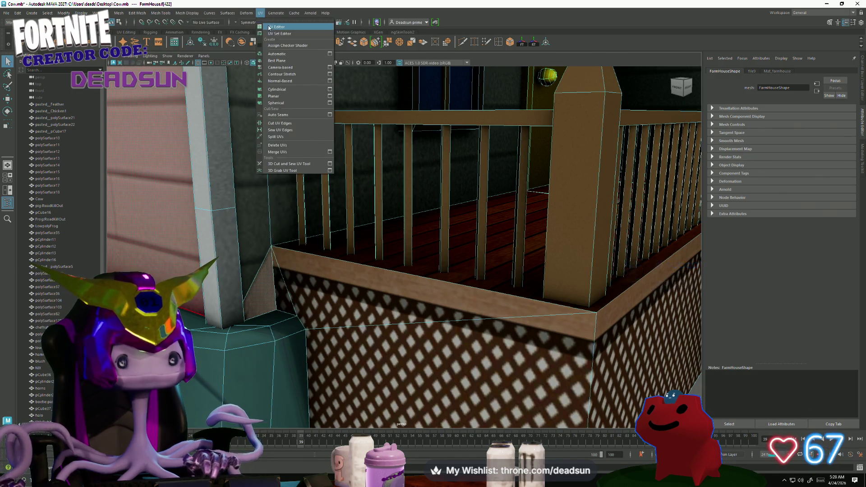
left_click(276, 26)
In the full-screen UV Editor, nudge the porch-corner UV point slightly left.
left_click(602, 317)
left_click(835, 108)
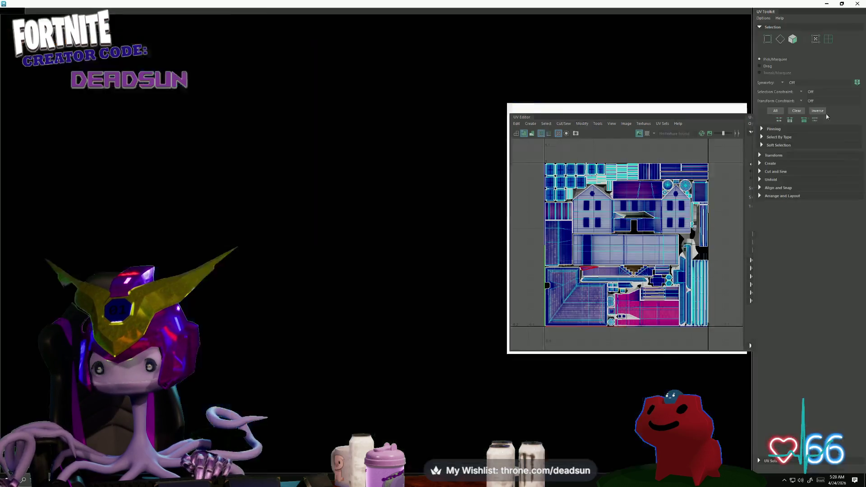
scroll(360, 206, "up", 10)
scroll(360, 206, "up", 3)
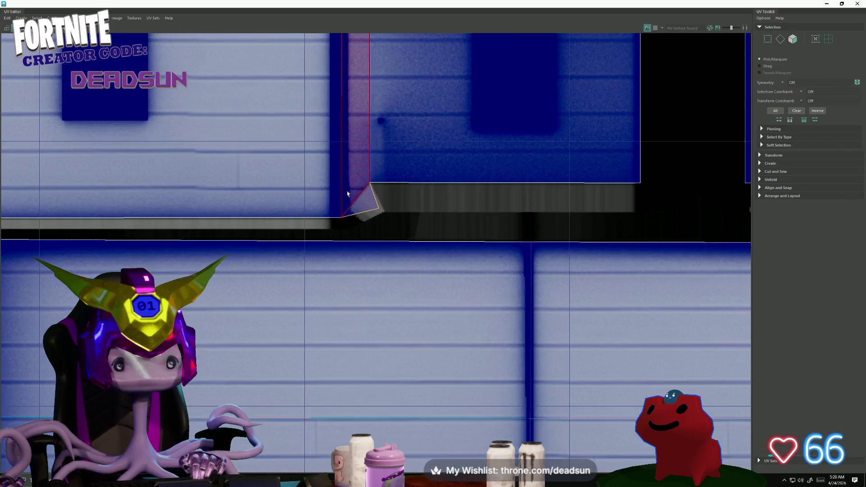
key("F12")
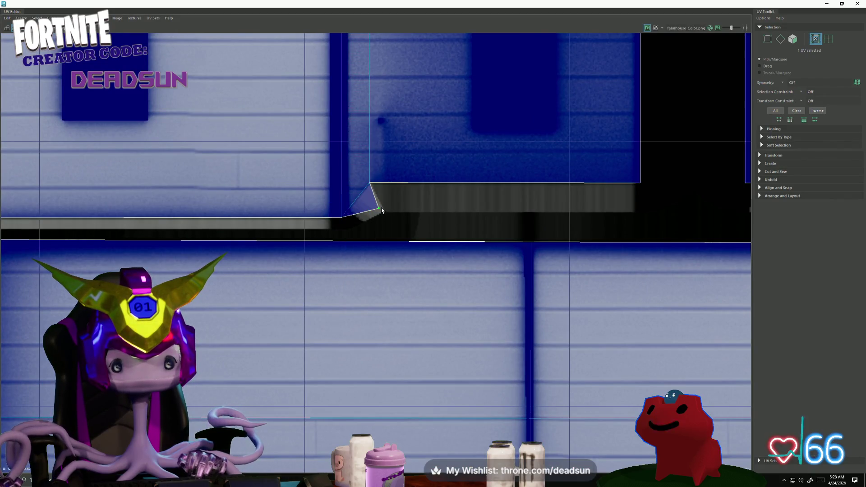
left_click_drag(380, 217, 360, 219)
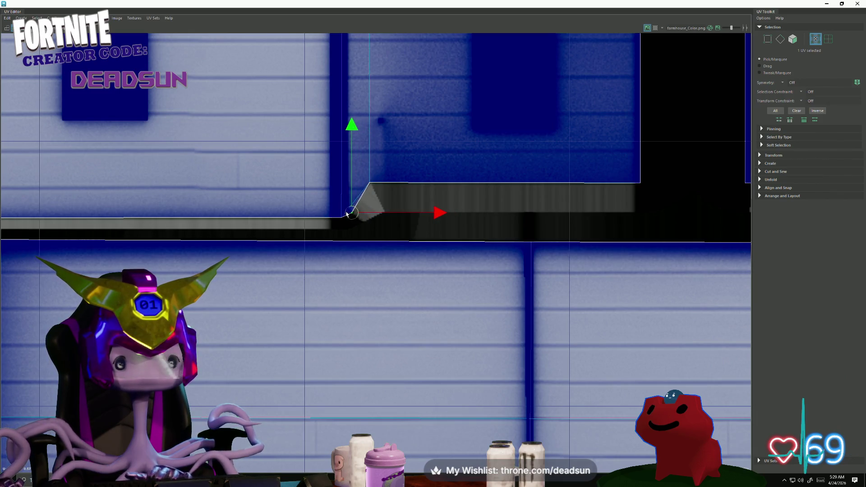
Close the UV Editor, inspect the porch lattice and foundation, then return to Photoshop.
left_click(835, 5)
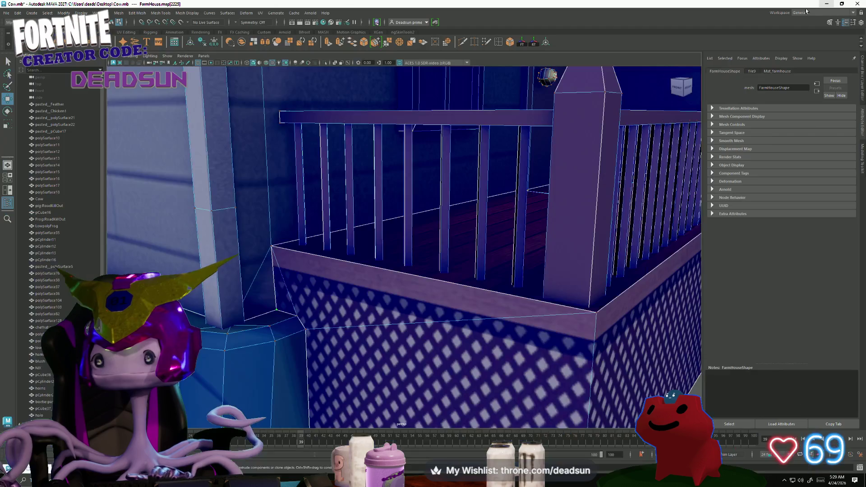
scroll(389, 185, "down", 5)
left_click(288, 315)
left_click_drag(289, 253, 264, 237, "alt")
scroll(309, 294, "up", 3)
scroll(309, 295, "up", 10)
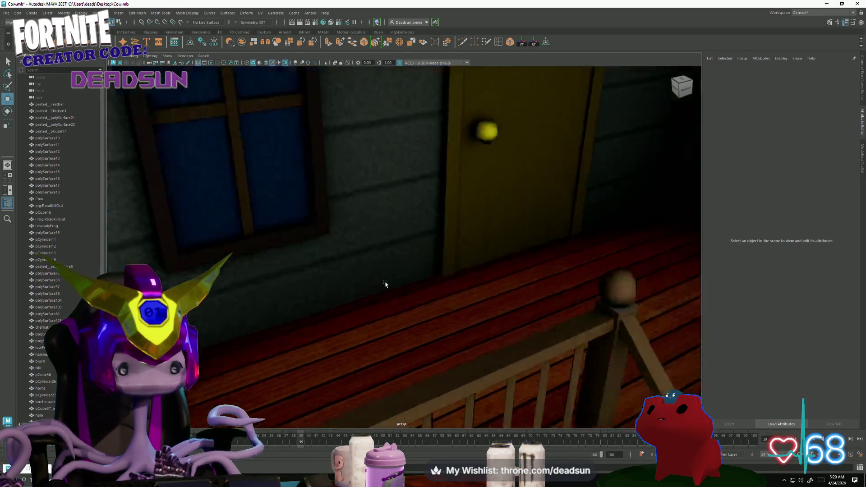
scroll(498, 278, "down", 6)
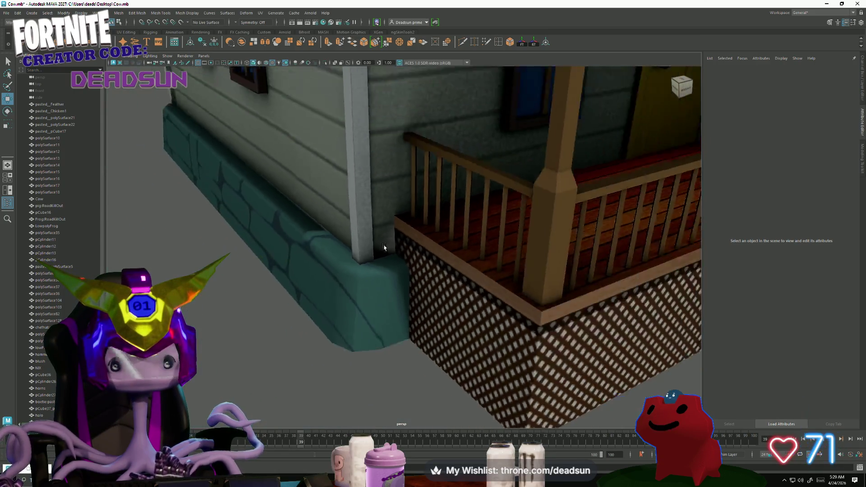
key("alt+Tab")
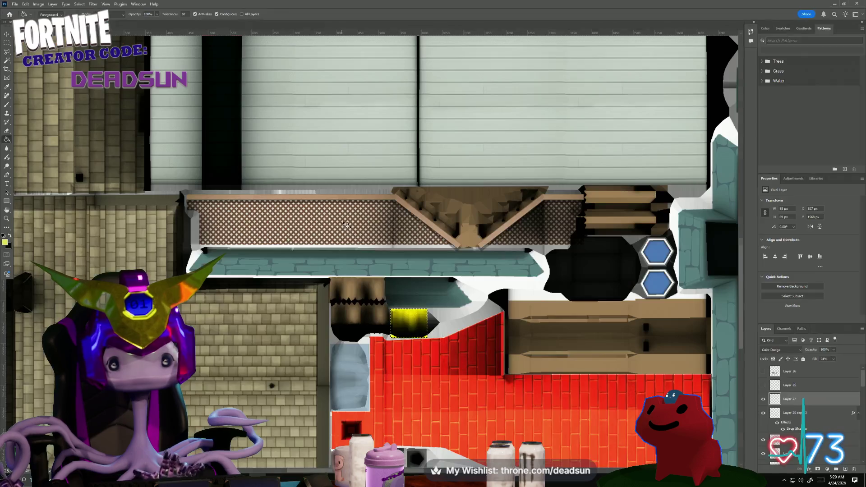
In Maya's floating UV Editor, move the porch-corner UV up and right against the texture edge.
key("alt+Tab")
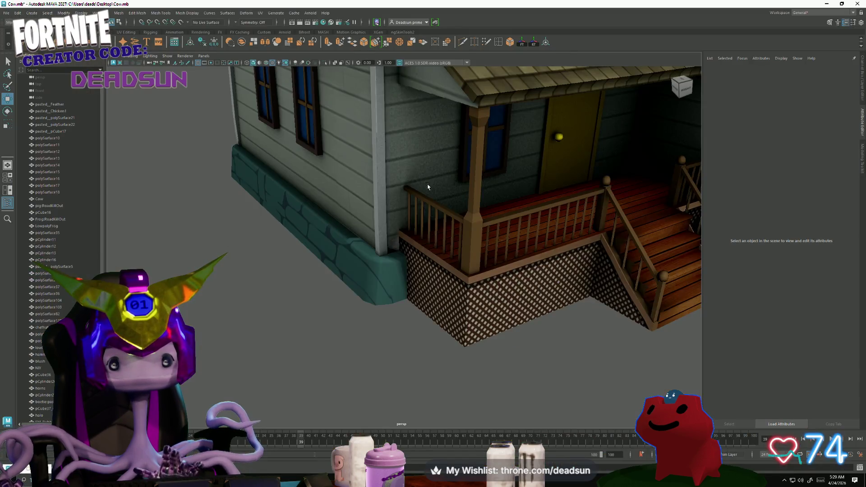
key("alt+Tab")
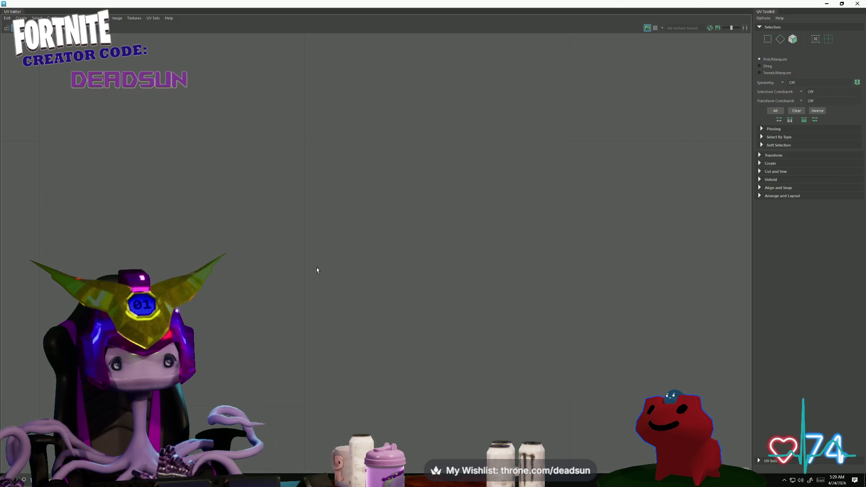
mouse_move(313, 4)
left_mouse_down()
mouse_move(371, 61)
mouse_move(622, 86)
mouse_move(610, 86)
left_mouse_up()
scroll(630, 183, "up", 5)
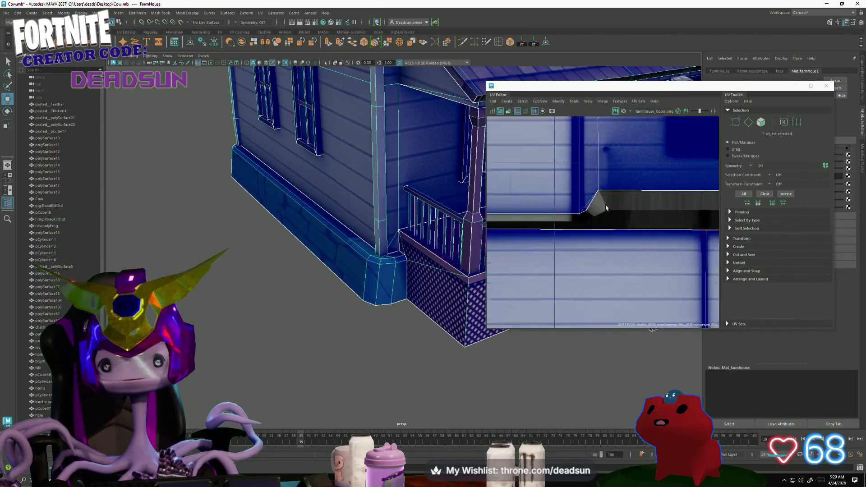
right_click_drag(576, 210, 560, 253)
left_click(547, 223)
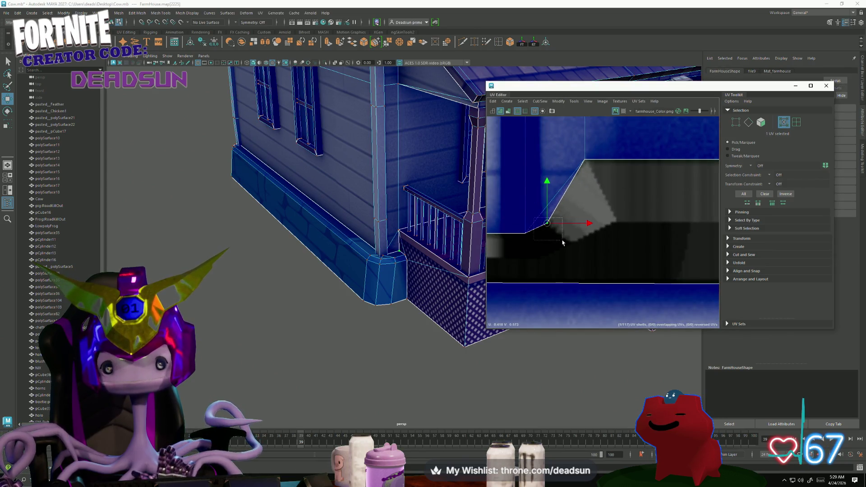
mouse_move(550, 225)
left_mouse_down()
mouse_move(630, 228)
mouse_move(609, 244)
mouse_move(582, 240)
left_mouse_up()
scroll(409, 282, "up", 5)
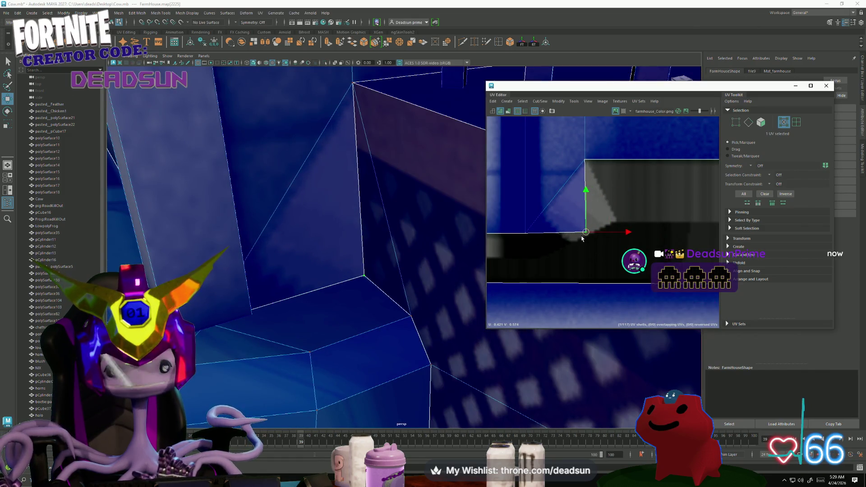
scroll(581, 240, "down", 3)
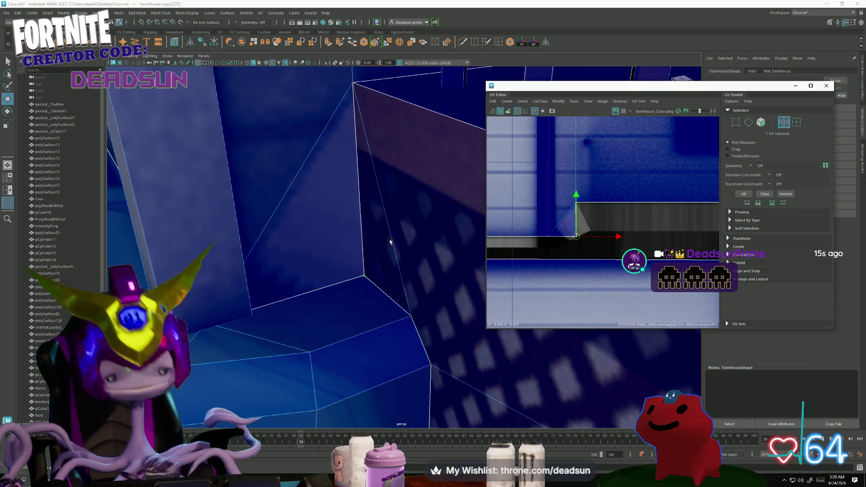
left_click(409, 235)
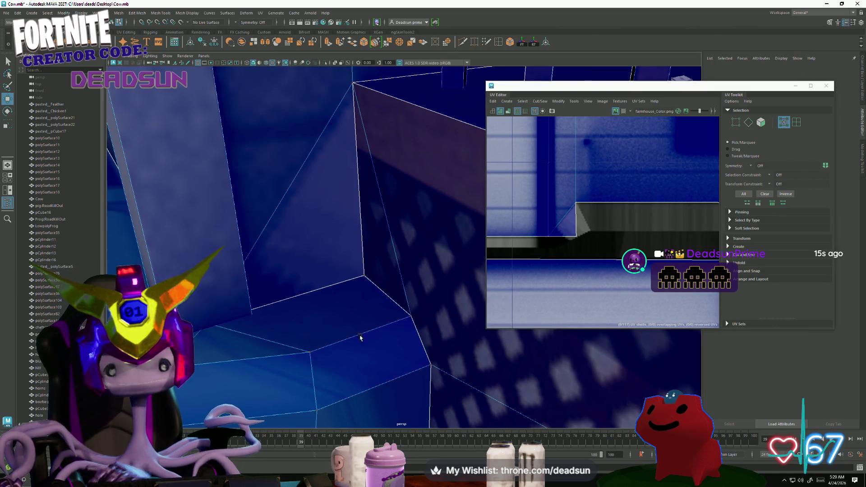
key("alt+Tab")
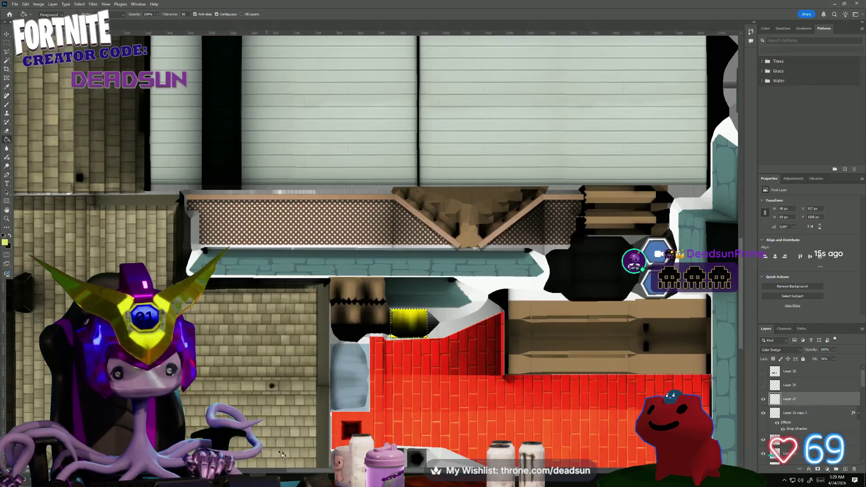
Compare the porch wall by toggling Layer 13 and Layer 12 copy 6, then select Layer 12 copy 6.
left_click_drag(255, 169, 452, 322)
scroll(339, 283, "up", 5, "alt")
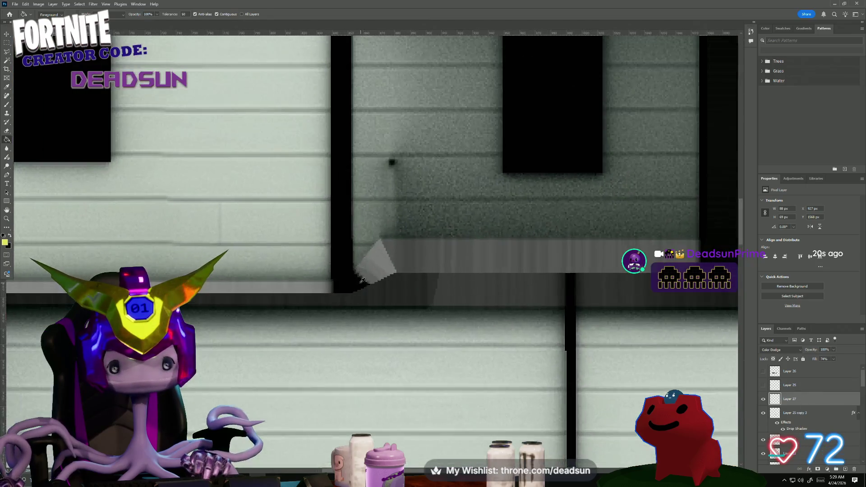
scroll(339, 283, "down", 4, "alt")
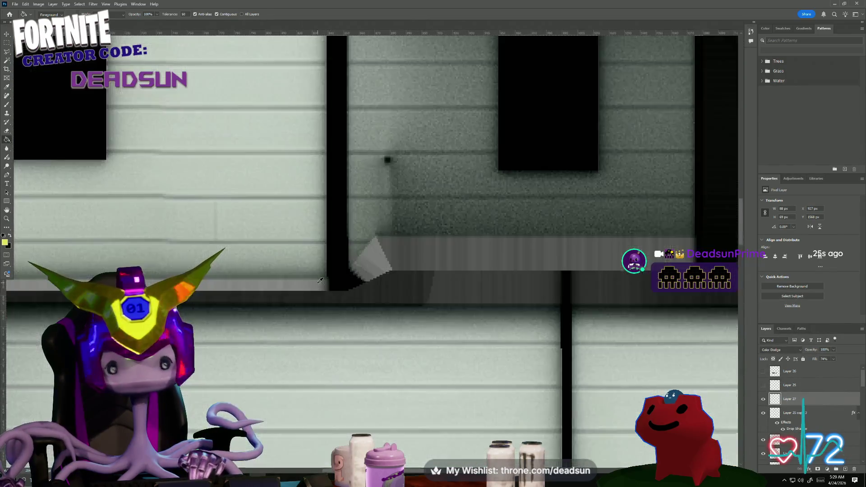
scroll(814, 417, "down", 2)
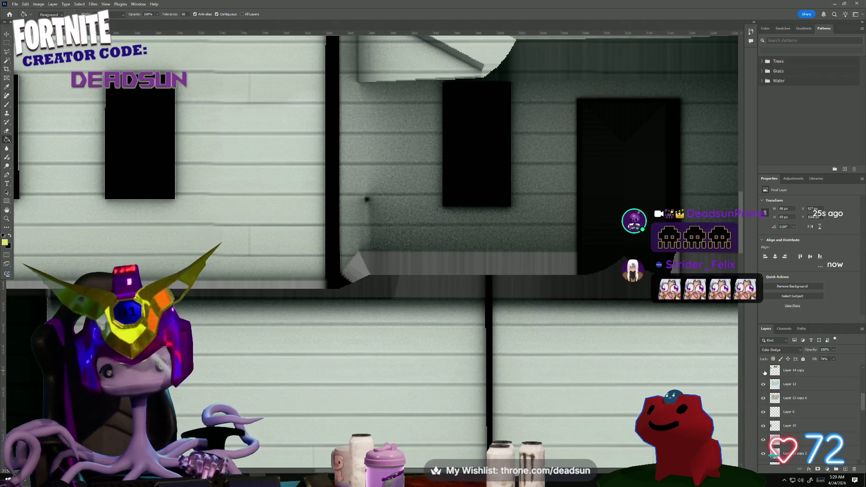
left_click(763, 385)
left_click(764, 385)
left_click(763, 398)
left_click(764, 398)
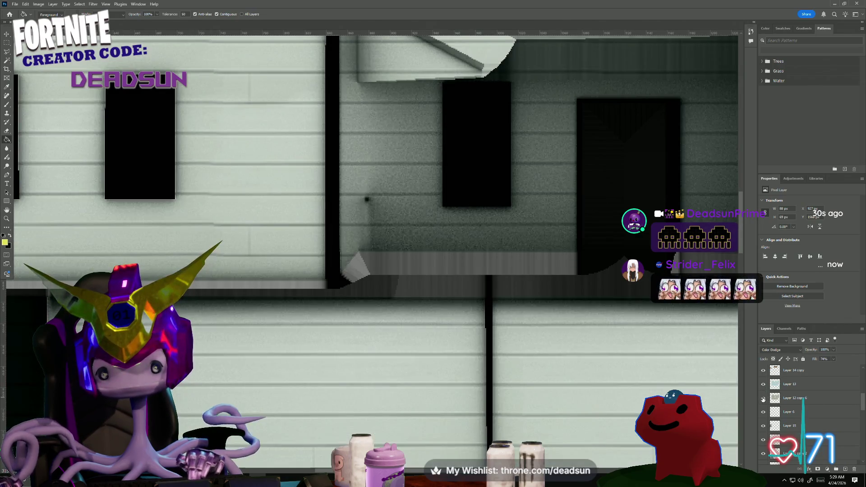
left_click(796, 398)
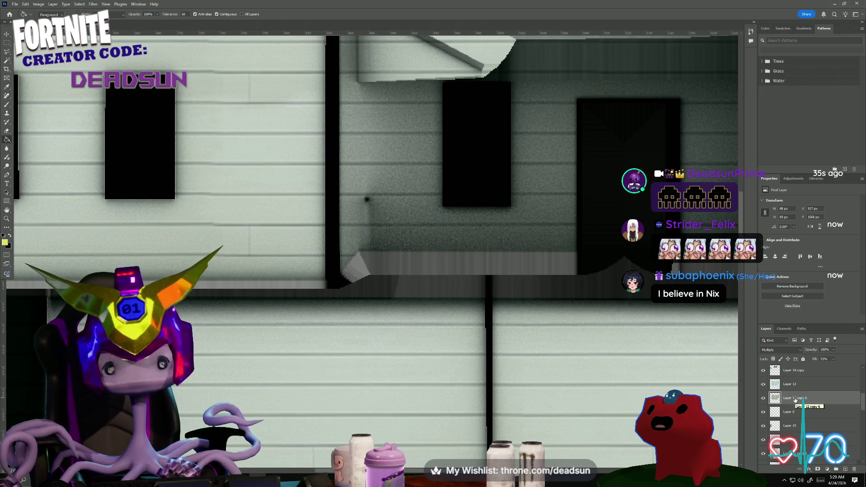
Snip a strip of the wall siding and paste it into the texture.
scroll(298, 424, "down", 1, "alt")
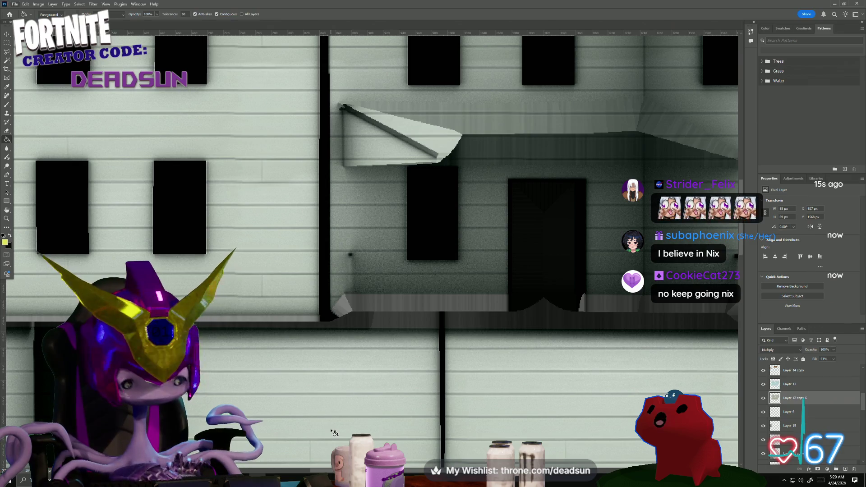
key("super+shift+s")
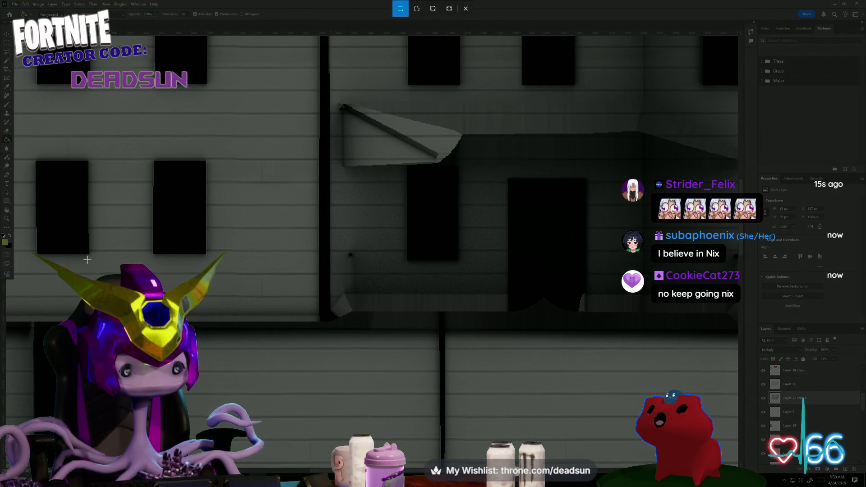
left_click_drag(83, 261, 309, 319)
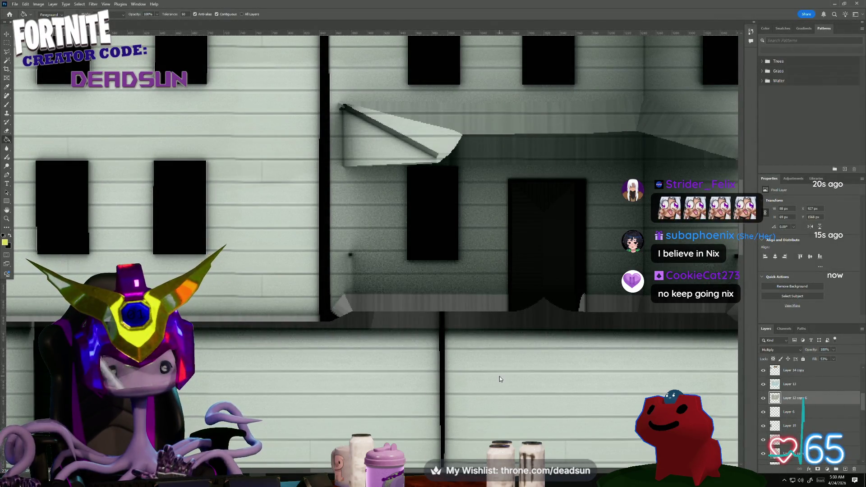
key("ctrl+v")
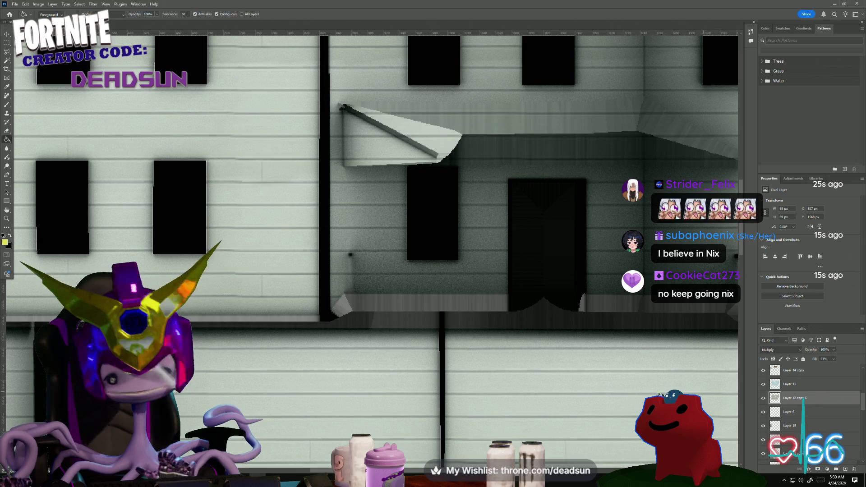
Undo the stray yellow fill on Layer 28 and add a new empty Layer 29.
scroll(384, 324, "down", 3, "alt")
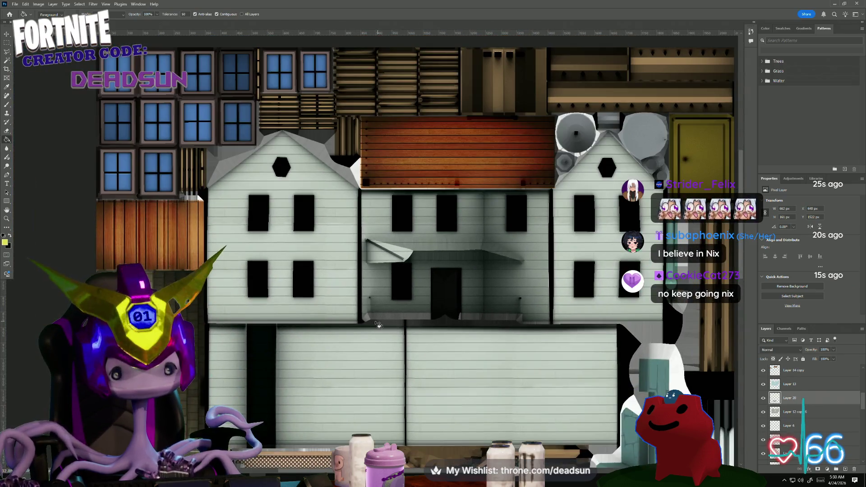
left_click(378, 326)
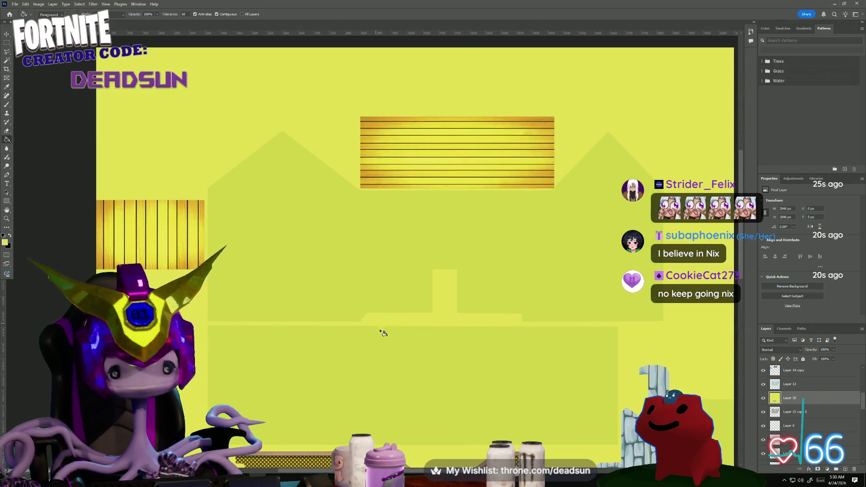
key("ctrl+z")
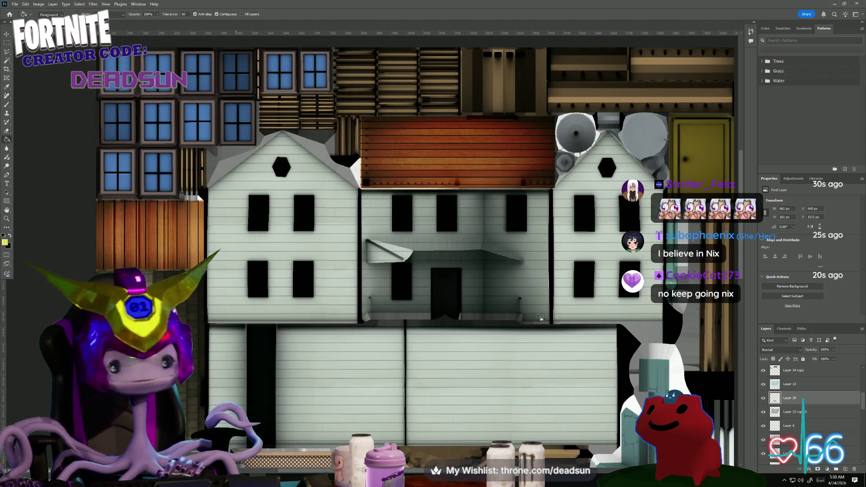
scroll(803, 390, "up", 3)
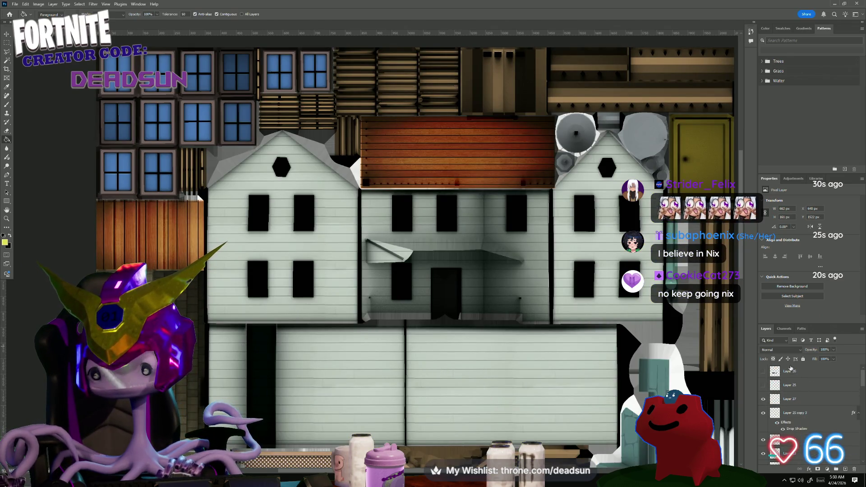
left_click(845, 469)
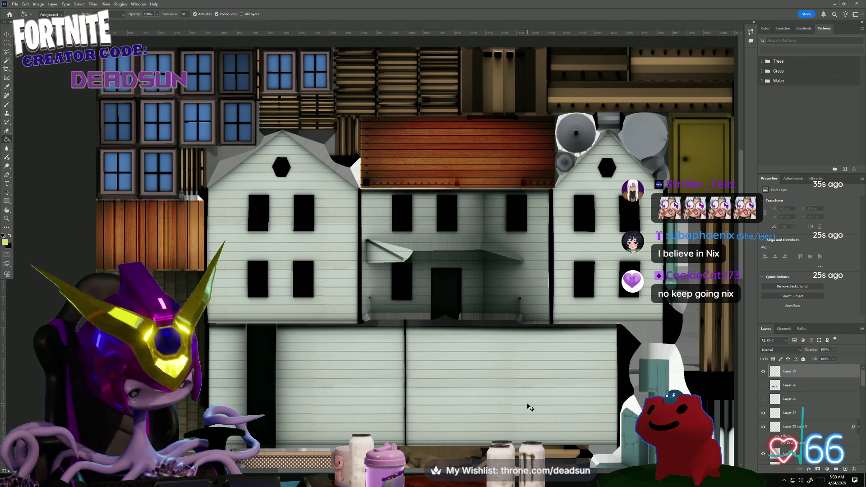
Paste the wall strip into Layer 29 and scale it down over the house wall.
key("ctrl+v")
key("ctrl+t")
left_click_drag(368, 241, 323, 288)
scroll(327, 308, "up", 1)
scroll(343, 337, "up", 3, "alt")
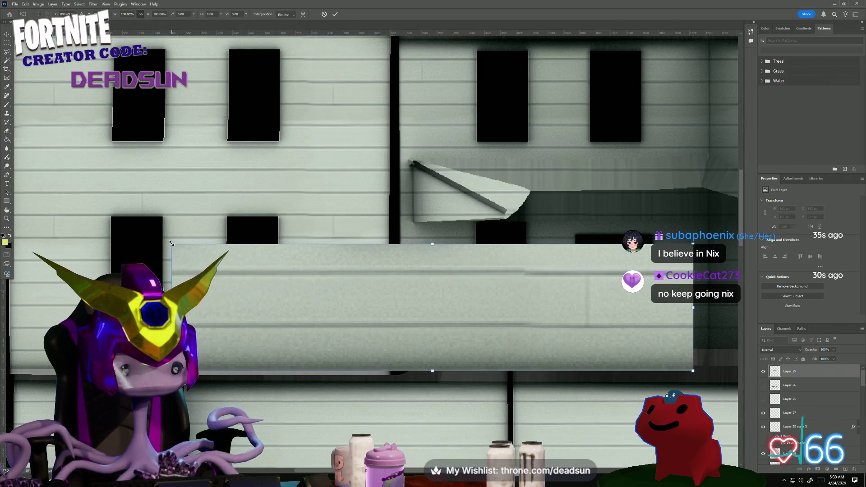
mouse_move(171, 245)
left_mouse_down()
mouse_move(354, 319)
mouse_move(337, 314)
left_mouse_up()
Shift the wall strip left toward the porch corner and commit its size and position.
mouse_move(422, 344)
left_mouse_down()
mouse_move(193, 340)
mouse_move(534, 348)
mouse_move(487, 352)
left_mouse_up()
scroll(430, 387, "up", 2, "alt")
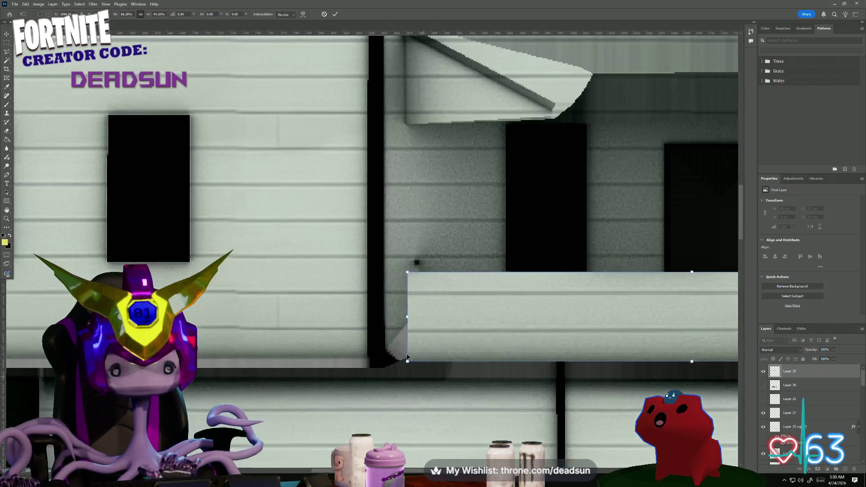
left_click_drag(407, 272, 460, 280)
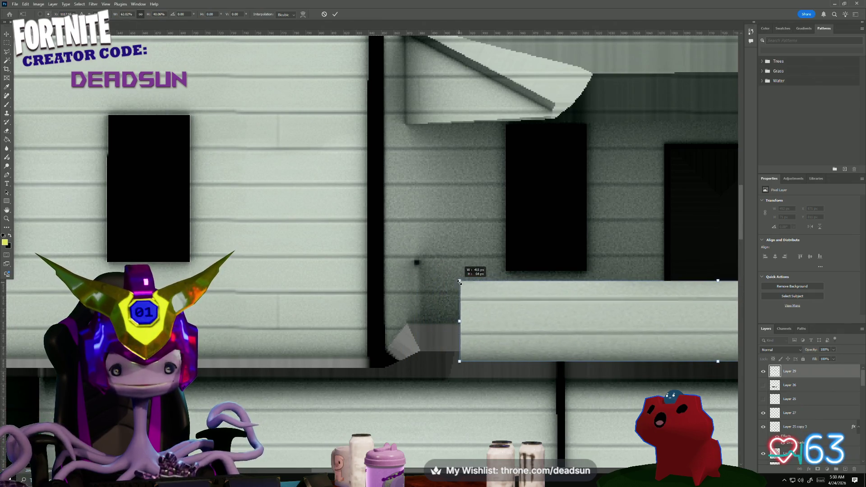
key("ctrl+z")
mouse_move(539, 324)
left_mouse_down()
mouse_move(418, 340)
mouse_move(201, 339)
left_mouse_up()
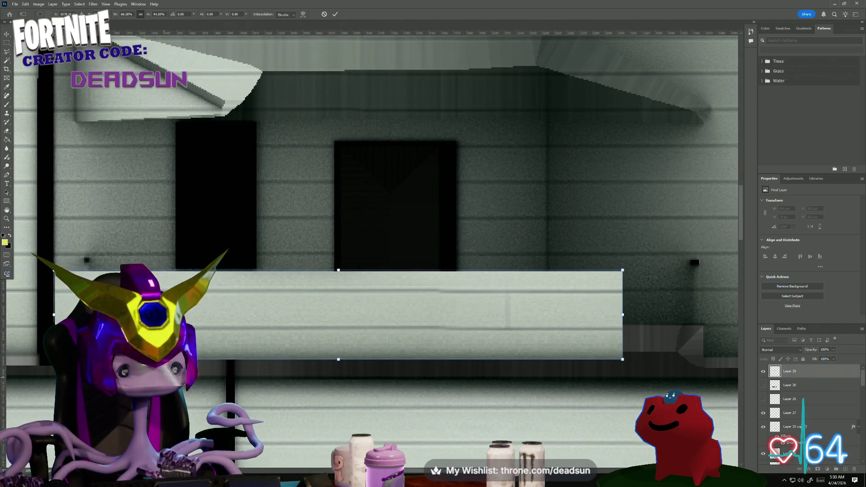
left_click_drag(201, 339, 284, 338)
key("Return")
Delete the light bar inside a rectangular selection of the wall band below the windows.
key("g")
left_click(9, 43)
mouse_move(195, 249)
left_mouse_down()
mouse_move(721, 395)
mouse_move(712, 403)
left_mouse_up()
key("Delete")
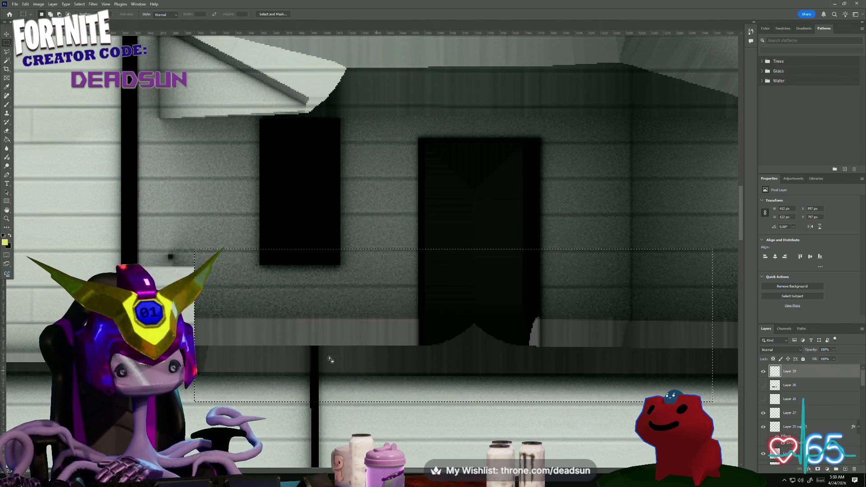
Drop the selection and settle on the Eraser after trying the Paint Bucket.
scroll(207, 361, "up", 4, "alt")
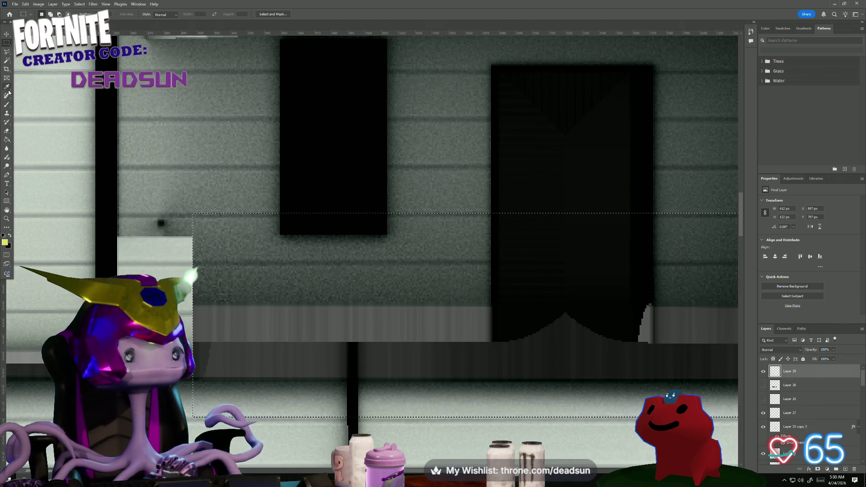
left_click(8, 134)
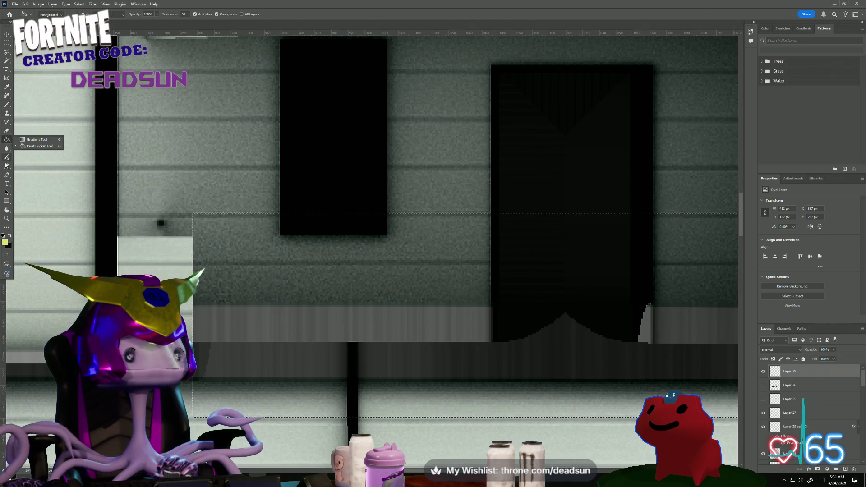
left_click(7, 132)
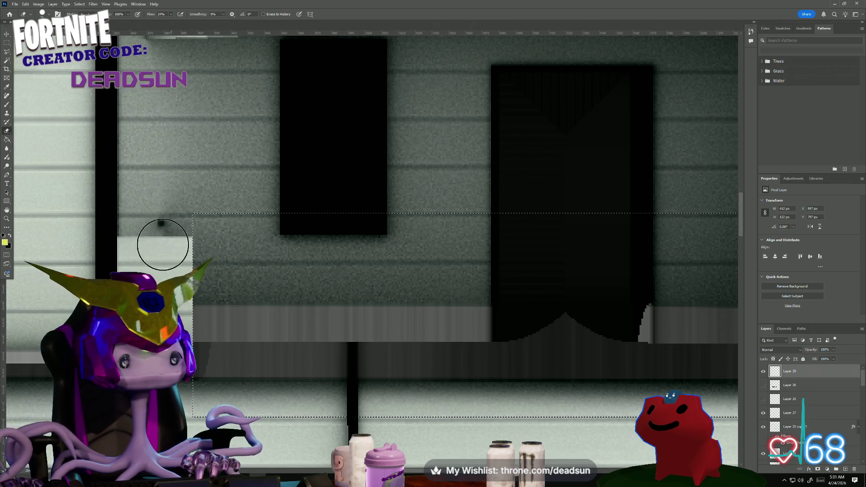
key("m")
key("ctrl+d")
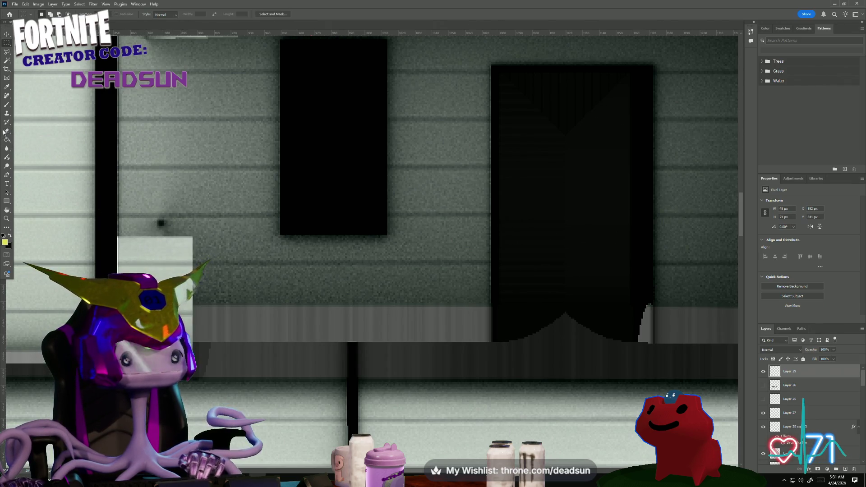
left_click(7, 140)
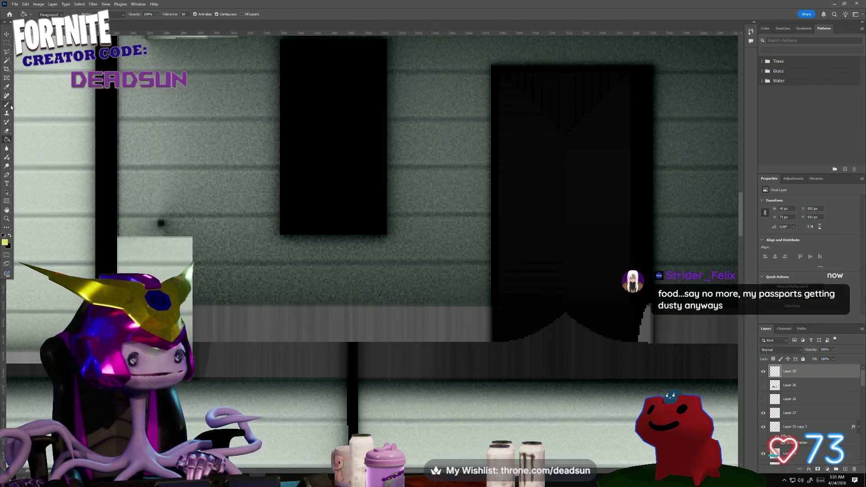
left_click(6, 130)
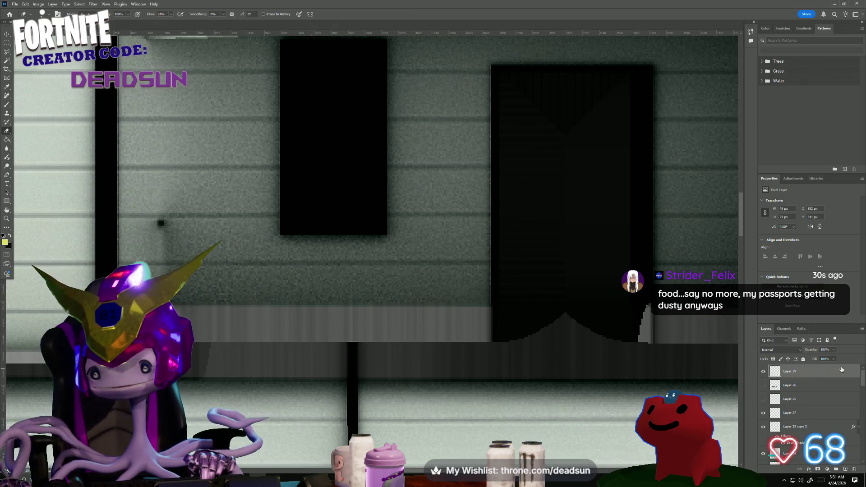
Keep Layer 29 at Normal blending and lower its fill to about 84%.
left_click(797, 351)
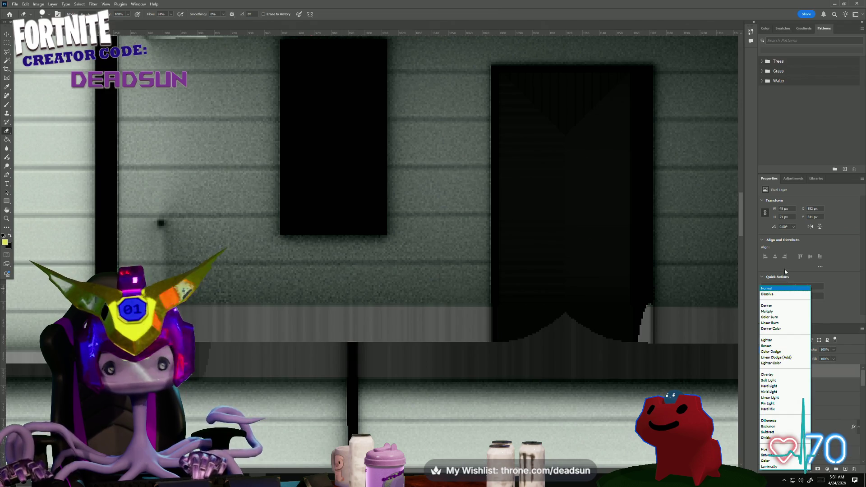
left_click(795, 276)
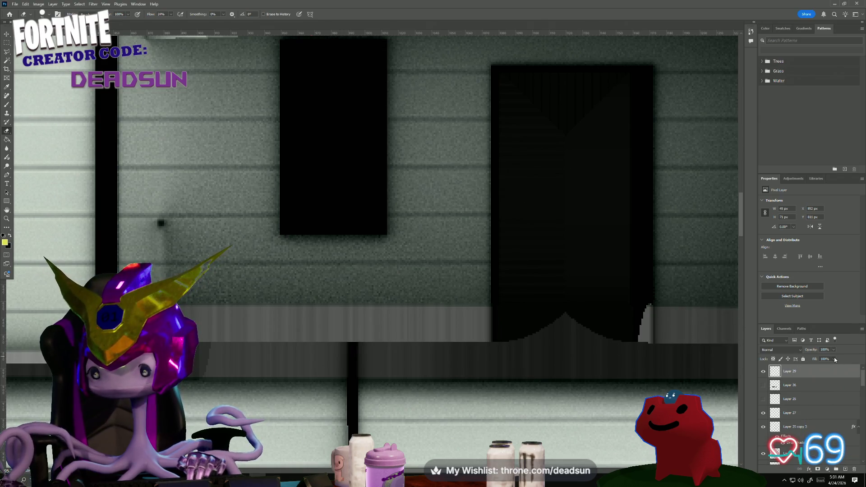
left_click_drag(833, 369, 831, 367)
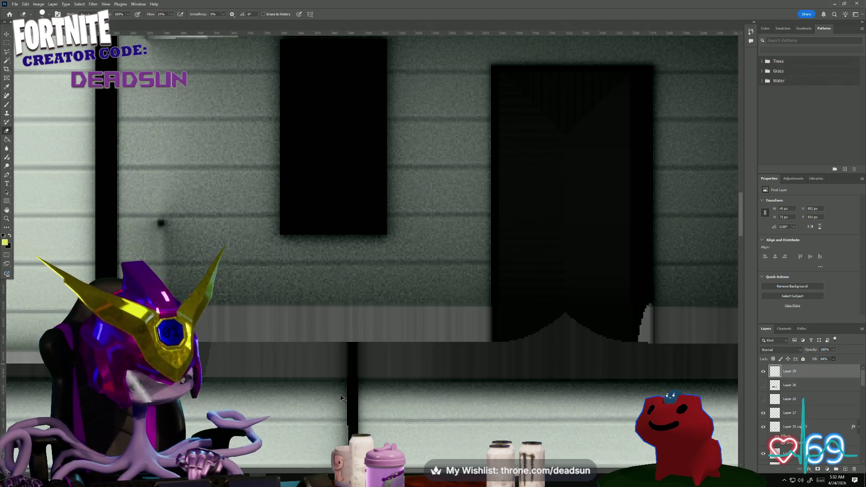
key("ctrl+t")
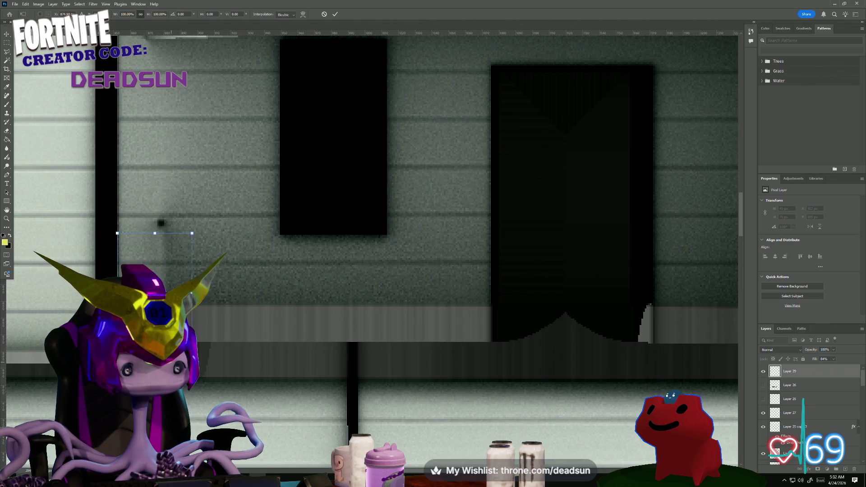
Commit the transform, zoom in, and check Layer 29's visibility with Normal blending kept.
key("Return")
key("e")
key("ctrl+equal")
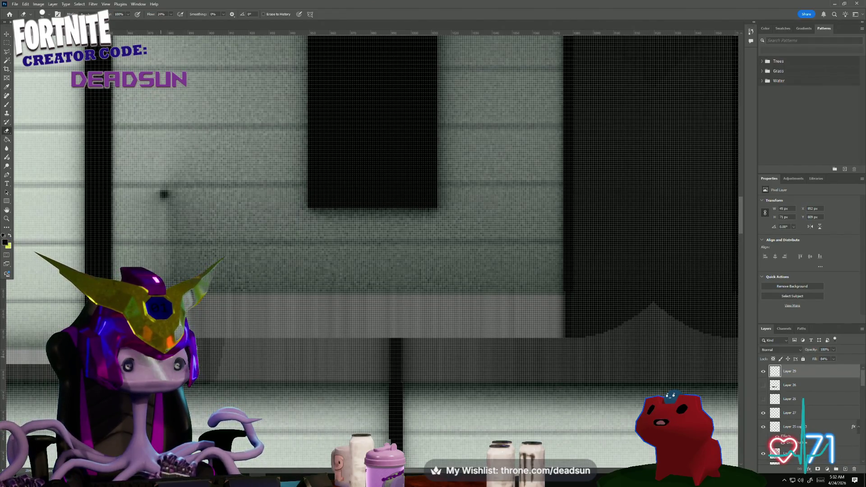
left_click(763, 372)
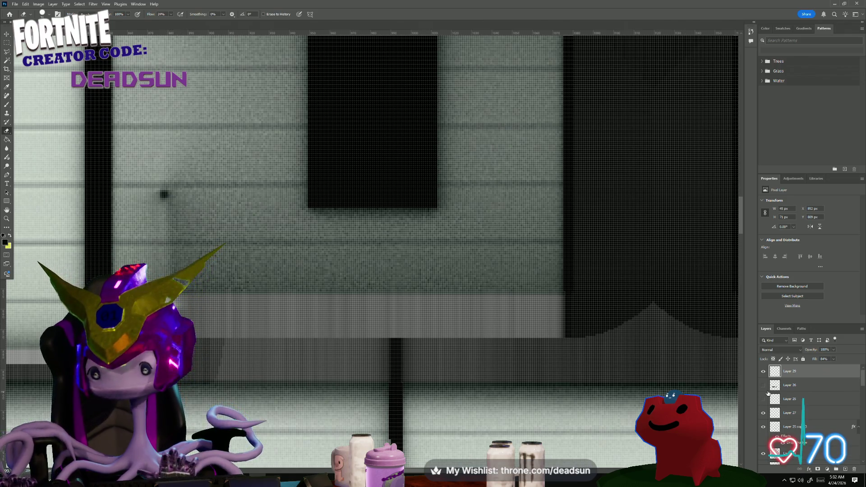
key("ctrl+comma")
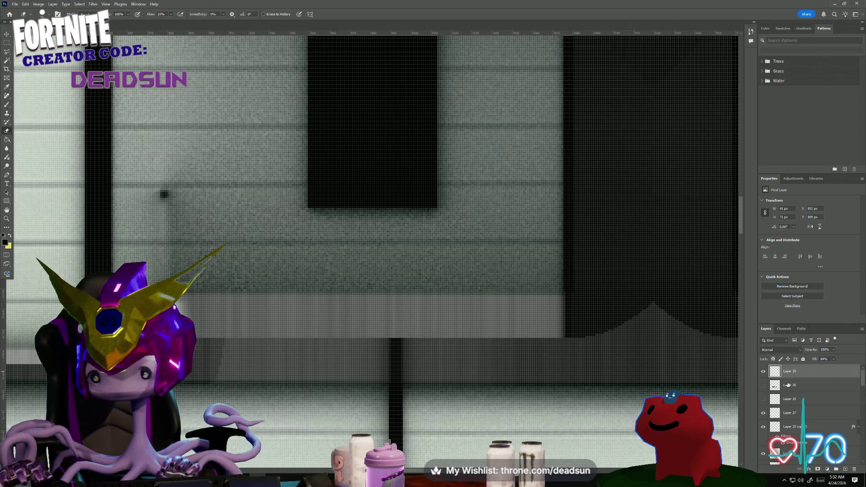
left_click(782, 349)
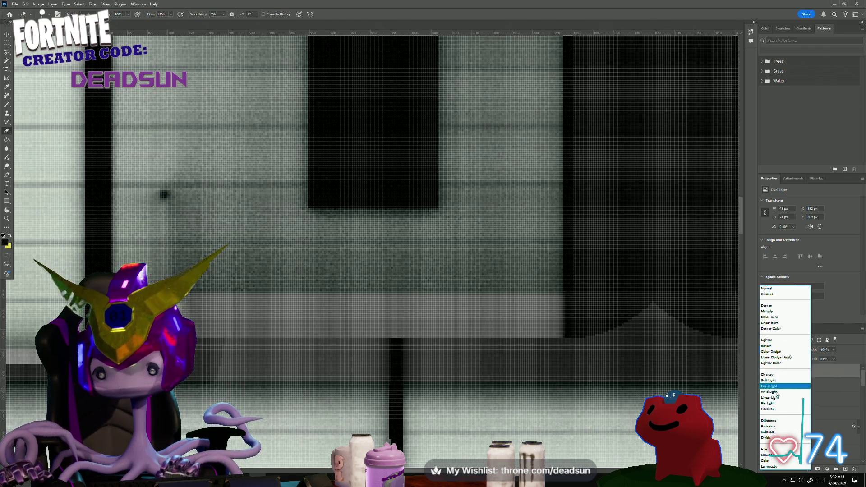
left_click(780, 287)
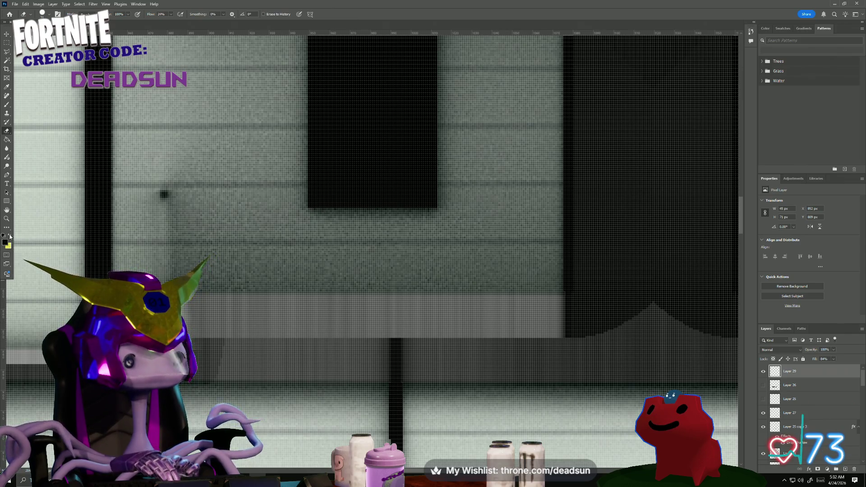
Raise the Eraser flow to 75%.
left_click(170, 16)
left_click_drag(172, 23, 187, 24)
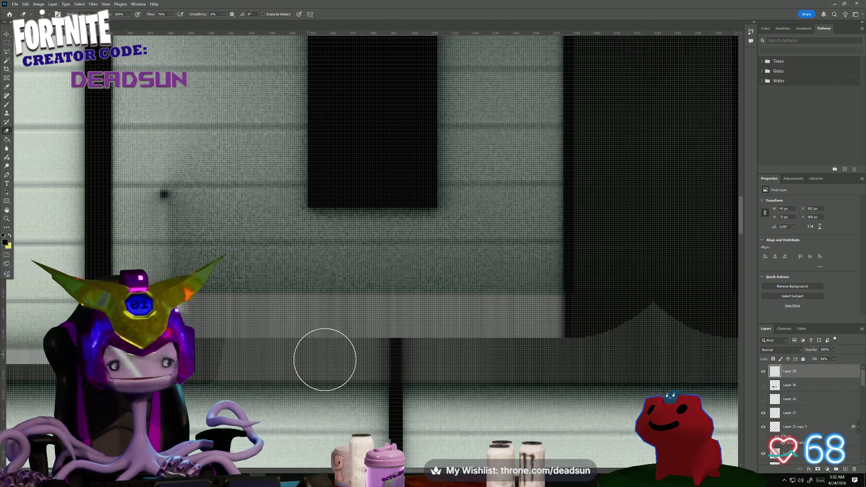
scroll(207, 353, "down", 5, "alt")
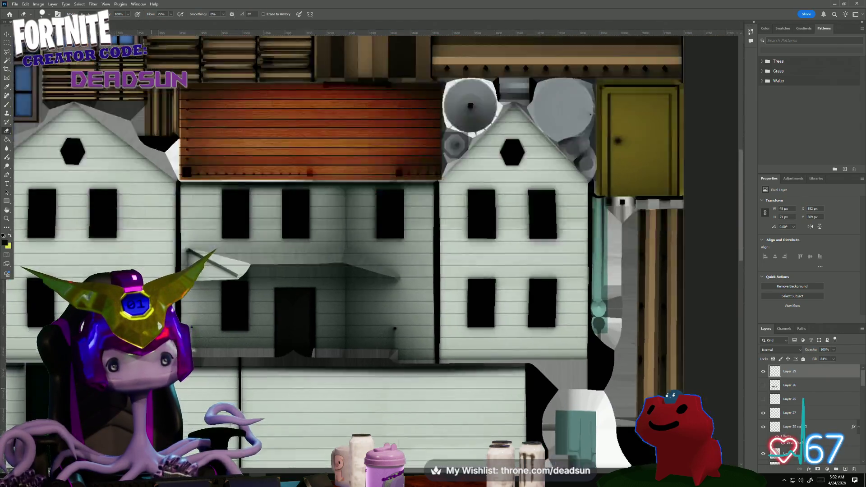
scroll(216, 348, "up", 5, "alt")
scroll(216, 348, "up", 1, "alt")
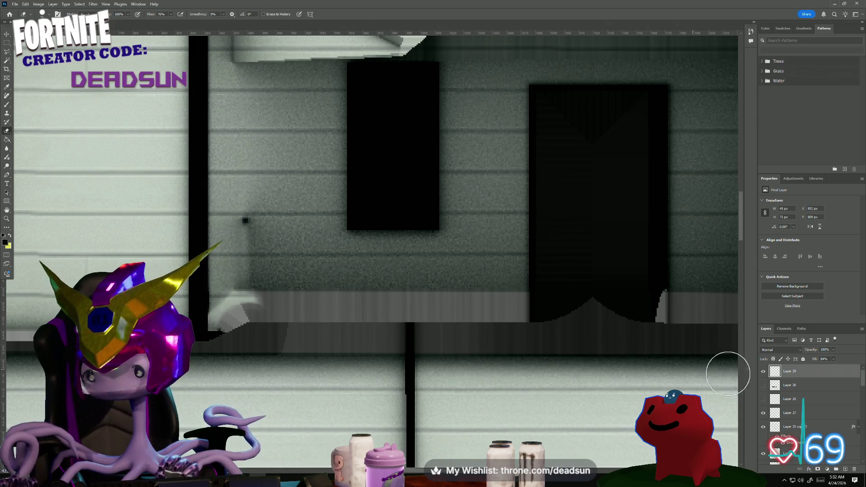
Discard an extra new layer and nudge Layer 29 down 2 pixels.
left_click(846, 470)
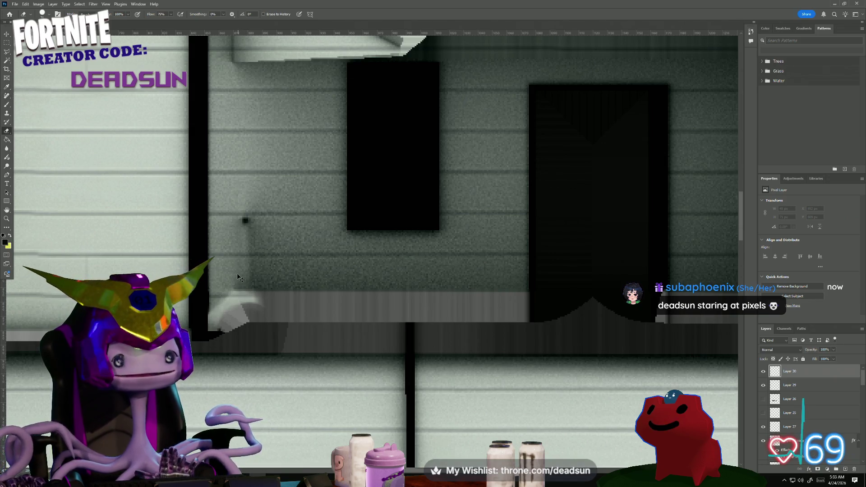
key("ctrl+z")
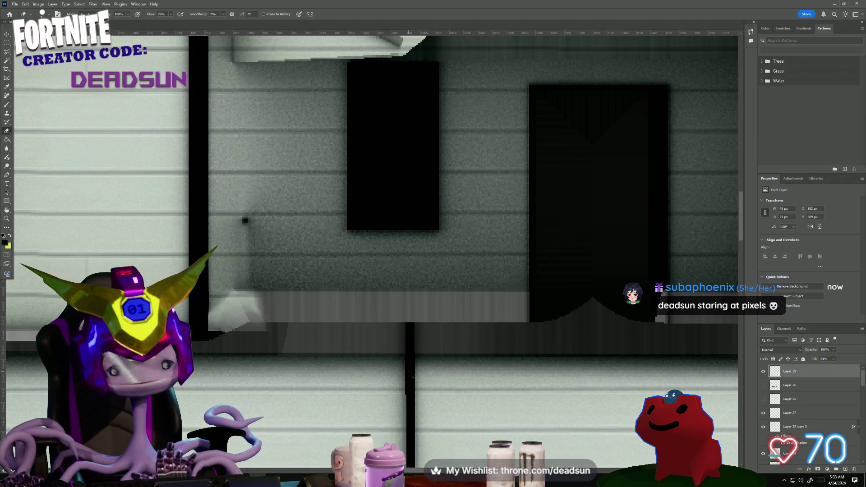
key("ctrl+Down")
key("ctrl+Down")
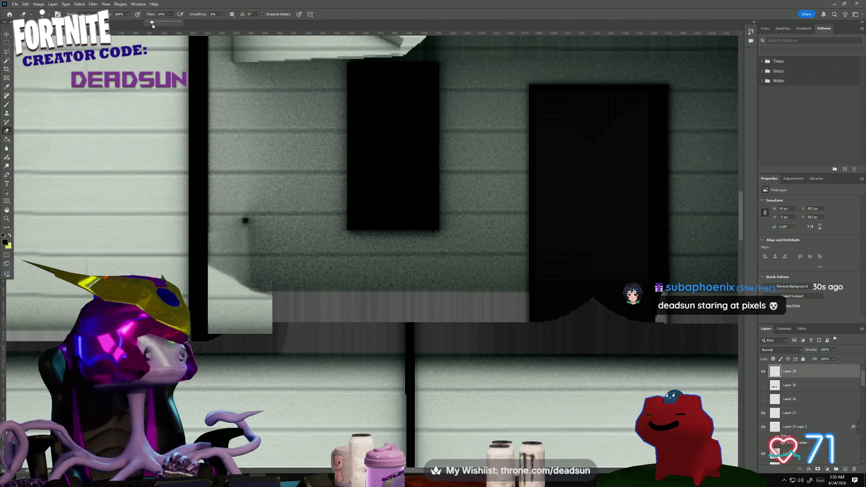
Erase the light patch's corner edge, then brush dark shadow over its lower-left corner.
left_click(239, 257)
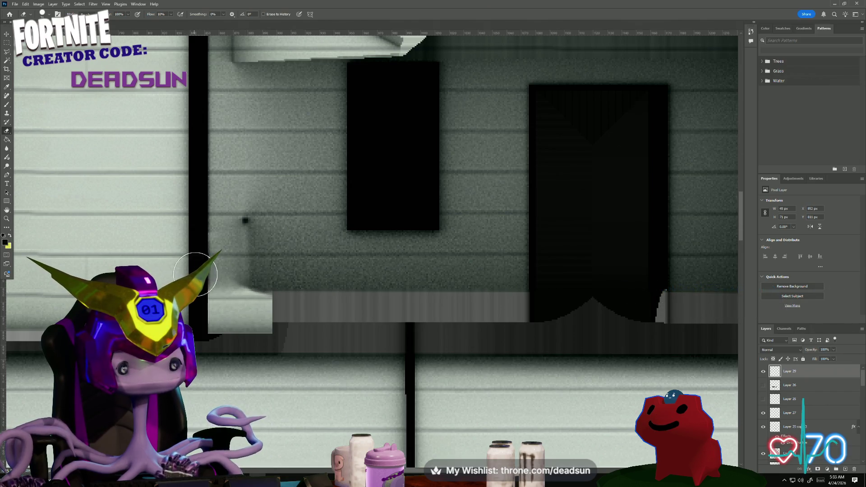
mouse_move(274, 276)
left_mouse_down()
mouse_move(286, 346)
mouse_move(278, 305)
mouse_move(278, 358)
mouse_move(278, 292)
mouse_move(288, 341)
left_mouse_up()
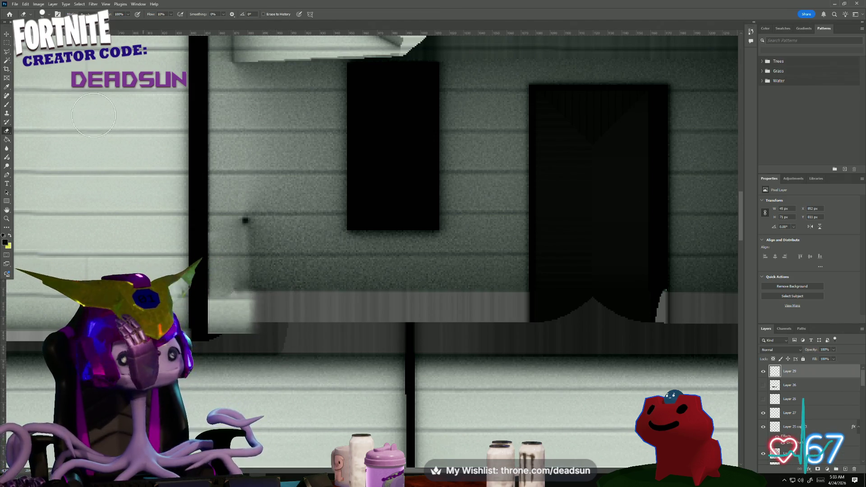
left_click(6, 106)
mouse_move(255, 309)
left_mouse_down()
mouse_move(232, 315)
mouse_move(229, 330)
mouse_move(252, 303)
mouse_move(240, 288)
mouse_move(267, 314)
mouse_move(229, 296)
mouse_move(235, 313)
mouse_move(229, 301)
left_mouse_up()
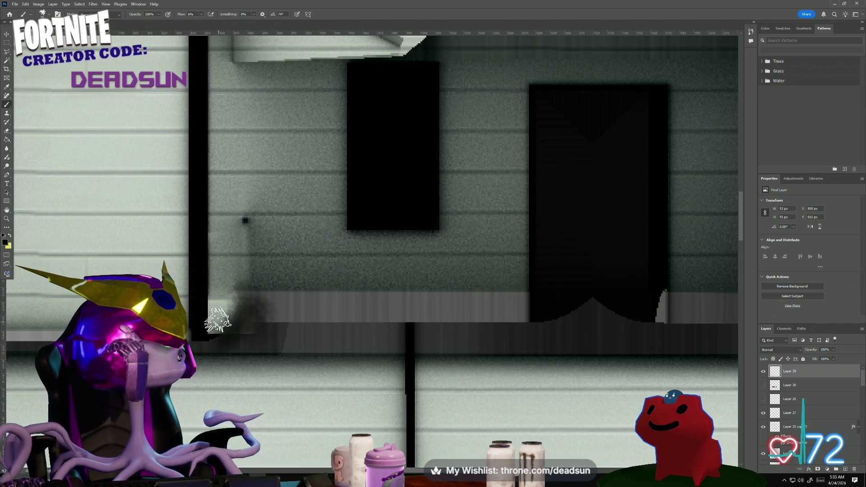
left_click_drag(216, 334, 227, 314)
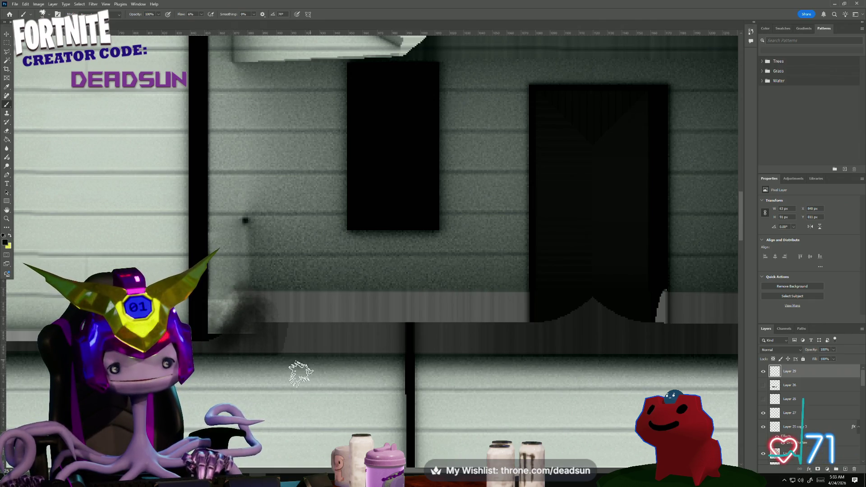
left_click(15, 4)
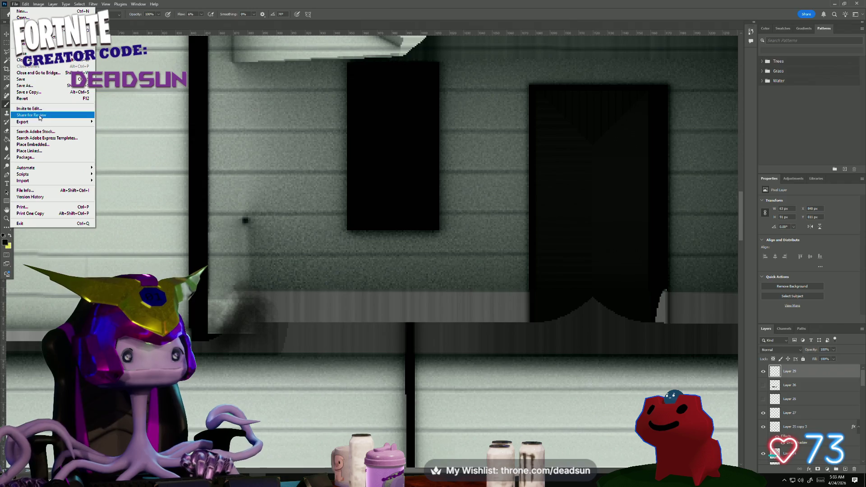
Save a PNG copy over farmhouse_Color.png, confirming replacement and PNG options, then return to Maya.
left_click(37, 91)
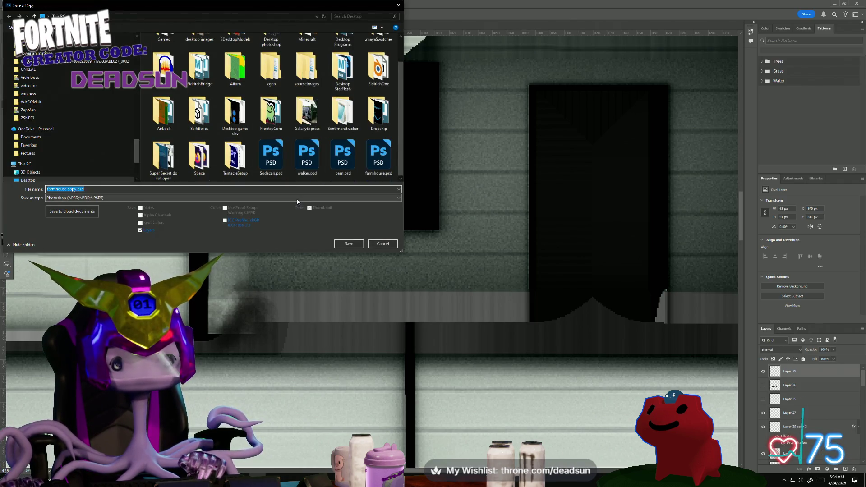
left_click(297, 199)
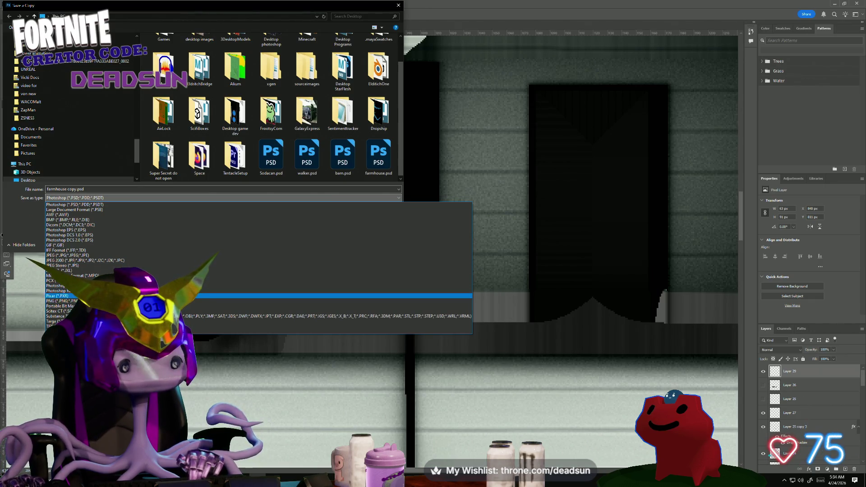
left_click(297, 301)
scroll(297, 180, "down", 10)
left_click(342, 158)
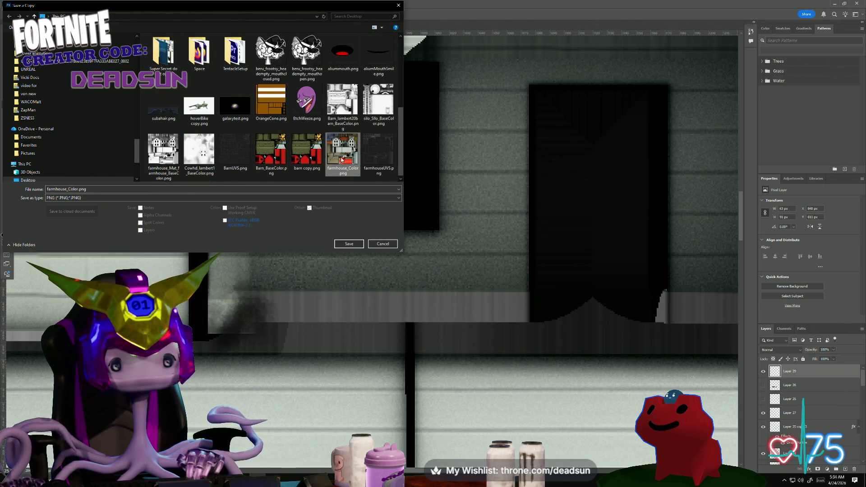
left_click(352, 244)
left_click(442, 241)
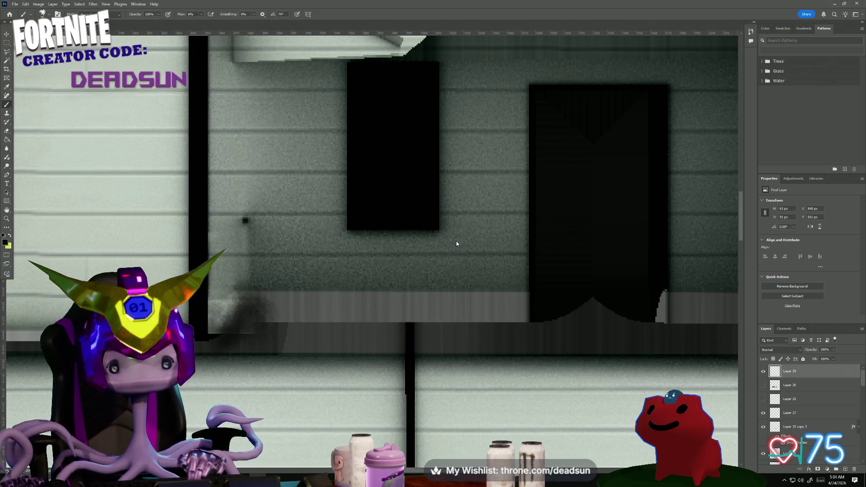
left_click(470, 151)
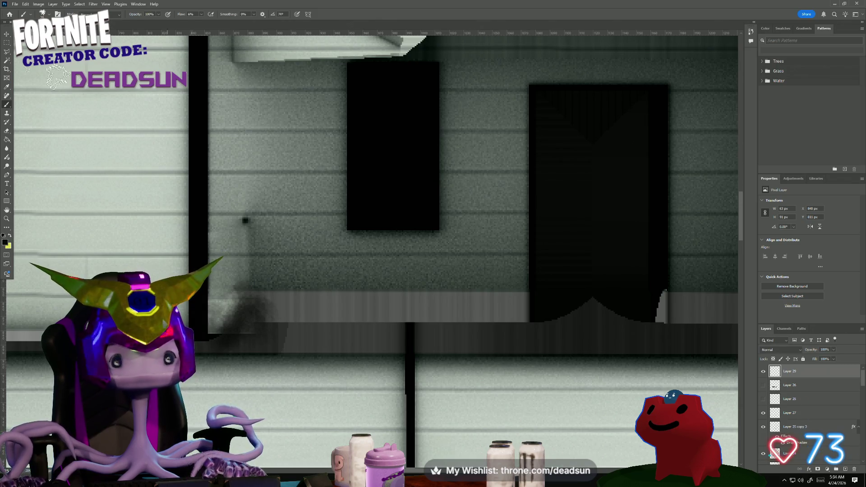
left_click(835, 5)
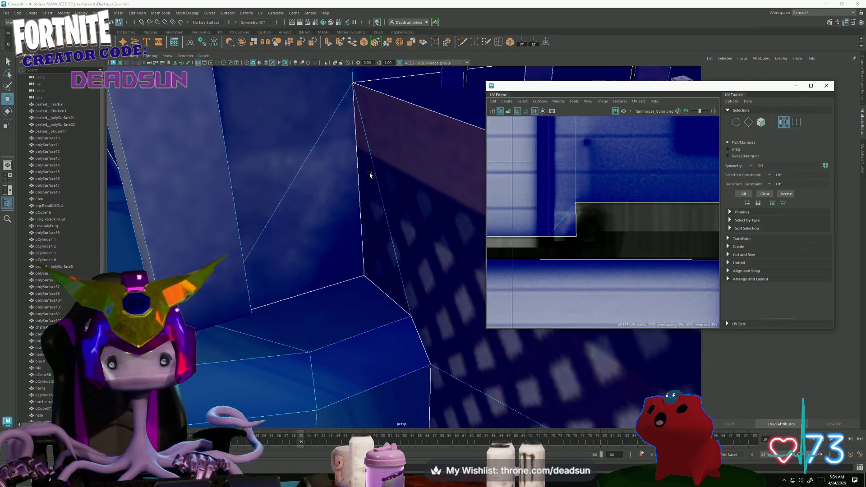
View the textured front porch and whole farm in Maya, close the UV Editor, and return to Photoshop.
scroll(359, 216, "down", 10)
right_click_drag(383, 191, 388, 255)
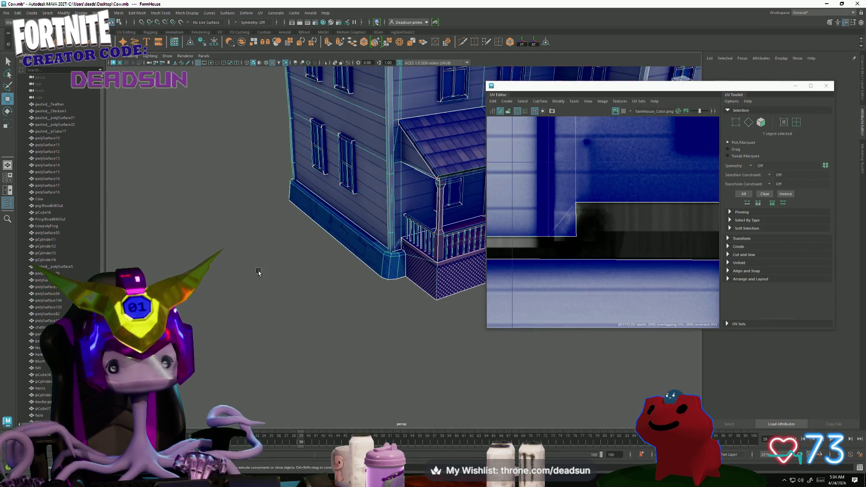
left_click_drag(388, 256, 212, 327, "alt")
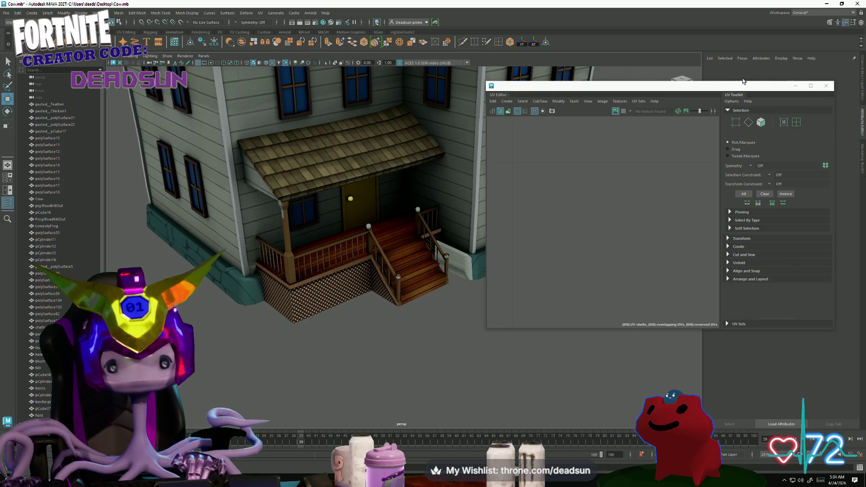
left_click(821, 90)
mouse_move(316, 252)
left_mouse_down("alt")
mouse_move(281, 262)
mouse_move(236, 247)
mouse_move(239, 258)
mouse_move(274, 261)
mouse_move(290, 285)
mouse_move(303, 264)
mouse_move(284, 257)
left_mouse_up("alt")
scroll(301, 264, "up", 5)
scroll(285, 260, "down", 3)
key("alt+Tab")
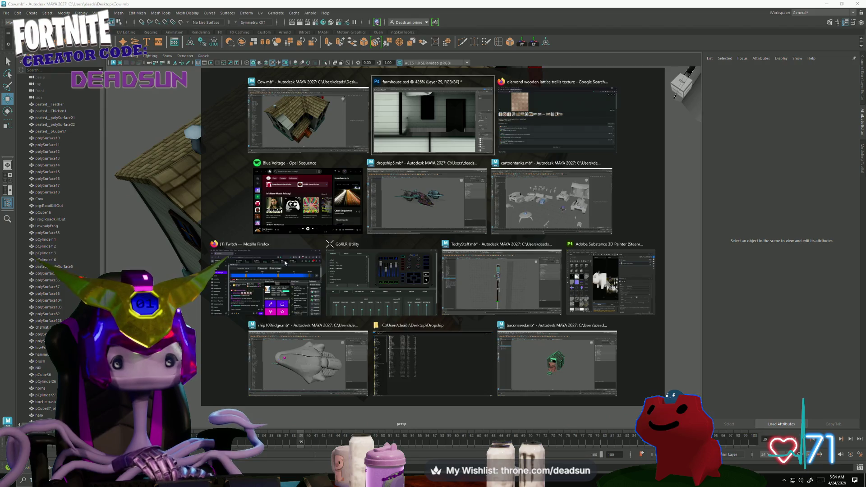
scroll(370, 188, "down", 5, "alt")
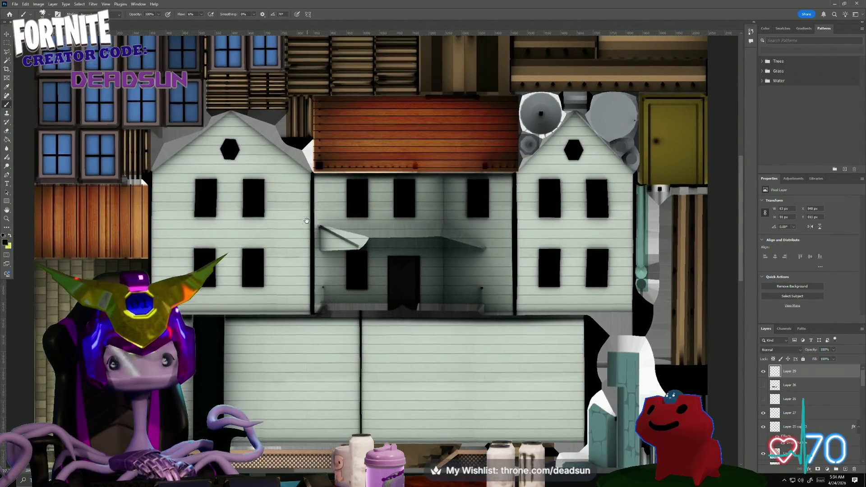
Show the brown V-shaped trim layer and hide the grey panel with the yellow square.
scroll(333, 140, "down", 5)
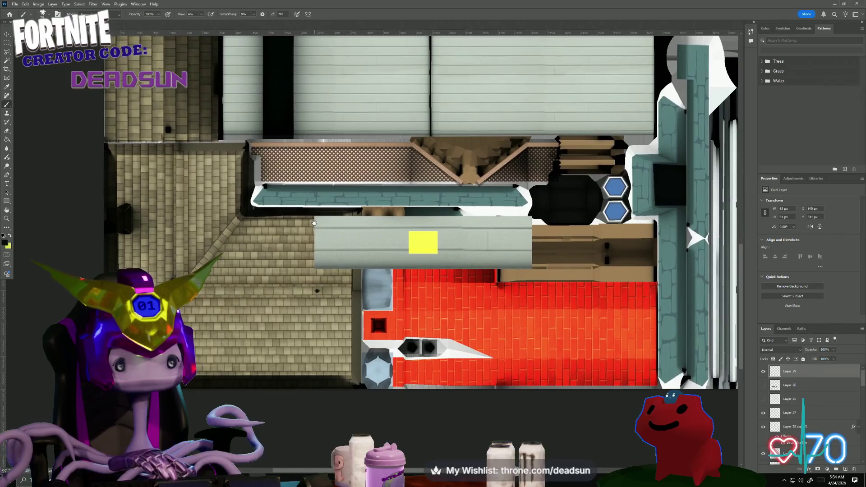
left_click_drag(315, 223, 313, 223)
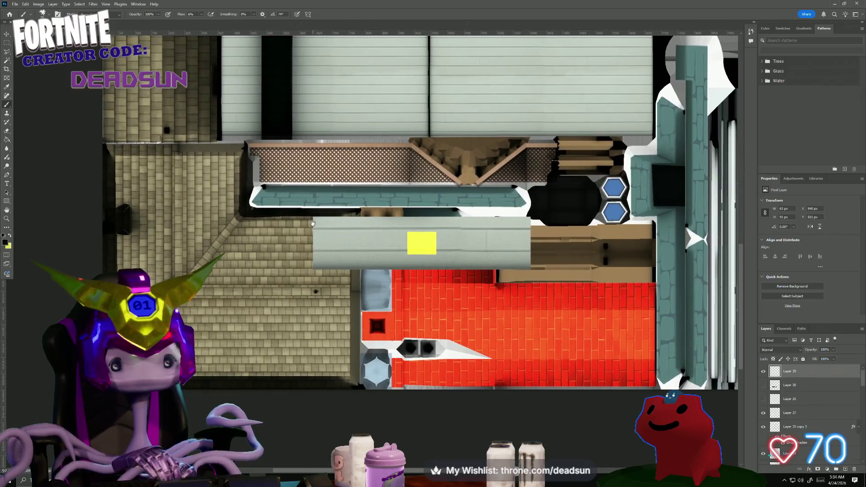
scroll(763, 416, "down", 1)
left_click(764, 414)
left_click(763, 400)
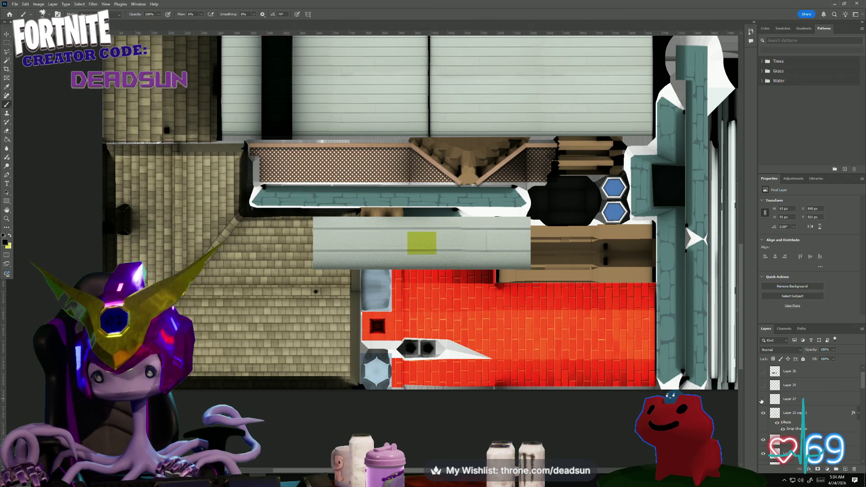
left_click(764, 442)
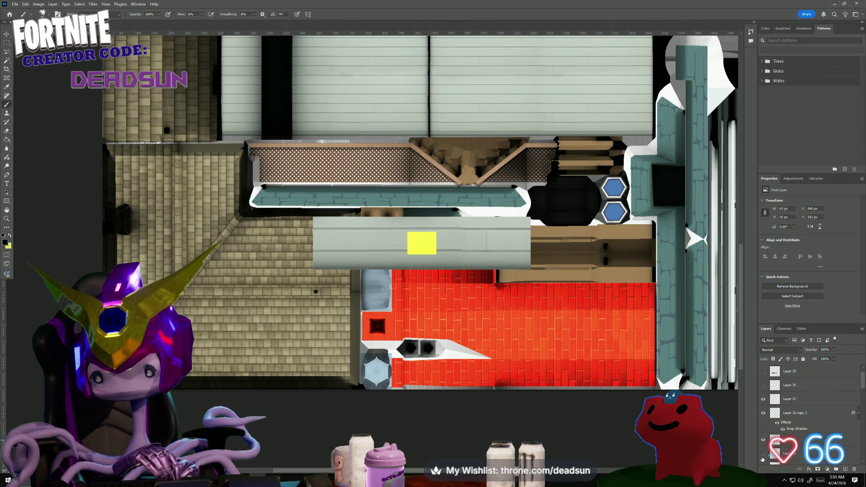
scroll(763, 452, "down", 3)
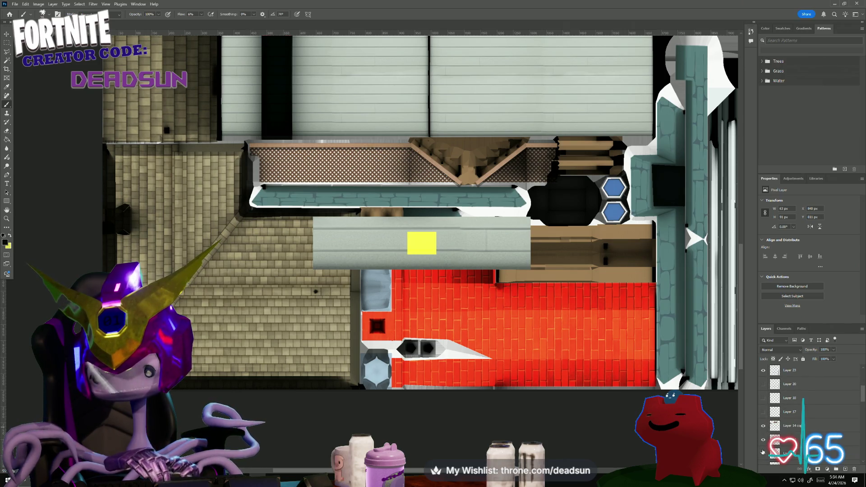
left_click(763, 453)
left_click(763, 454)
left_click(763, 453)
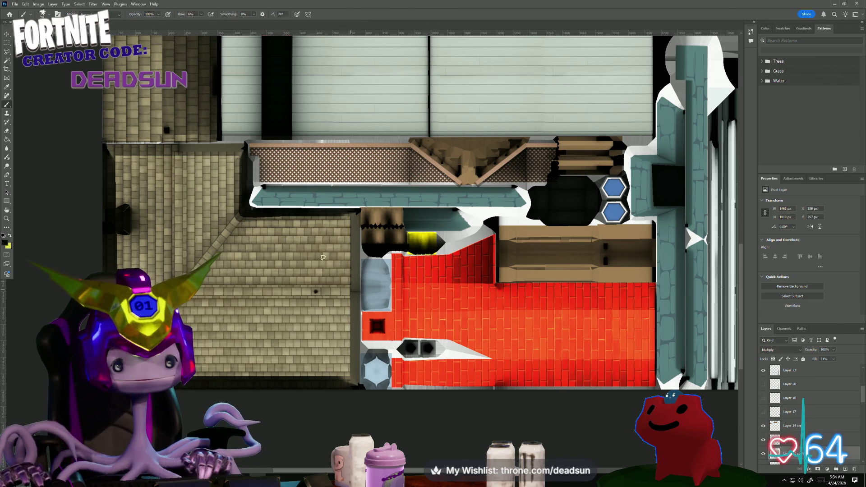
Save a PNG copy over farmhouse_Color.png, confirming replacement and the PNG options.
left_click(15, 4)
left_click(27, 99)
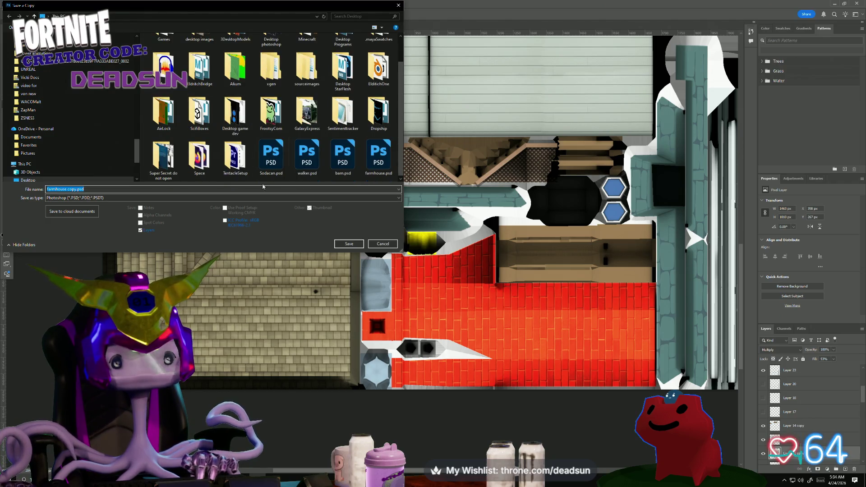
left_click(265, 198)
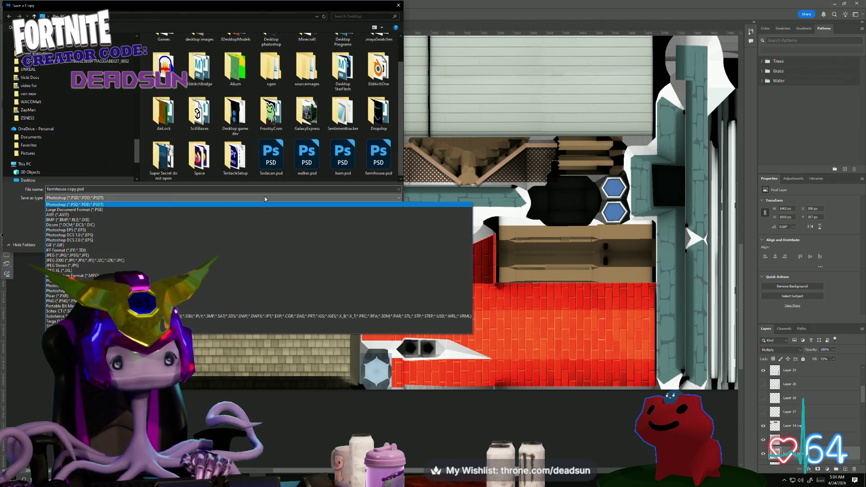
left_click(73, 301)
scroll(271, 113, "down", 2)
left_click(343, 151)
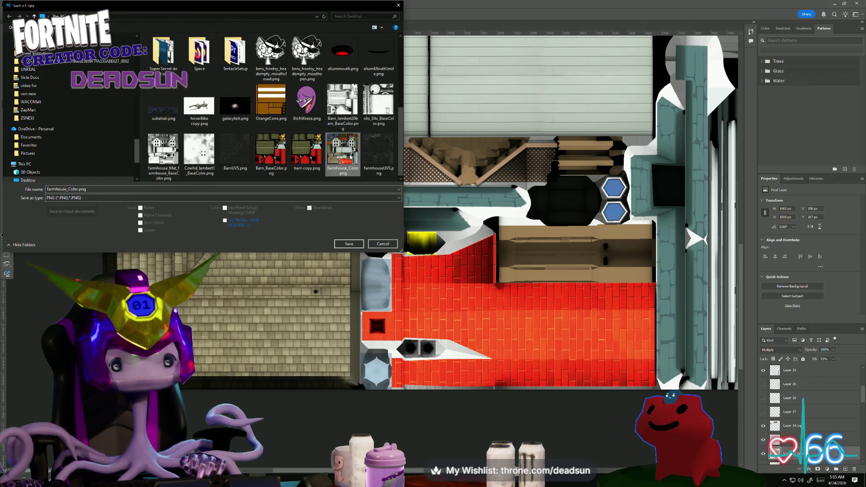
left_click(348, 244)
left_click(450, 241)
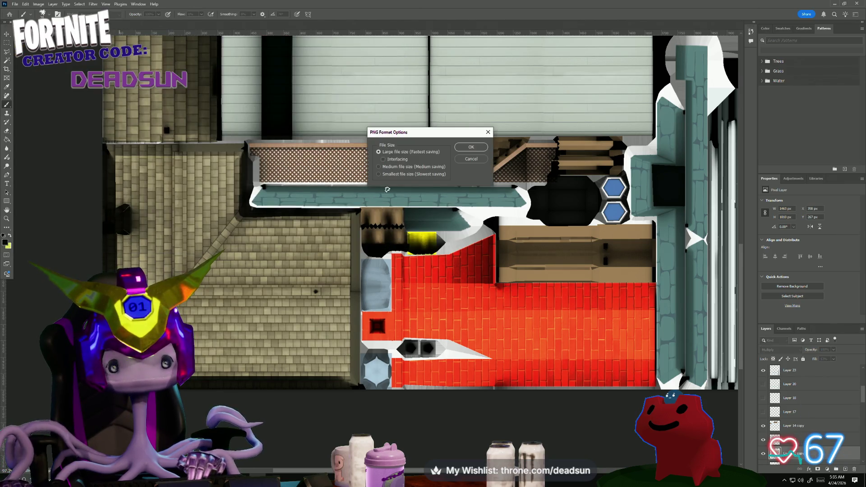
left_click(471, 148)
In Maya, reload the file9 colour texture and orbit to a front view of the farm.
key("alt+Tab")
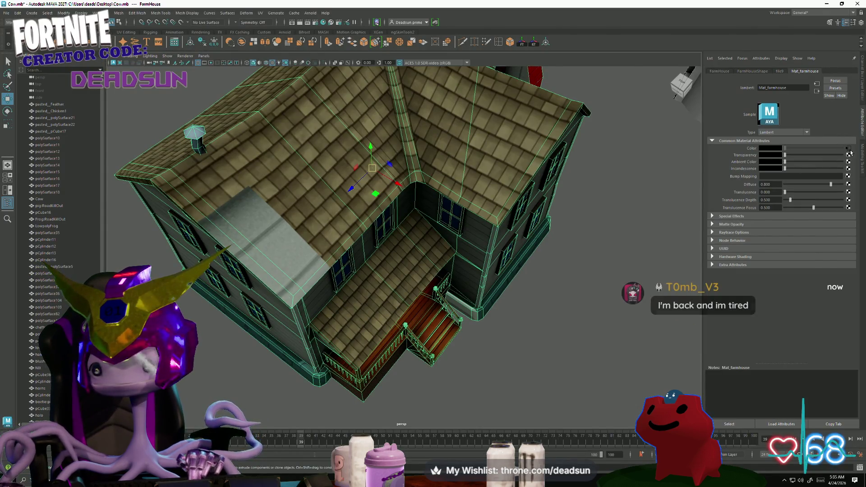
left_click(848, 148)
left_click(774, 177)
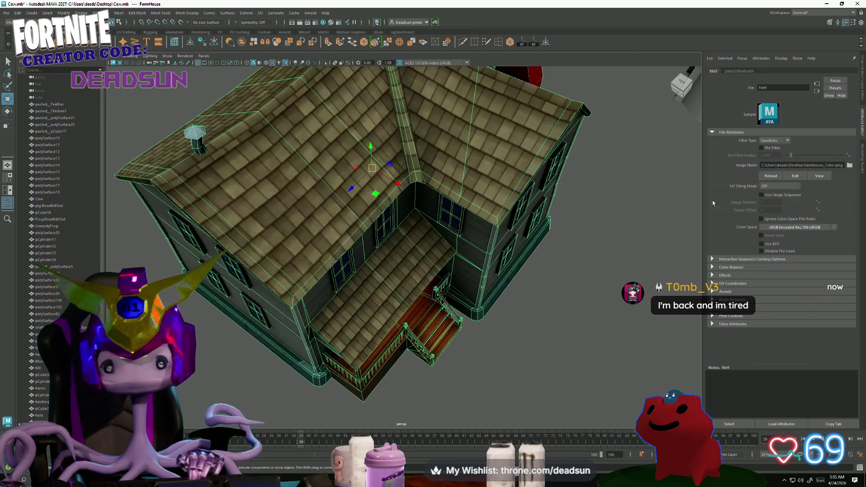
left_click(456, 397)
mouse_move(456, 397)
left_mouse_down("alt")
mouse_move(433, 350)
mouse_move(431, 366)
left_mouse_up("alt")
scroll(431, 365, "down", 5)
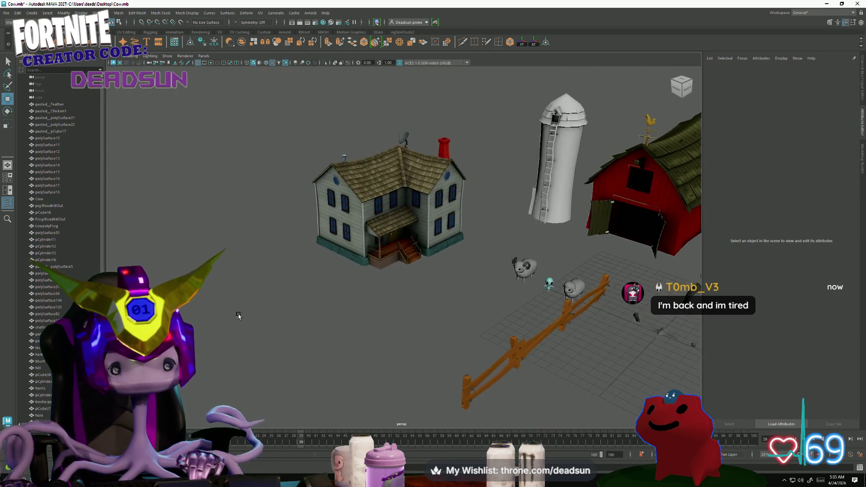
Orbit in to the porch corner and select foundation face f[613].
scroll(454, 319, "up", 6)
mouse_move(281, 296)
left_mouse_down("alt")
mouse_move(241, 296)
mouse_move(328, 325)
mouse_move(330, 344)
mouse_move(315, 350)
mouse_move(370, 376)
mouse_move(345, 362)
mouse_move(198, 327)
mouse_move(282, 329)
mouse_move(300, 316)
mouse_move(348, 316)
mouse_move(230, 321)
mouse_move(392, 367)
mouse_move(347, 325)
left_mouse_up("alt")
scroll(321, 338, "up", 3)
scroll(361, 374, "up", 4)
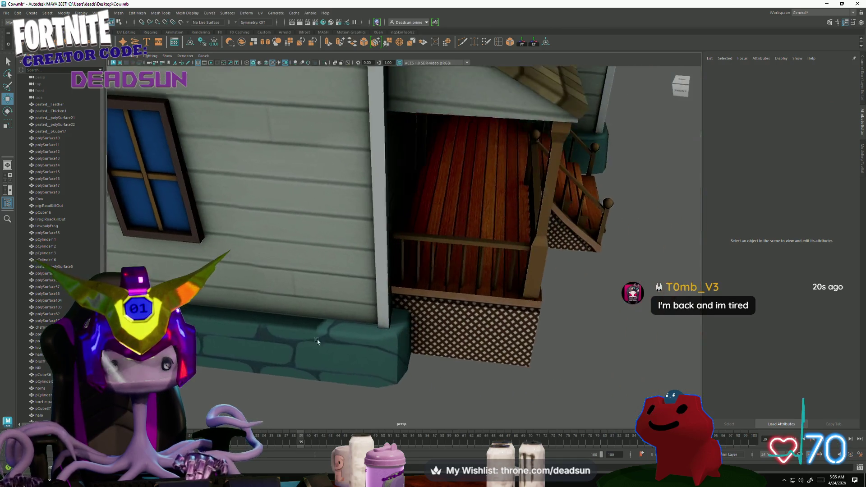
right_click_drag(347, 315, 334, 316)
left_click(348, 329)
left_click(347, 329)
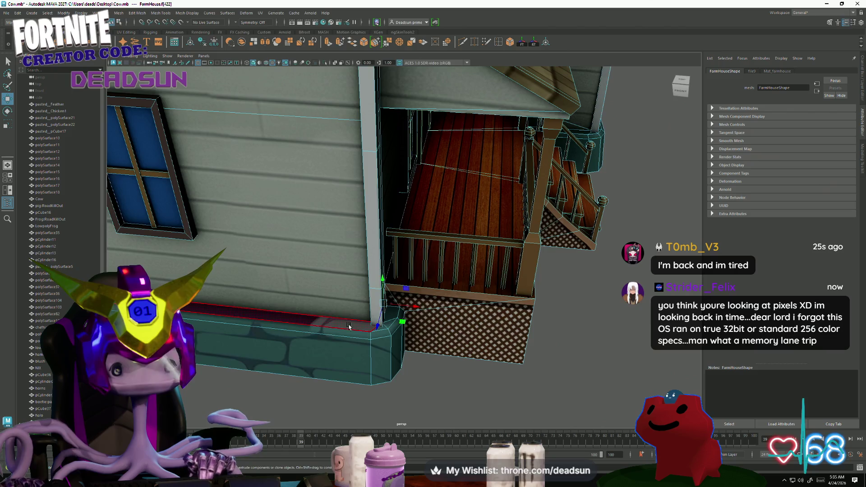
mouse_move(406, 358)
left_mouse_down("alt")
mouse_move(291, 310)
mouse_move(425, 315)
left_mouse_up("alt")
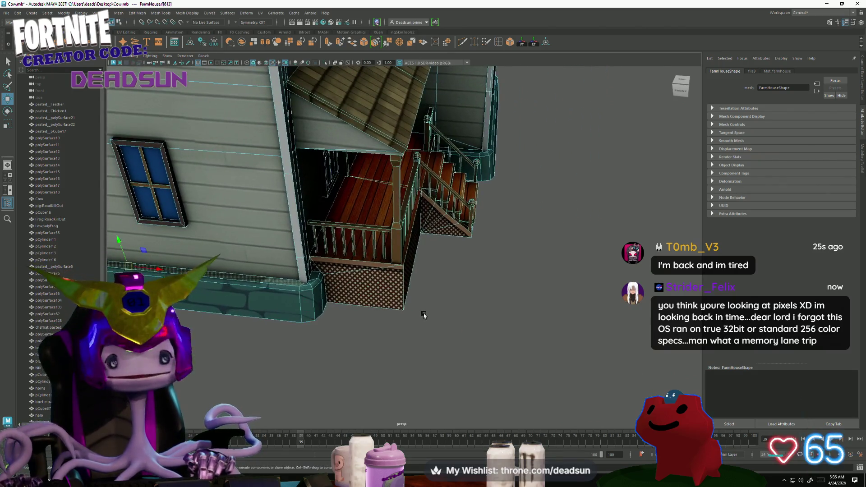
Switch briefly to Photoshop and bring the Maya scene back to the front.
key("alt+Tab")
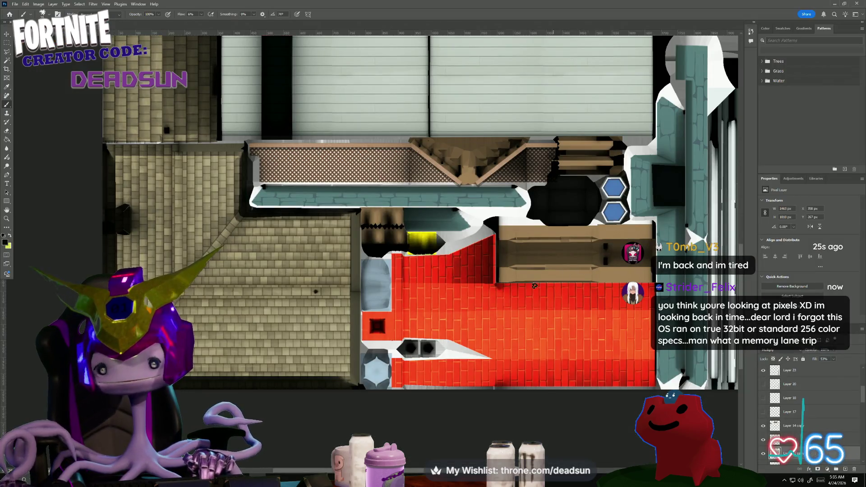
key("alt+Tab")
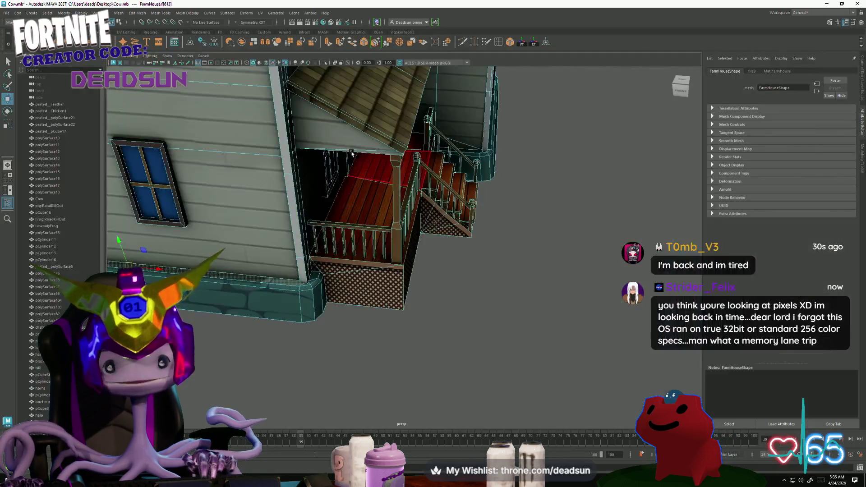
left_click(275, 13)
mouse_move(261, 12)
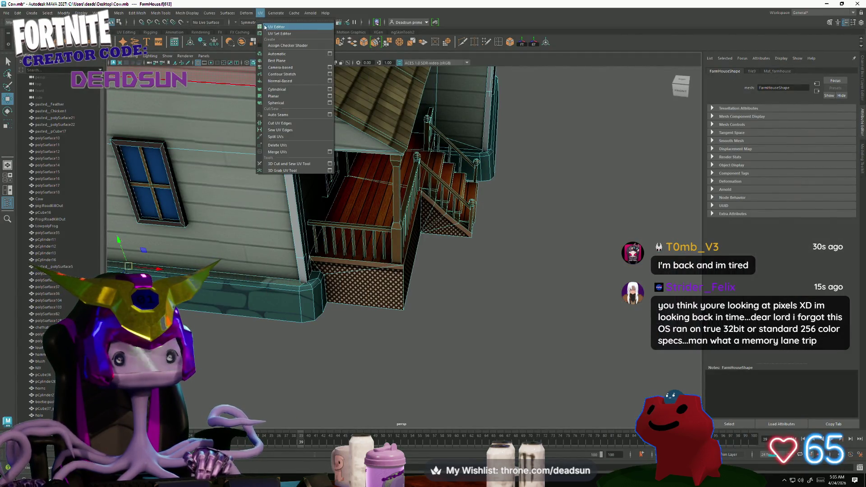
left_click(276, 28)
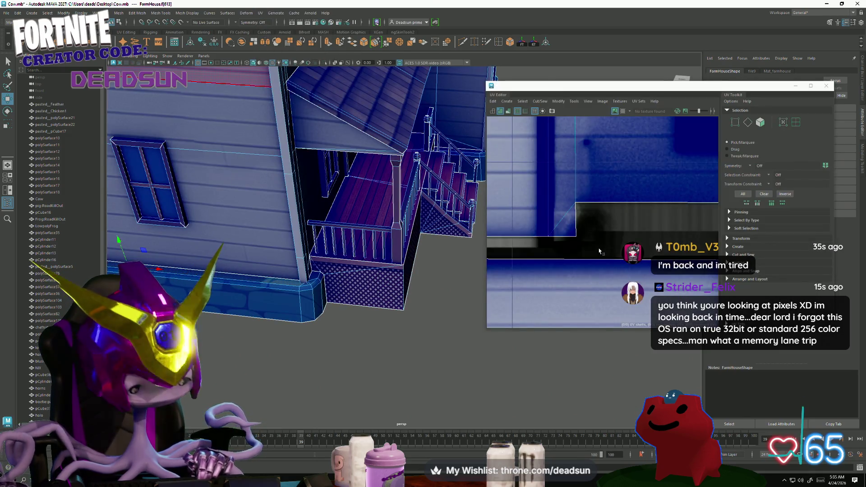
scroll(588, 217, "up", 5)
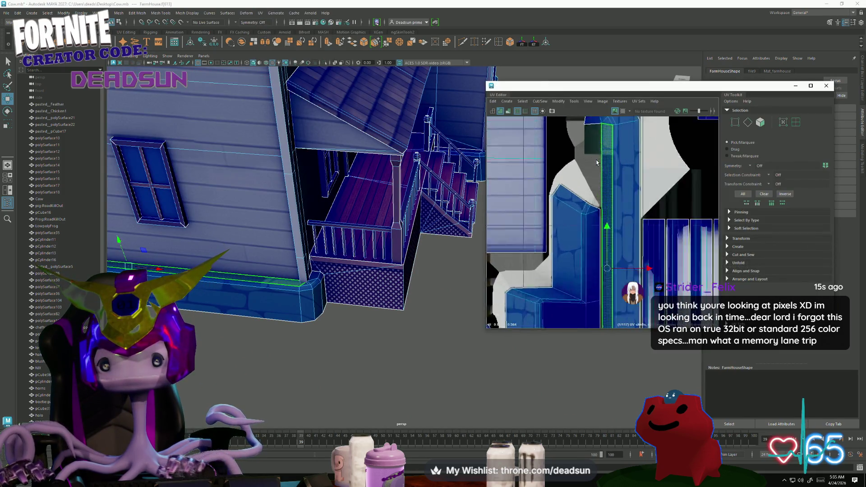
key("space")
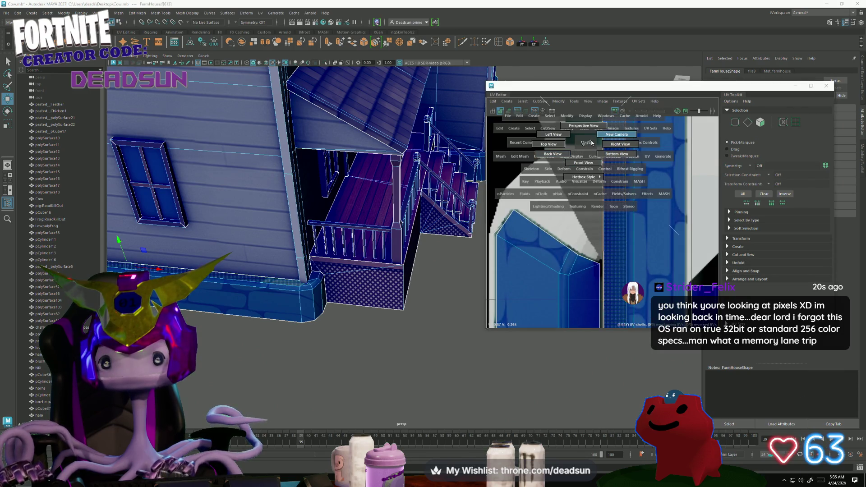
middle_click_drag(509, 328, 545, 252, "alt")
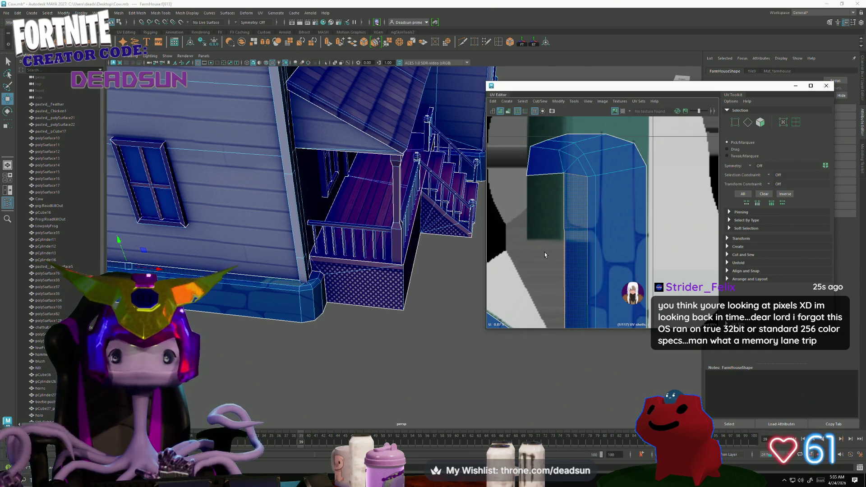
left_click(566, 273)
scroll(565, 276, "down", 3)
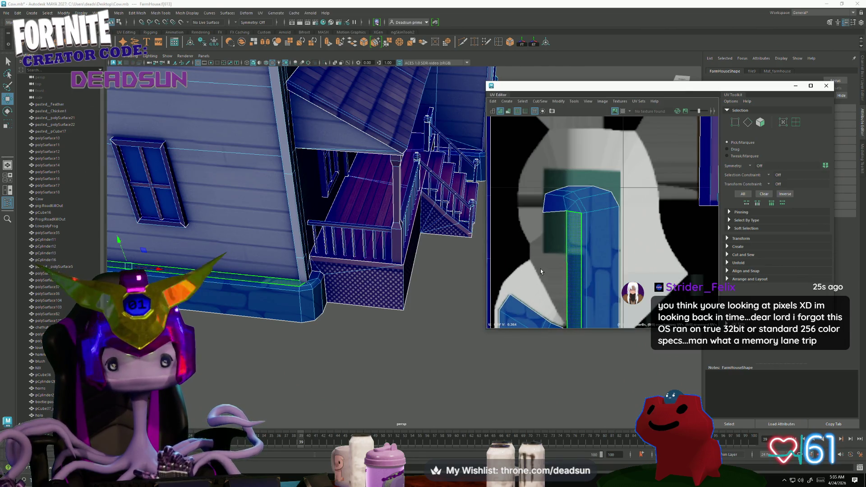
left_click(541, 272)
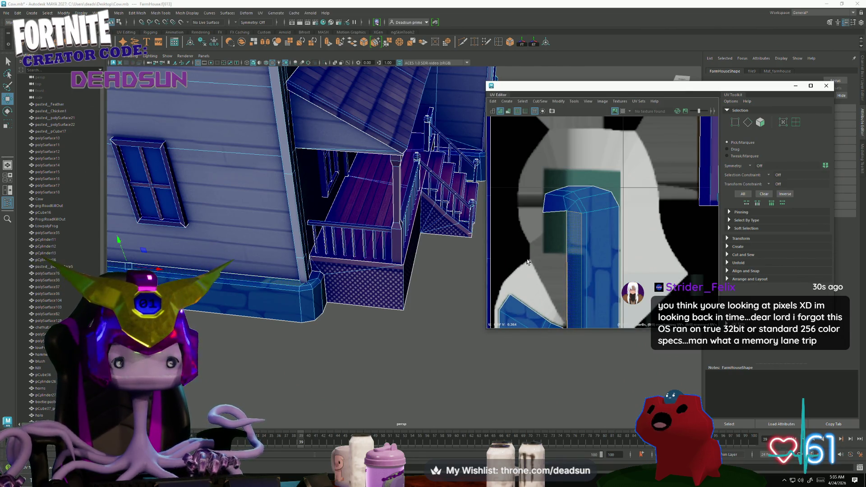
scroll(360, 277, "down", 10)
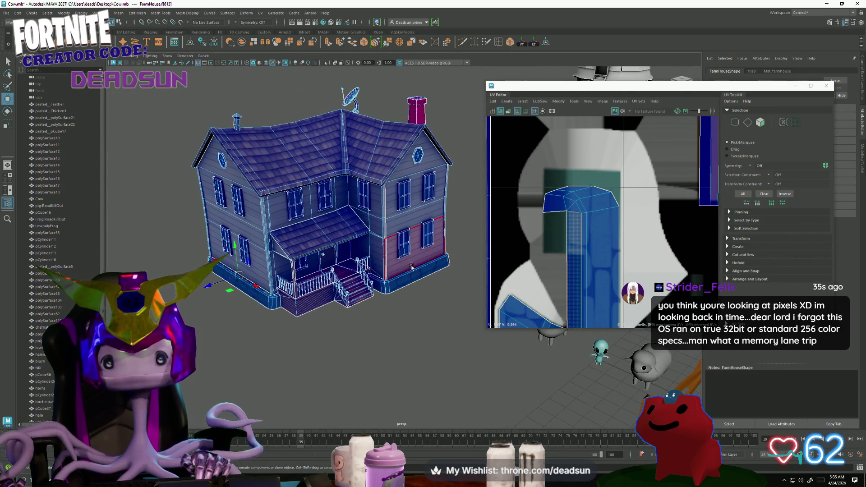
left_click(826, 87)
right_click_drag(412, 155, 485, 135)
left_click(484, 135)
left_click_drag(484, 136, 337, 321, "alt")
mouse_move(323, 338)
left_mouse_down("alt")
mouse_move(340, 323)
mouse_move(323, 284)
mouse_move(305, 299)
mouse_move(337, 304)
left_mouse_up("alt")
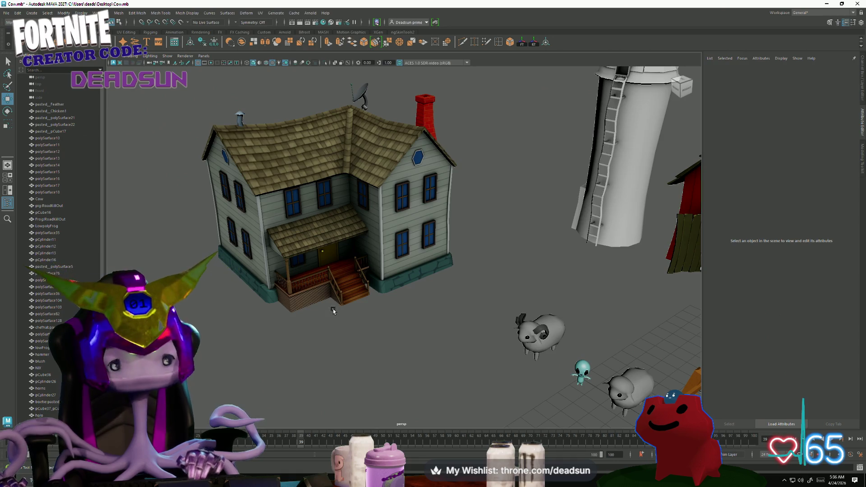
key("alt+Tab")
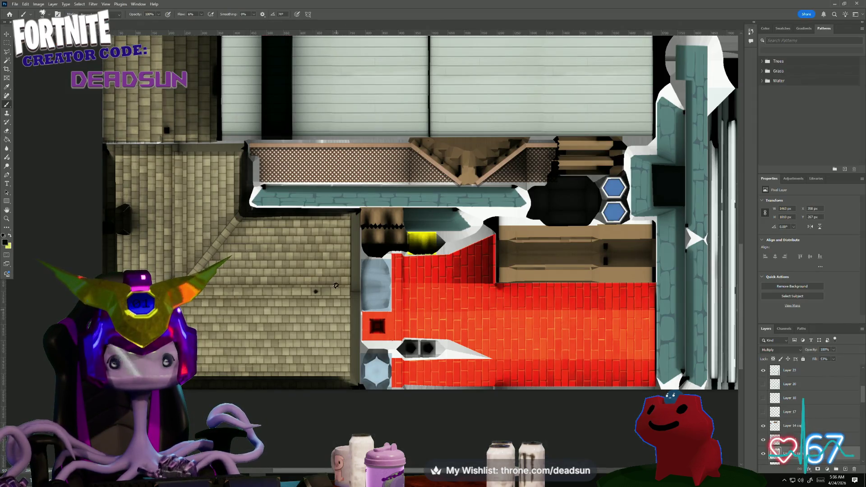
Zoom into the porch lattice and toggle the lattice layer's visibility to identify it.
scroll(336, 286, "up", 6, "alt")
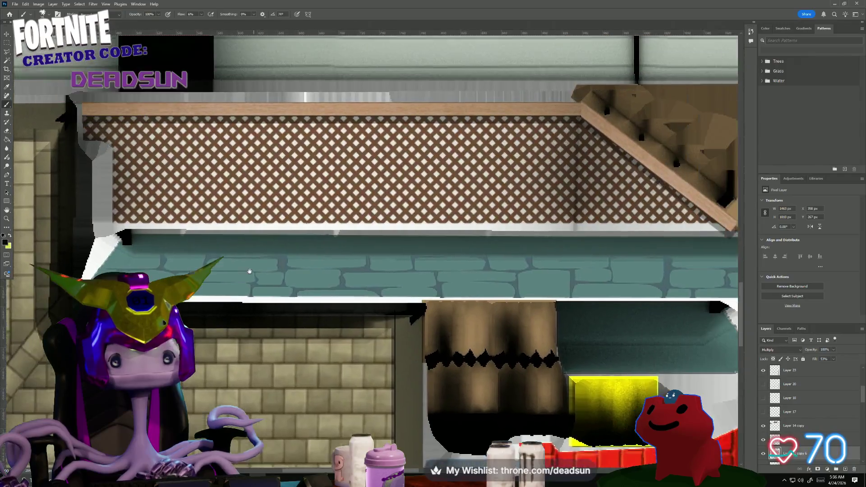
left_click_drag(250, 271, 228, 296)
scroll(808, 406, "up", 3)
scroll(813, 408, "up", 1)
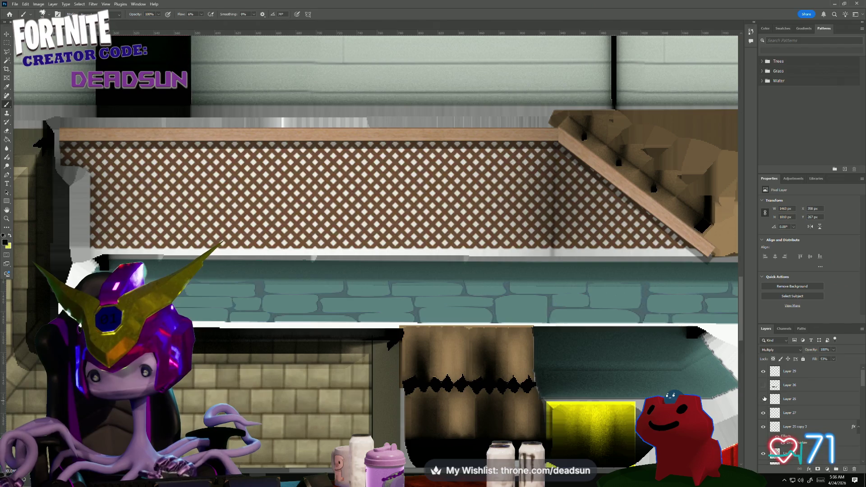
left_click(763, 386)
left_click(763, 386)
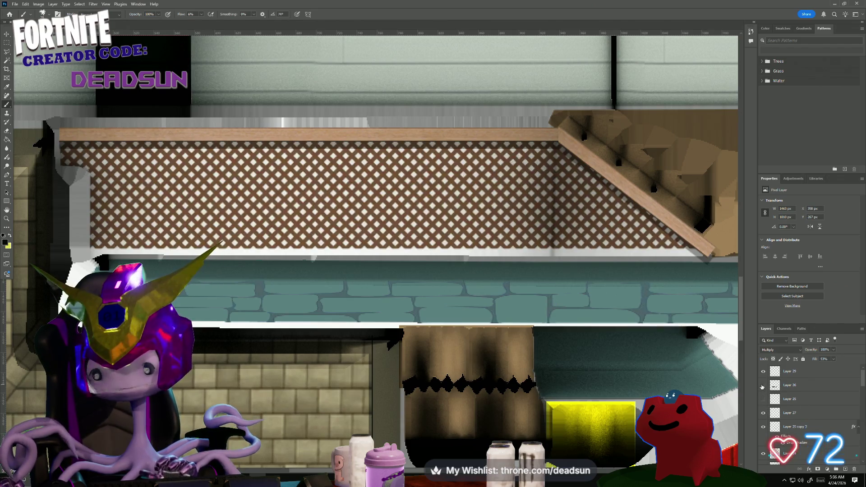
left_click(763, 385)
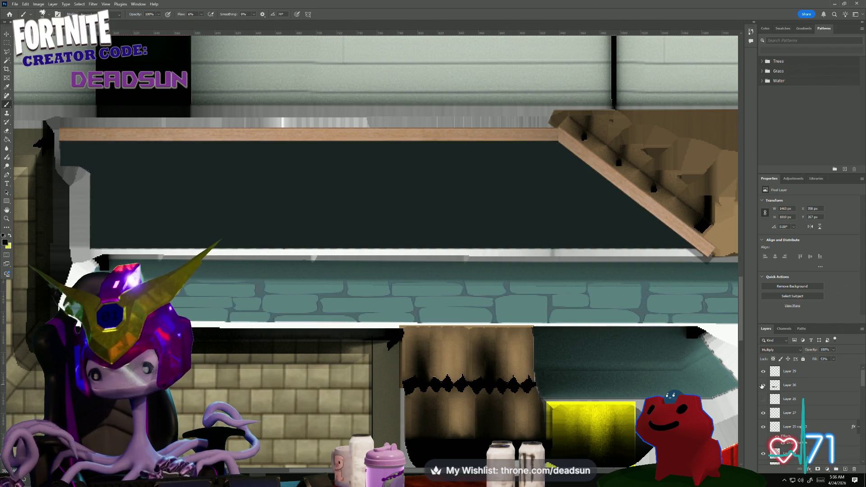
left_click(762, 386)
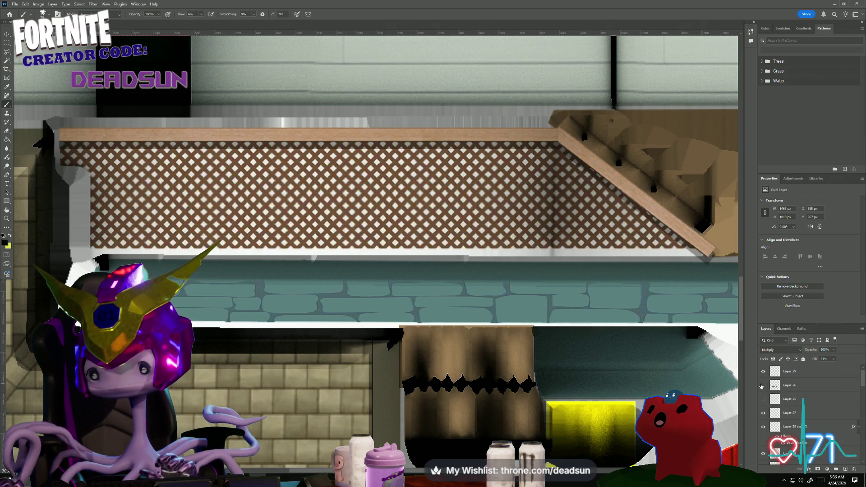
Toggle the wooden trim, yellow box and lattice layers to check them, then pick the Magic Wand.
left_click(762, 426)
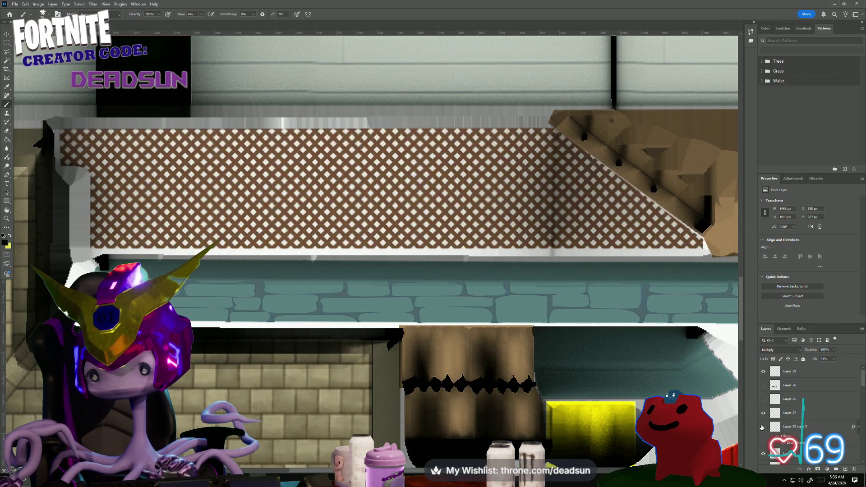
left_click(762, 427)
left_click(762, 413)
left_click(763, 413)
scroll(767, 417, "down", 1)
left_click(763, 440)
left_click(763, 440)
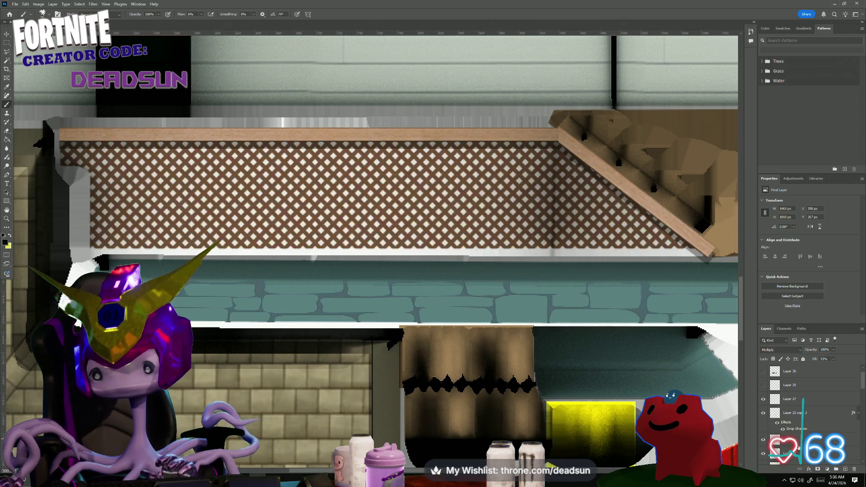
left_click(6, 61)
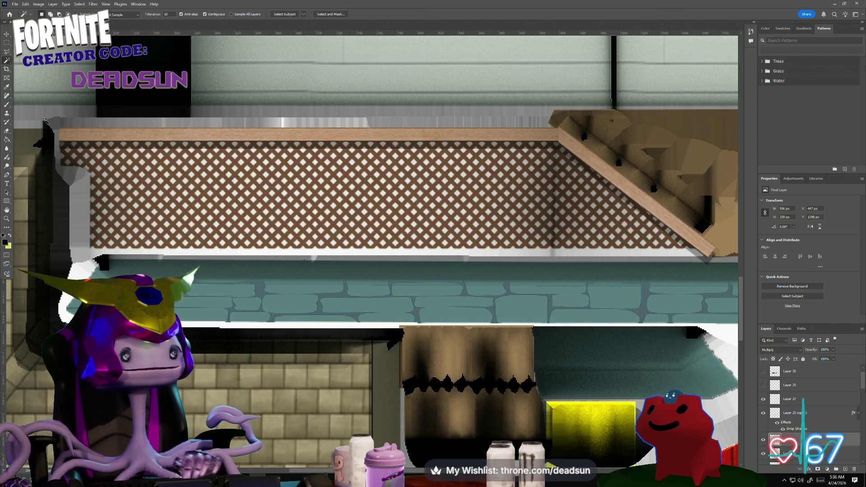
Set the Magic Wand tolerance to 3, then 15, and select the brown lattice strands.
left_click(122, 163)
scroll(98, 156, "up", 5, "alt")
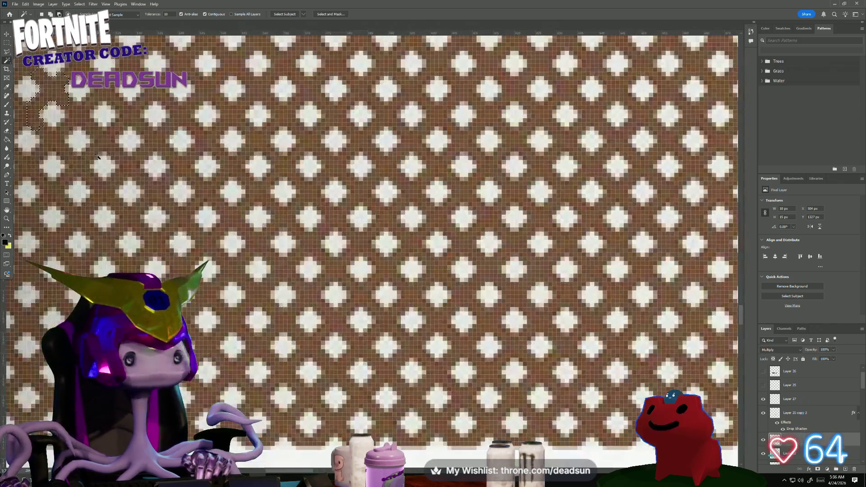
left_click_drag(97, 157, 219, 202)
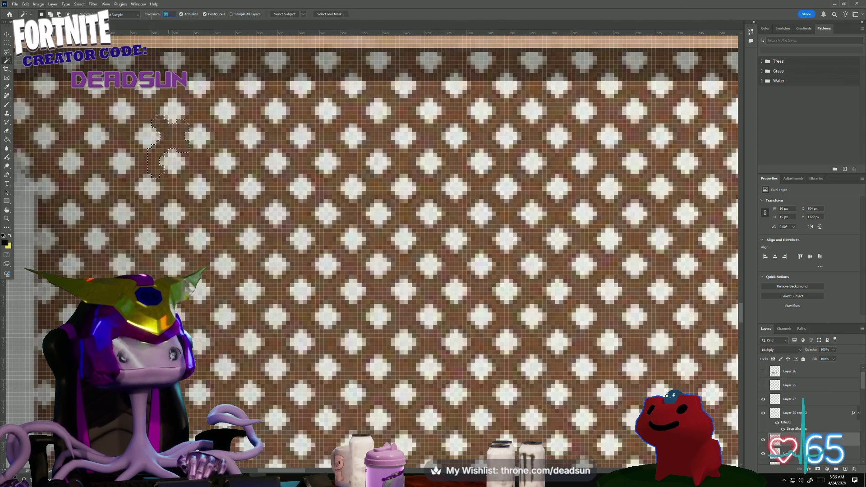
type("3")
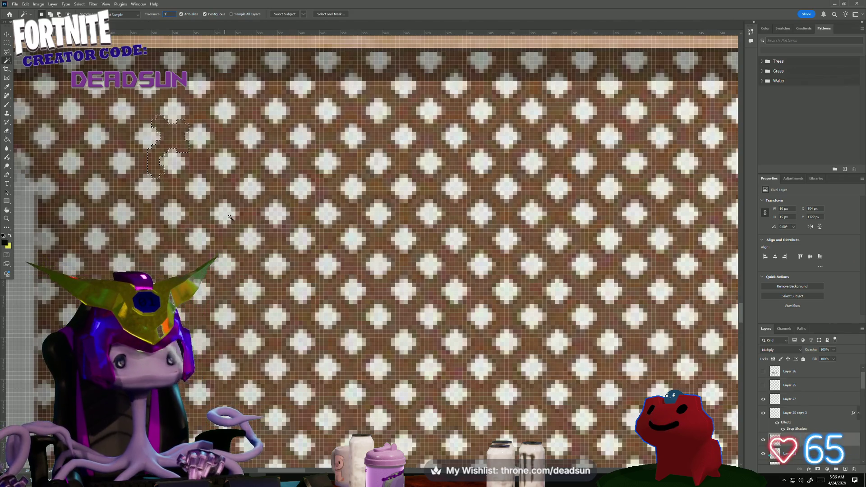
left_click(238, 218)
left_click(167, 14)
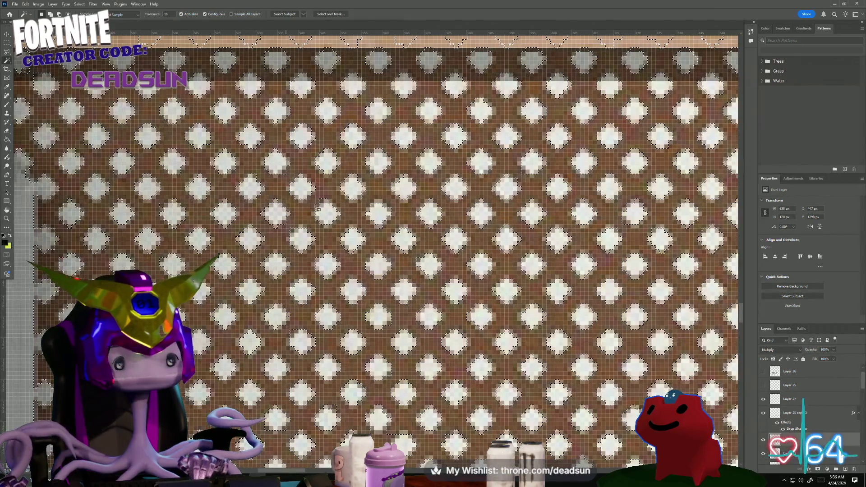
scroll(337, 205, "down", 2, "alt")
left_click(338, 206)
Add lattice along the diagonal stair beams and the right-hand lattice to the selection.
scroll(338, 205, "down", 2, "alt")
scroll(445, 202, "right", 3)
scroll(445, 202, "up", 1, "alt")
scroll(445, 202, "right", 5)
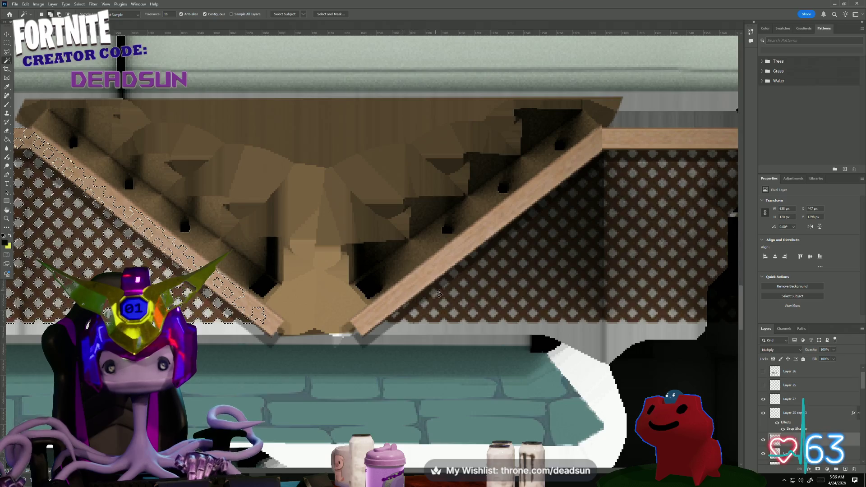
left_click(443, 294)
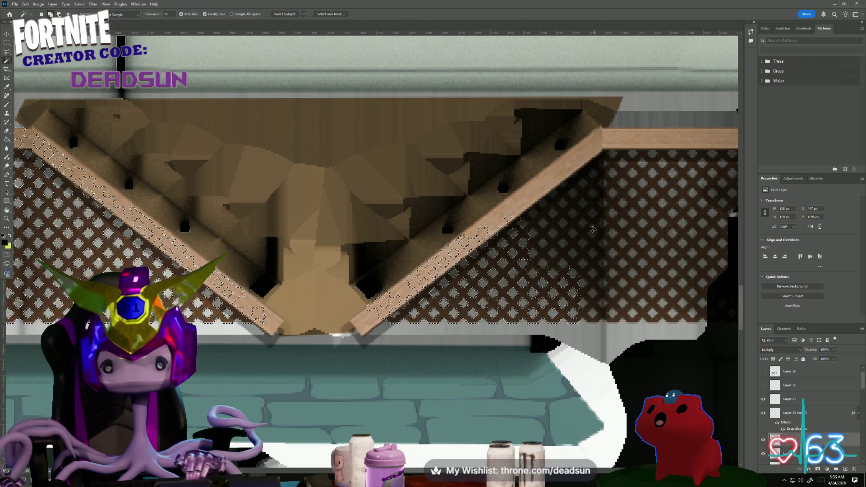
left_click(579, 245)
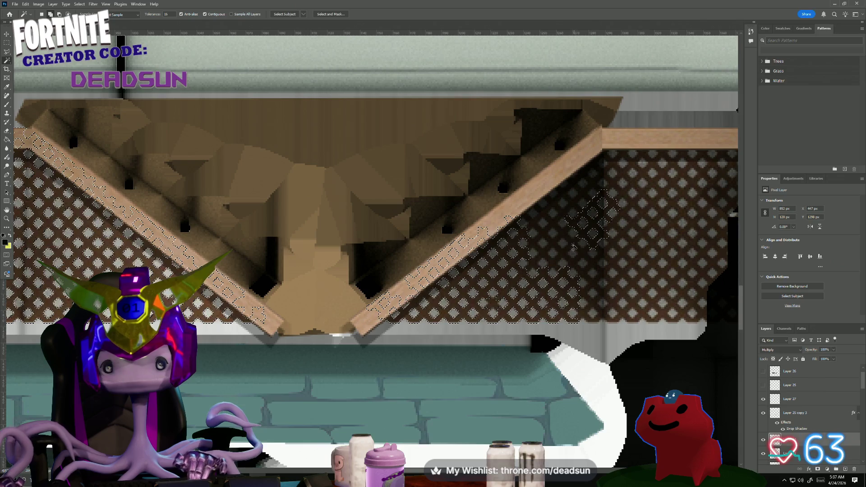
left_click(571, 246)
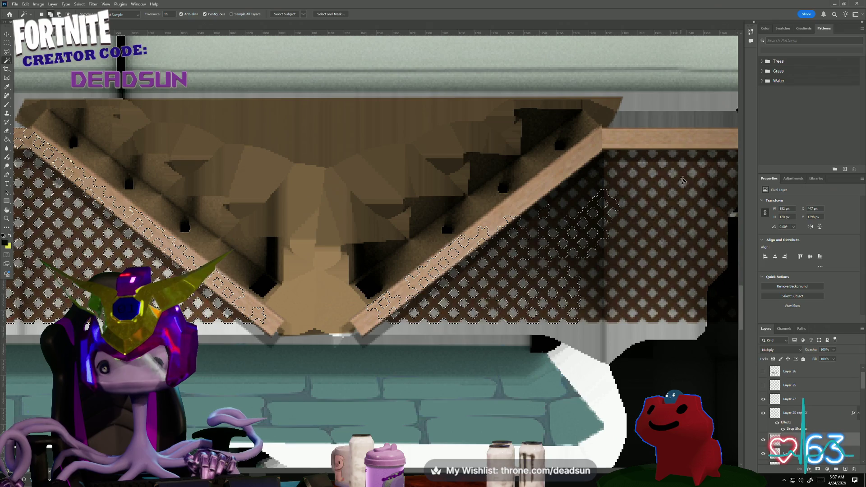
left_click(685, 173)
scroll(375, 253, "down", 3, "alt")
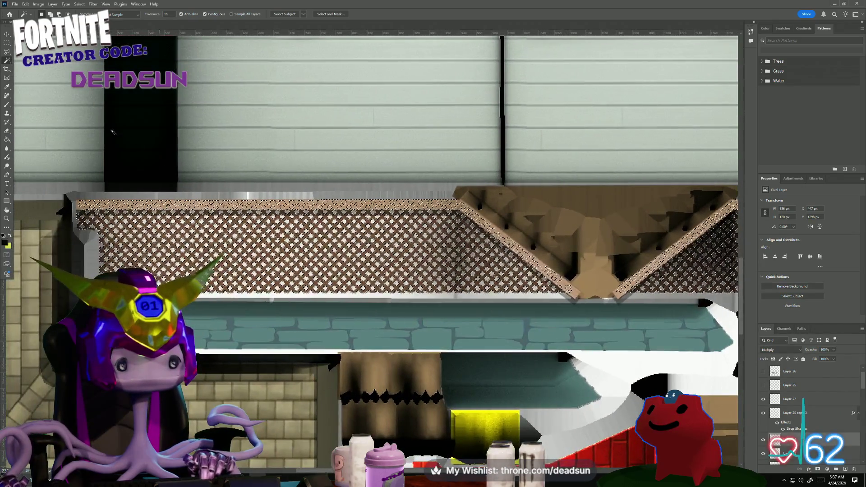
left_click(66, 4)
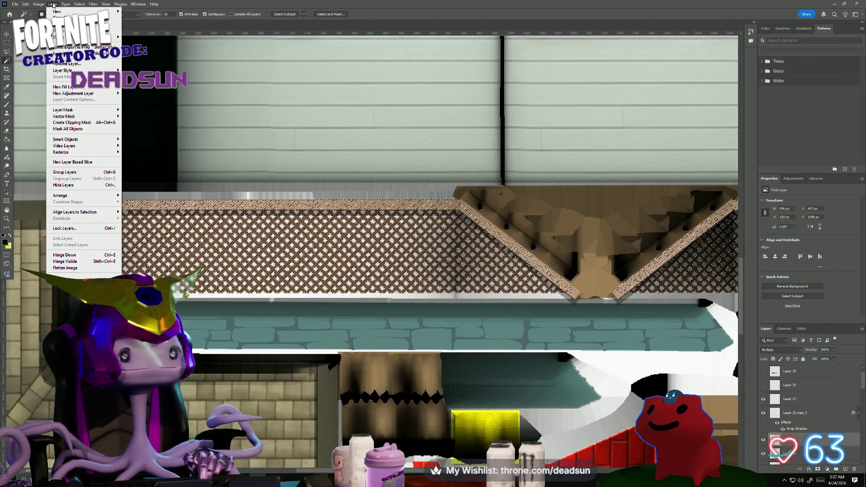
Extend the lattice selection to all matching brown pixels.
mouse_move(76, 4)
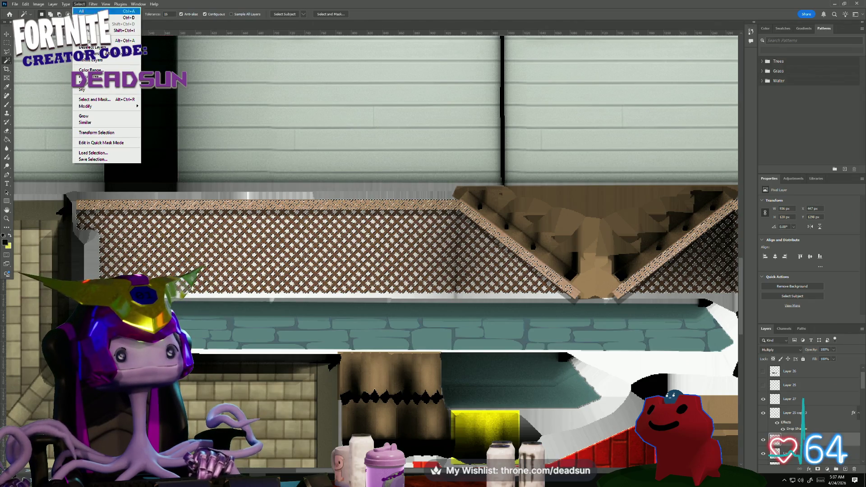
left_click(113, 30)
scroll(375, 253, "down", 1, "alt")
scroll(166, 252, "down", 1, "alt")
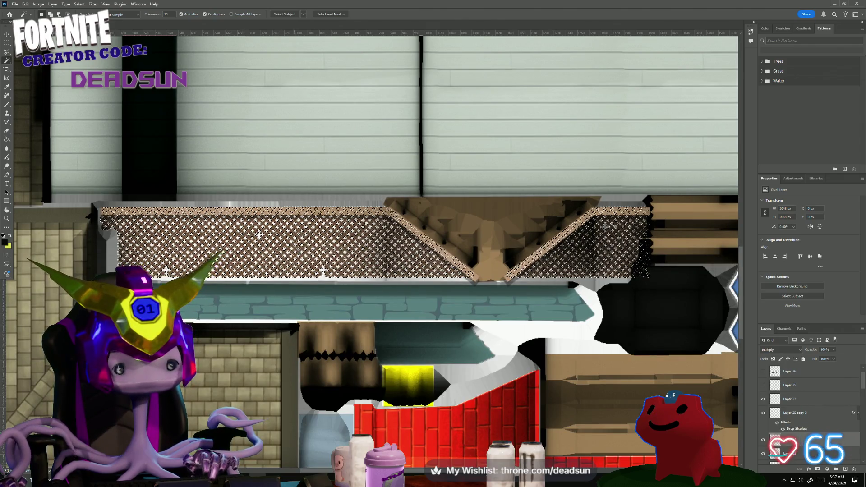
scroll(300, 238, "up", 3, "alt")
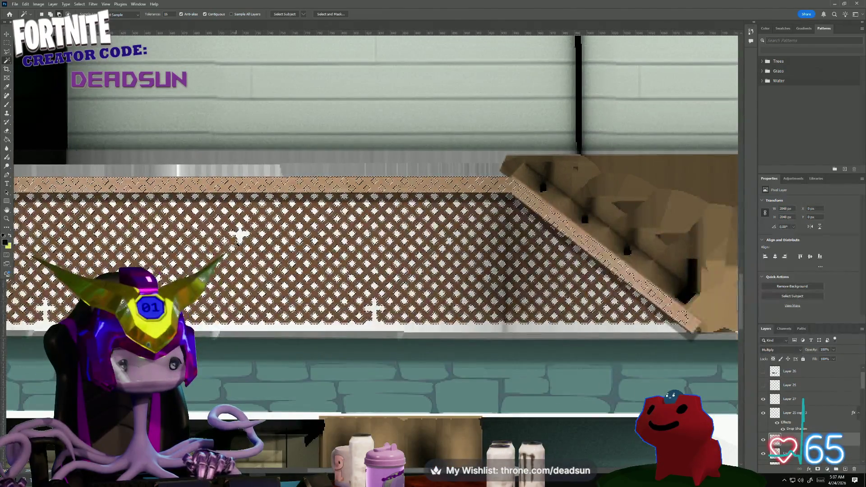
scroll(239, 234, "down", 2, "alt")
scroll(239, 233, "up", 1, "alt")
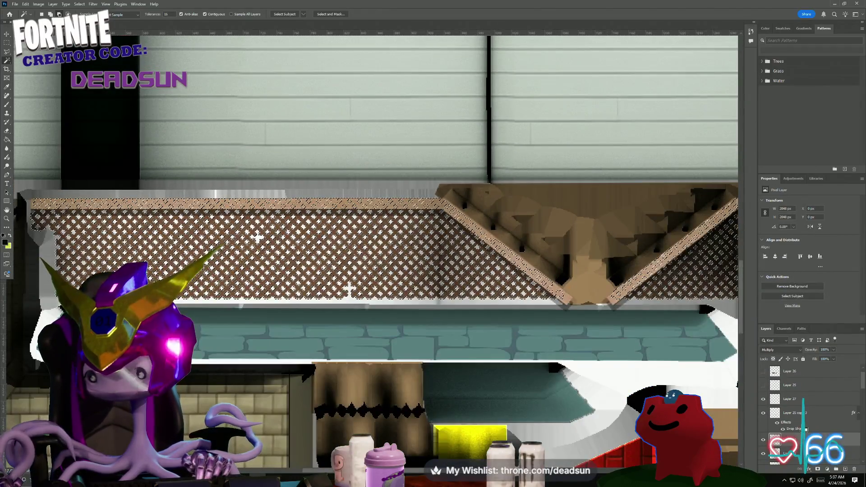
Turn on the darkening layer, clear the selection, and toggle the lattice layers to compare.
left_click(763, 371)
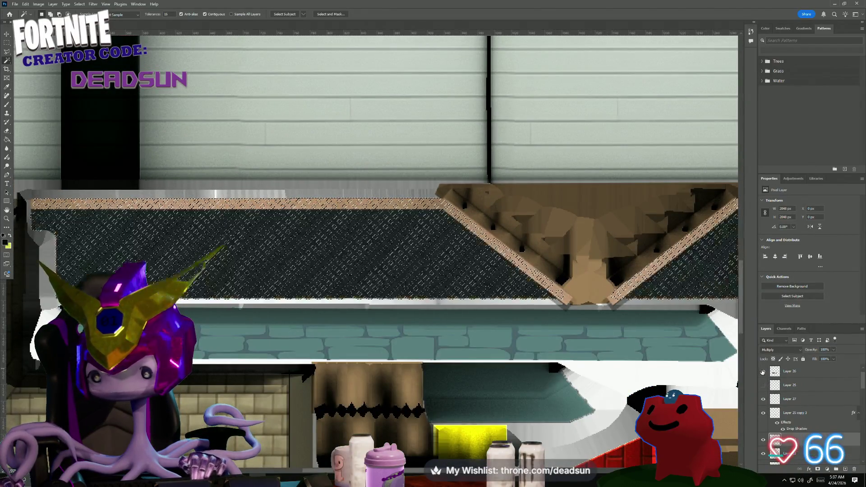
left_click(799, 448)
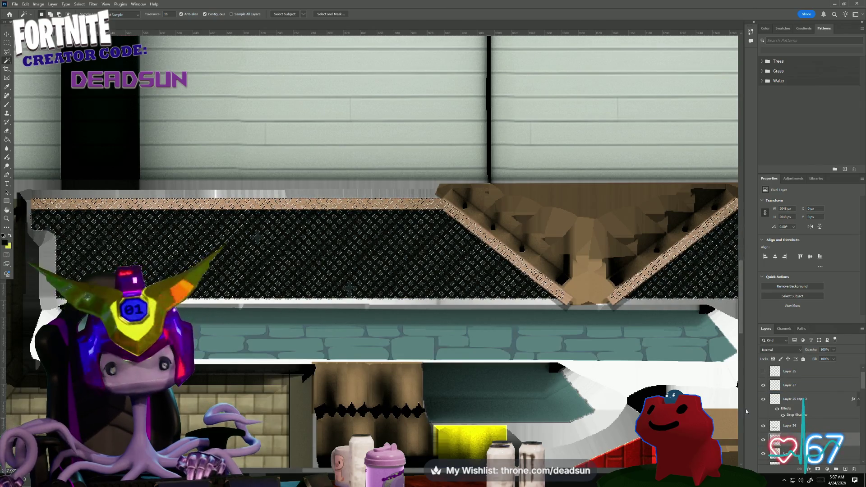
left_click(7, 42)
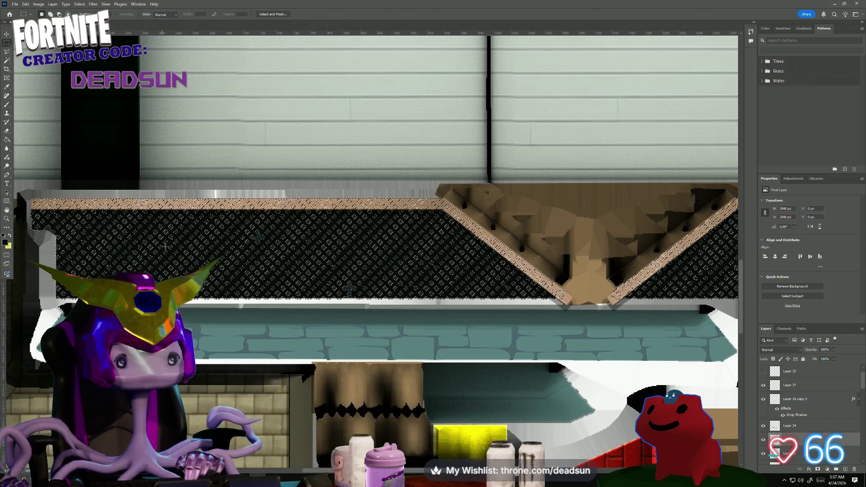
left_click(131, 198)
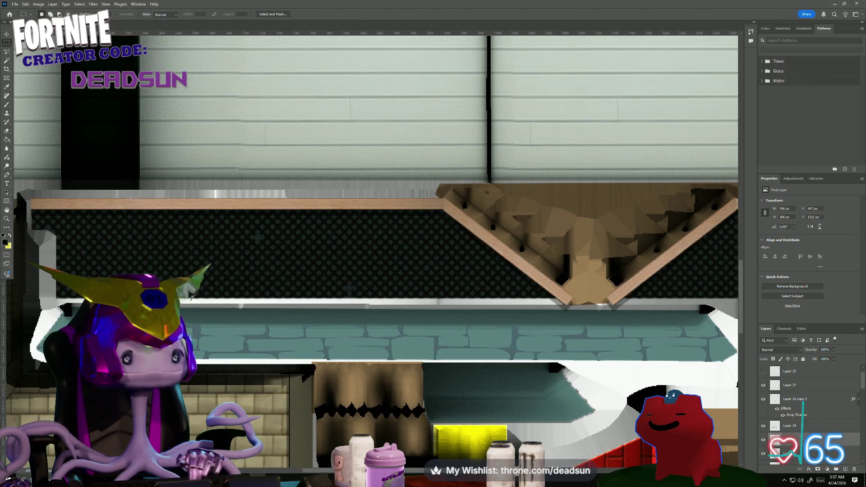
left_click(763, 440)
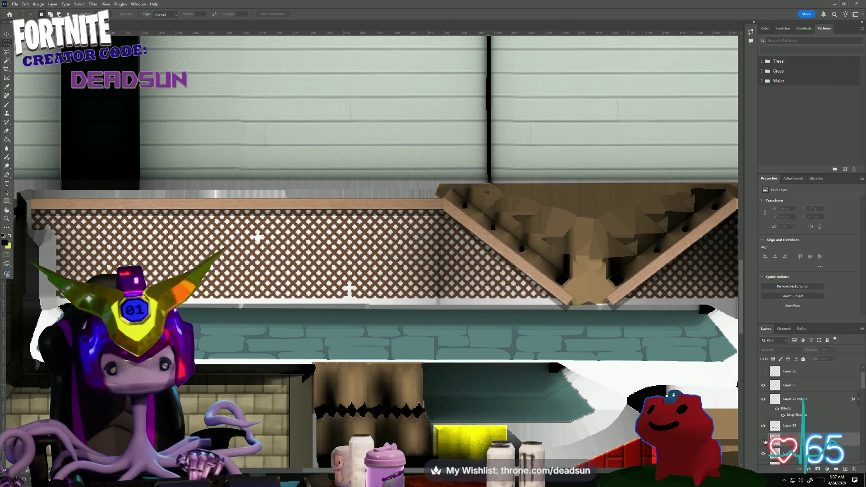
left_click(763, 444)
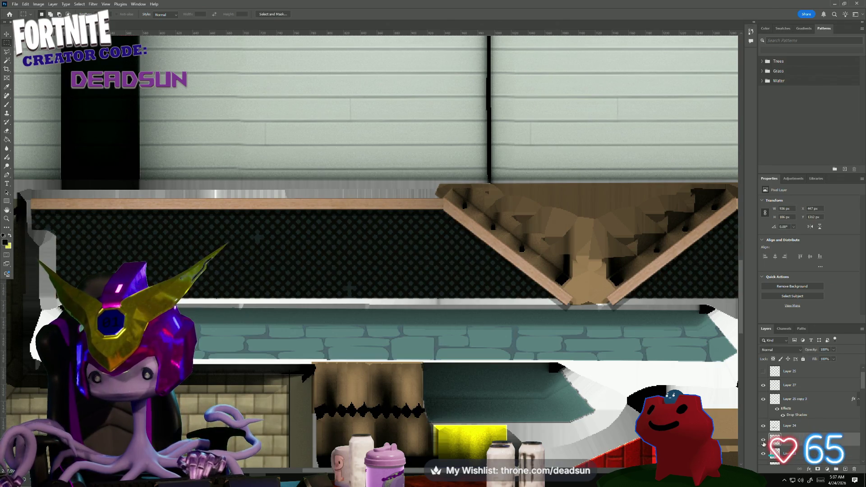
left_click(764, 444)
left_click(763, 427)
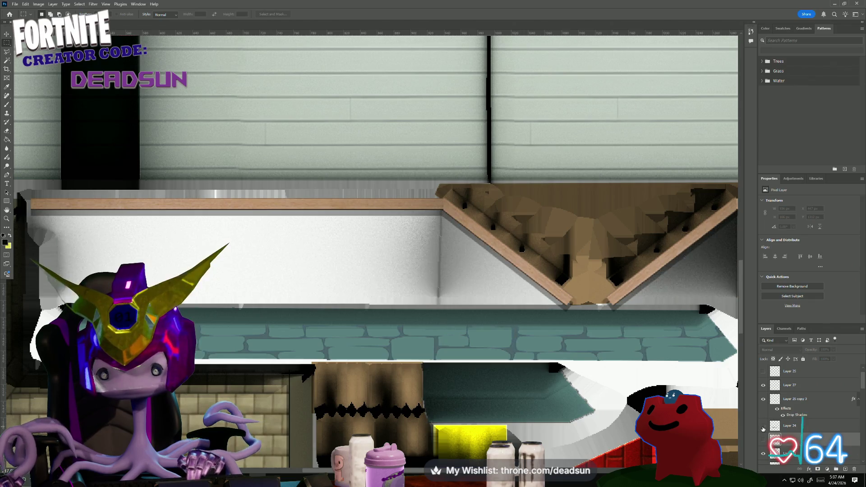
left_click(764, 427)
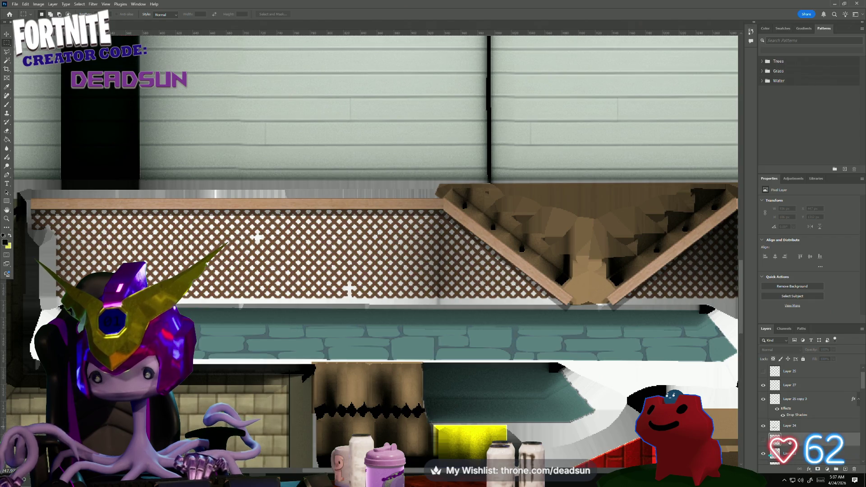
left_click(763, 446)
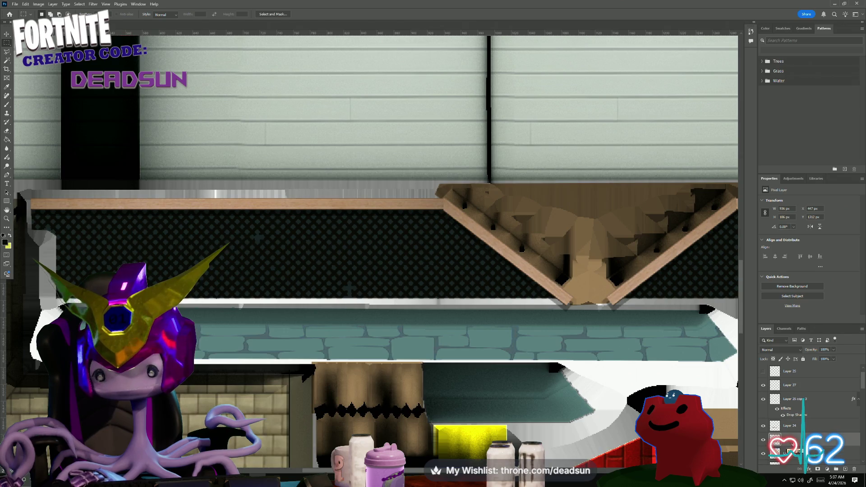
Set Layer 24's blend mode to Lighter Color after briefly trying Normal.
left_click(789, 428)
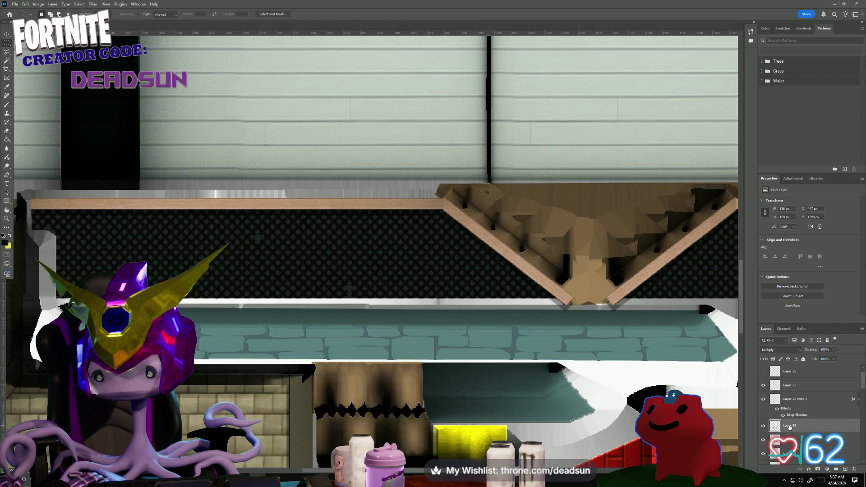
left_click(782, 351)
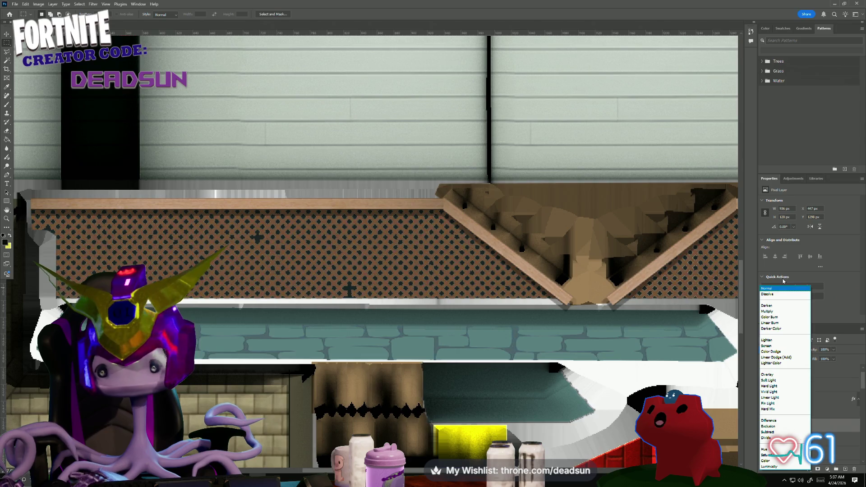
left_click(778, 289)
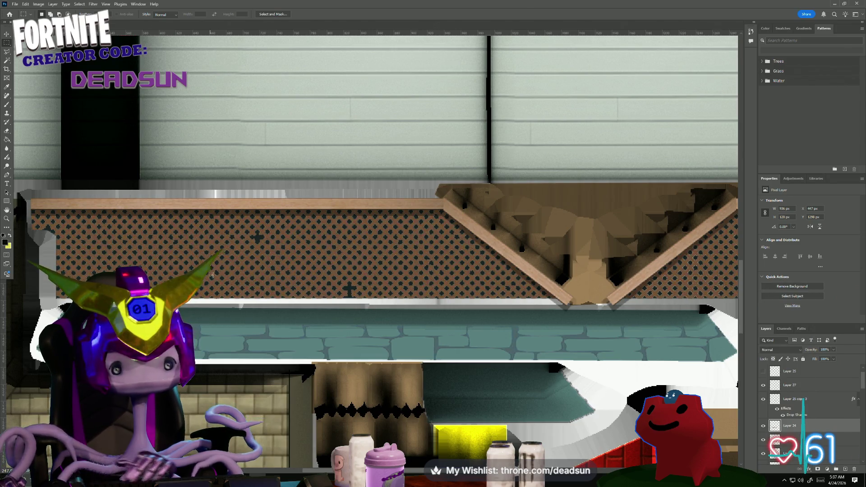
scroll(271, 271, "up", 6, "alt")
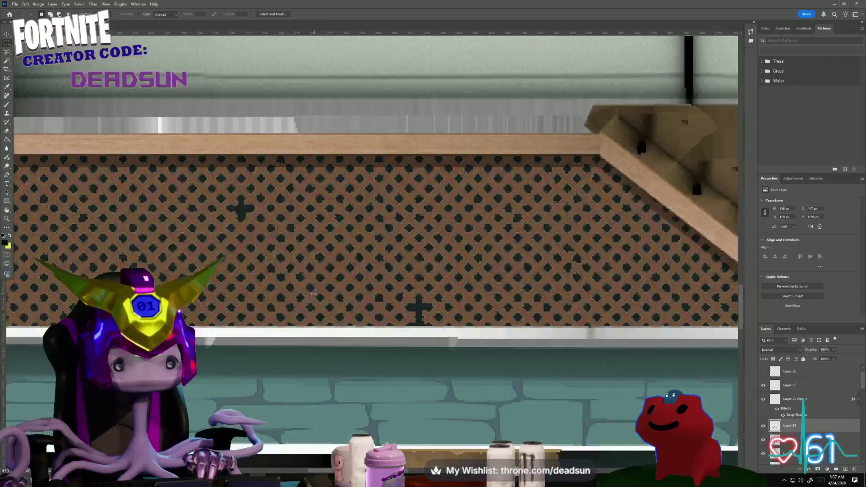
scroll(314, 295, "down", 5, "alt")
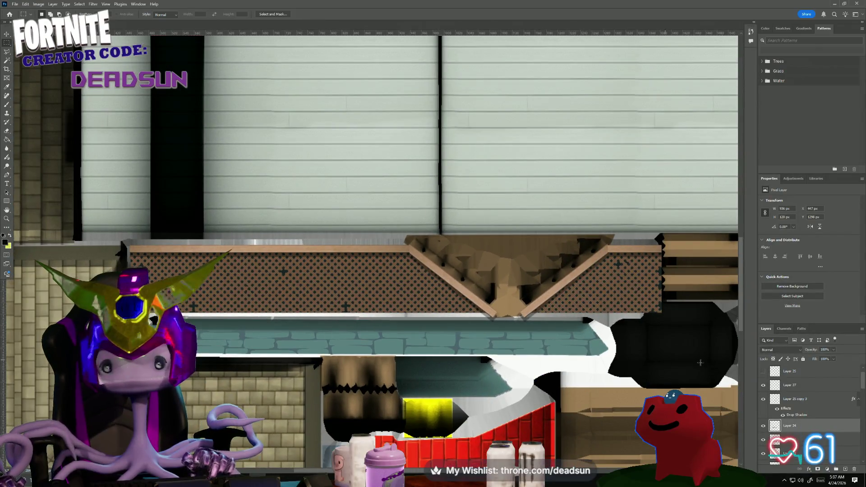
left_click(798, 351)
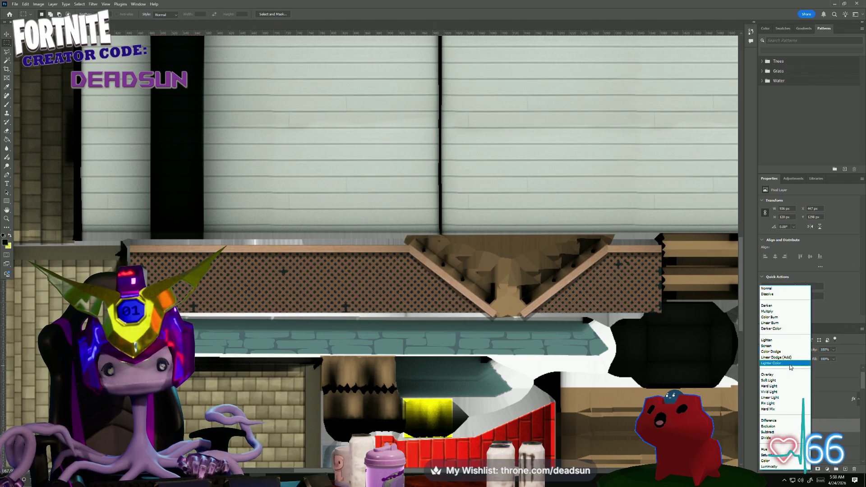
left_click(790, 363)
scroll(417, 370, "down", 2, "alt")
scroll(285, 376, "up", 5, "alt")
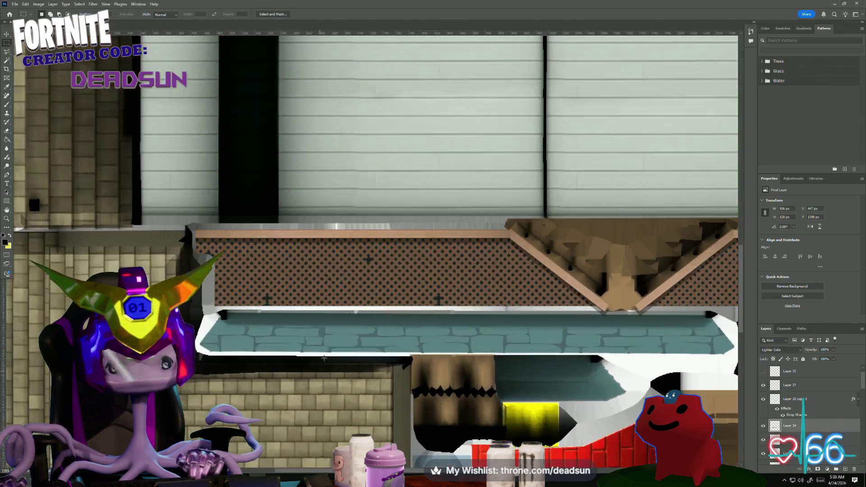
scroll(360, 301, "down", 5, "alt")
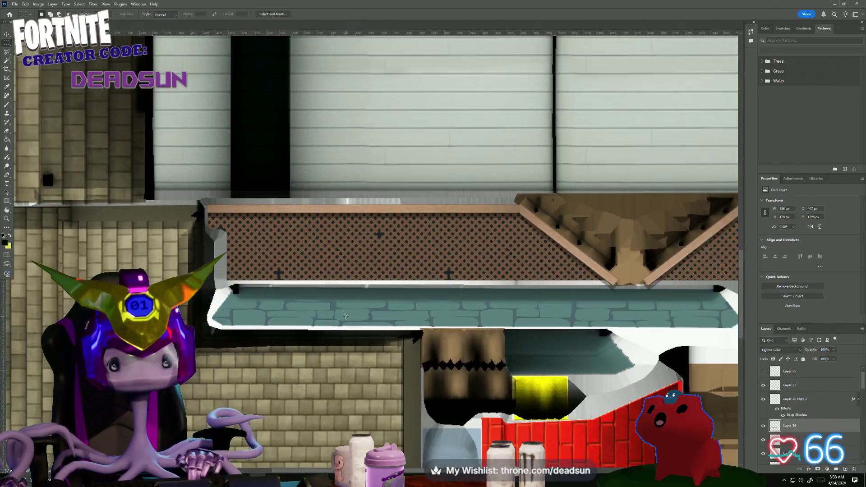
scroll(348, 337, "down", 3, "alt")
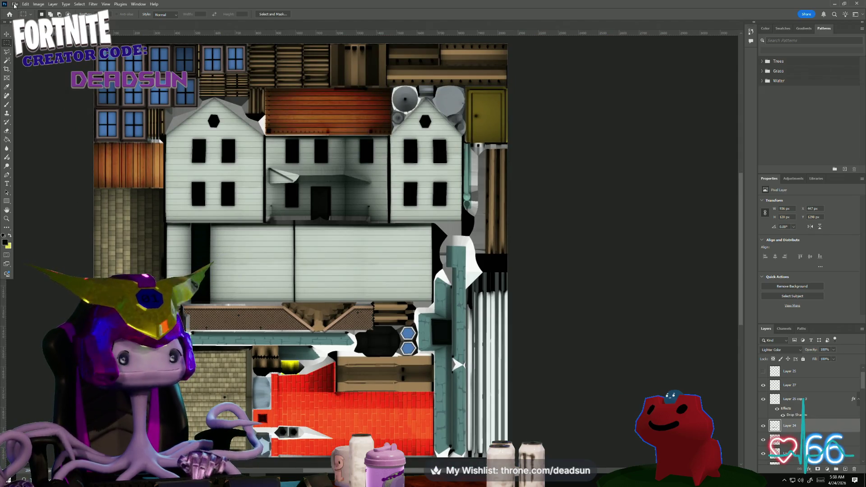
Start a Save As for the texture, look through the format list, then cancel it.
left_click(15, 5)
left_click(35, 93)
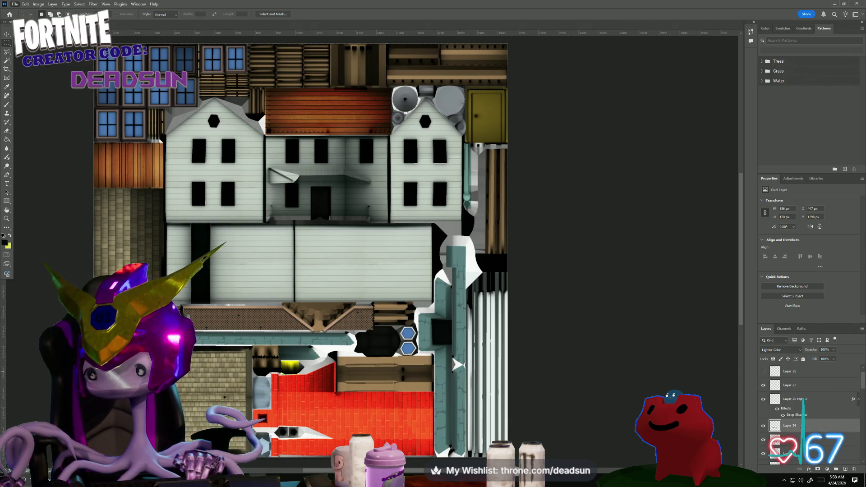
scroll(806, 429, "down", 10)
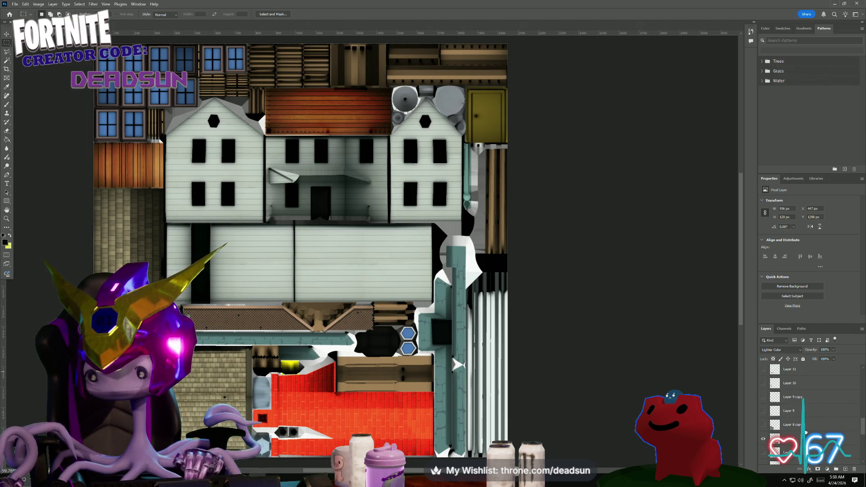
scroll(763, 375, "down", 5)
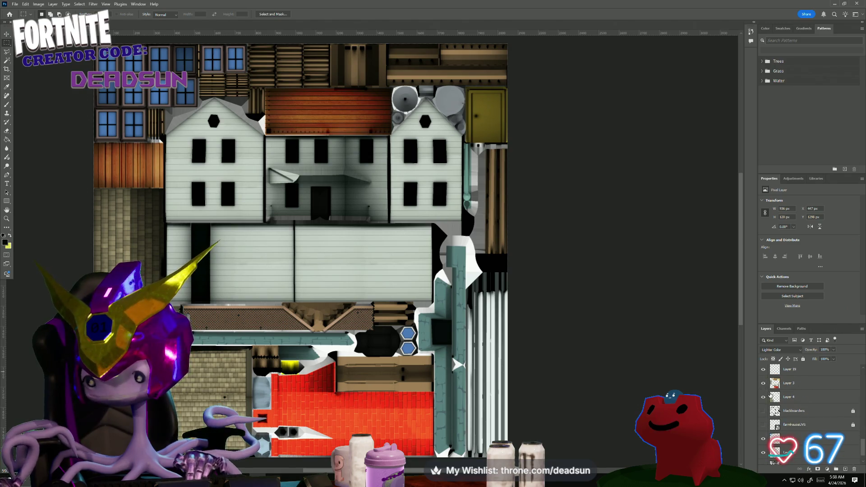
left_click(18, 4)
left_click(35, 85)
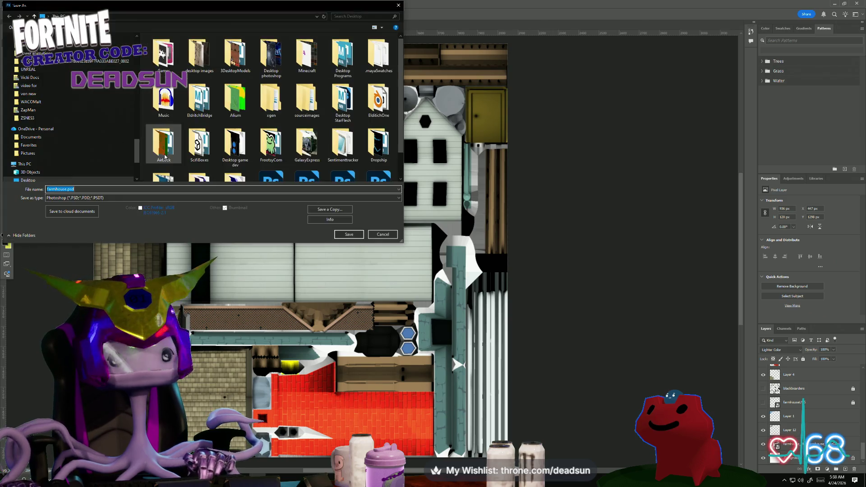
scroll(203, 145, "down", 1)
left_click(244, 197)
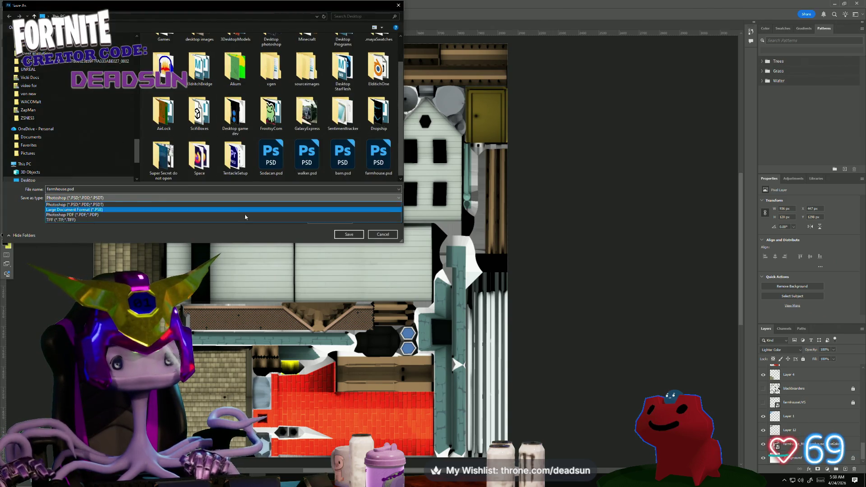
left_click(393, 239)
left_click(394, 239)
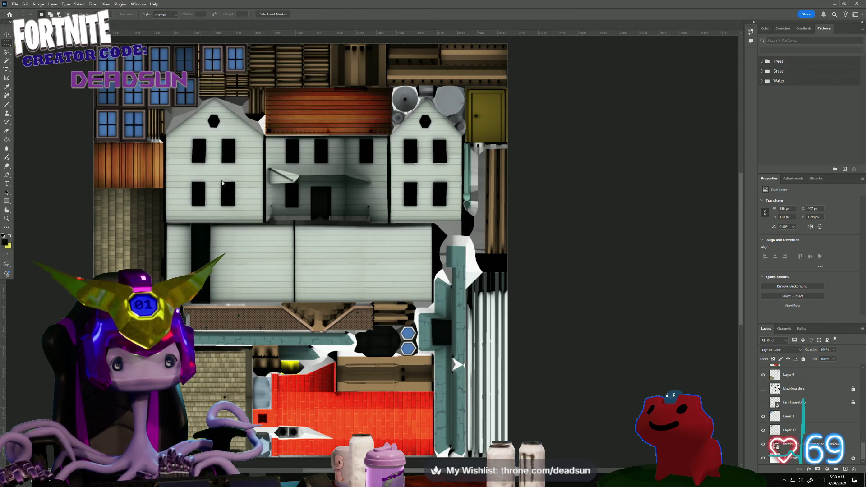
Save a PNG copy over farmhouse_Color.png, confirming the replacement, then switch to the browser.
left_click(15, 4)
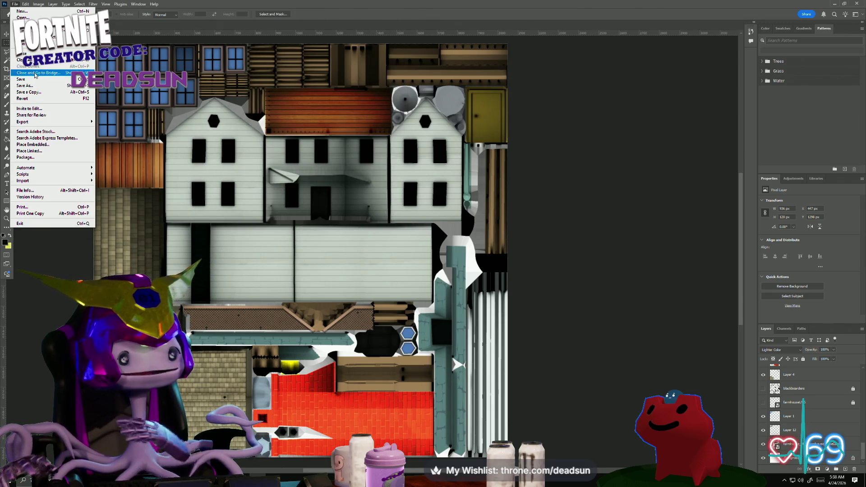
left_click(50, 96)
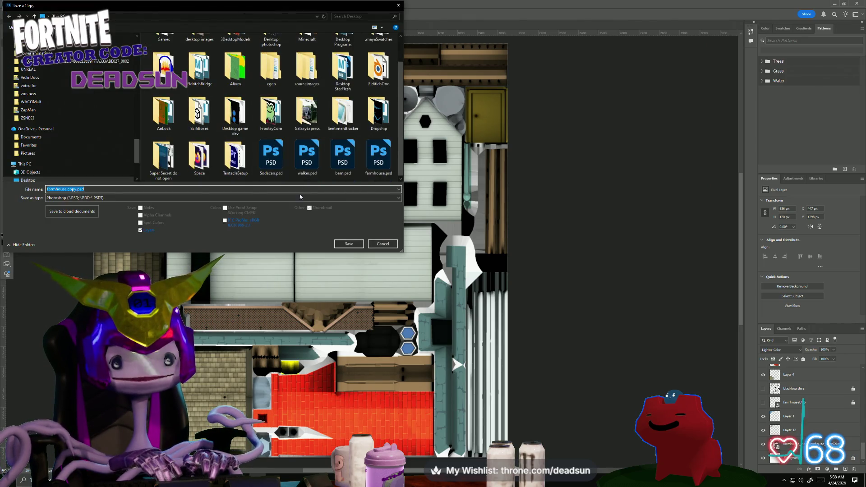
left_click(289, 199)
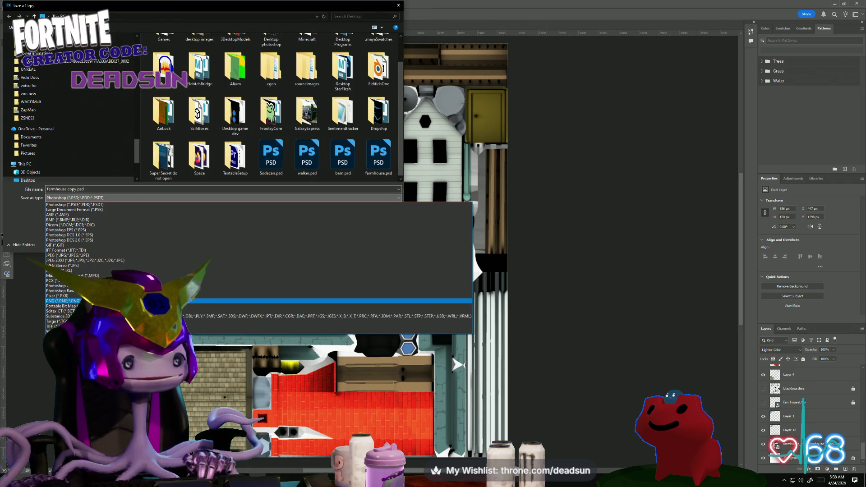
left_click(308, 301)
left_click(343, 149)
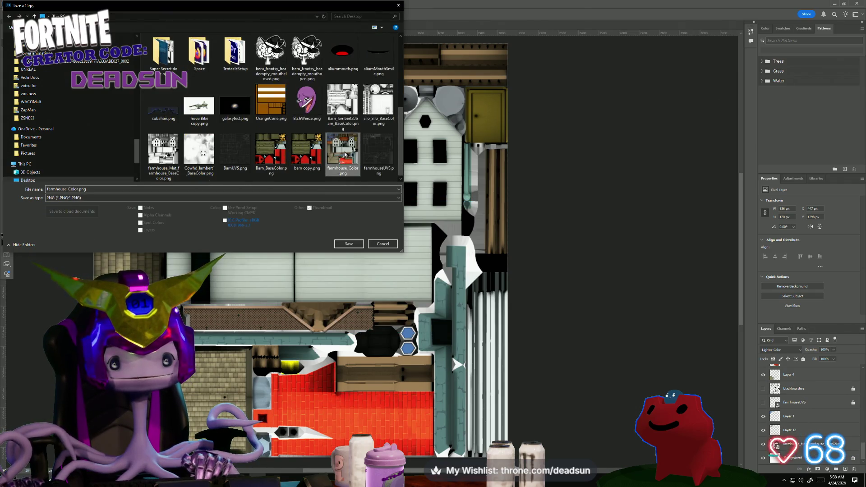
left_click(349, 244)
left_click(449, 240)
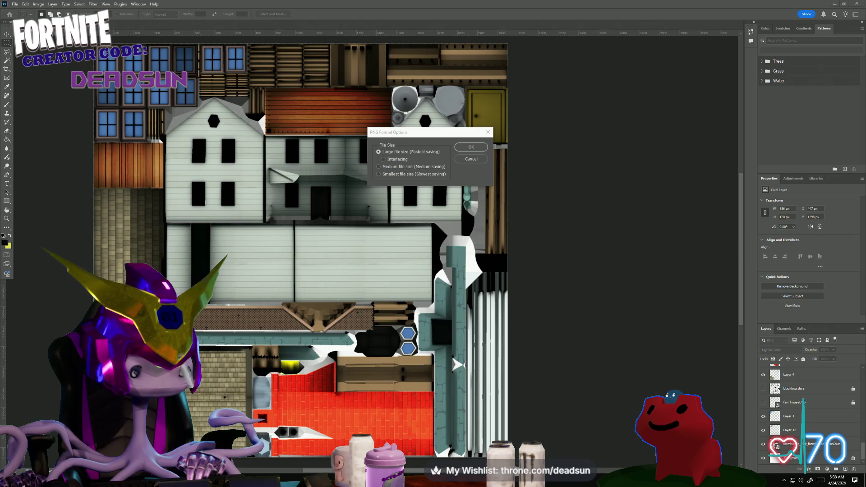
key("alt+Tab")
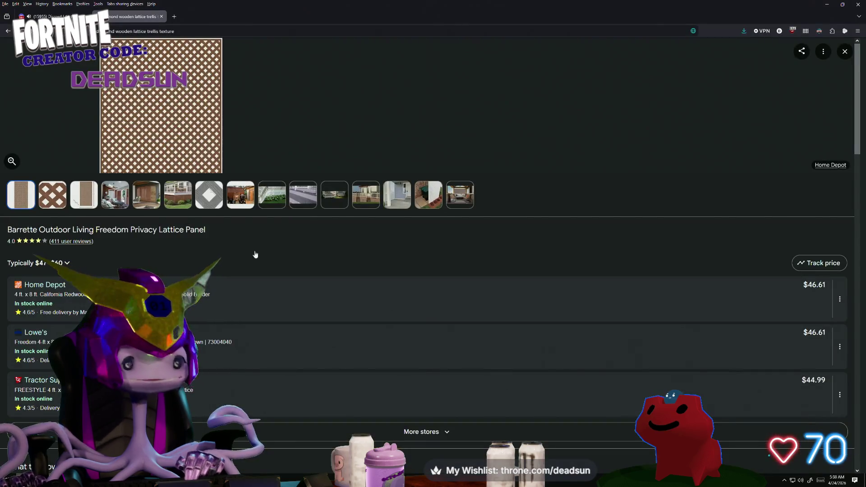
In the Discord tab, open the voice channel and enlarge the shared blob drawing.
left_click(49, 16)
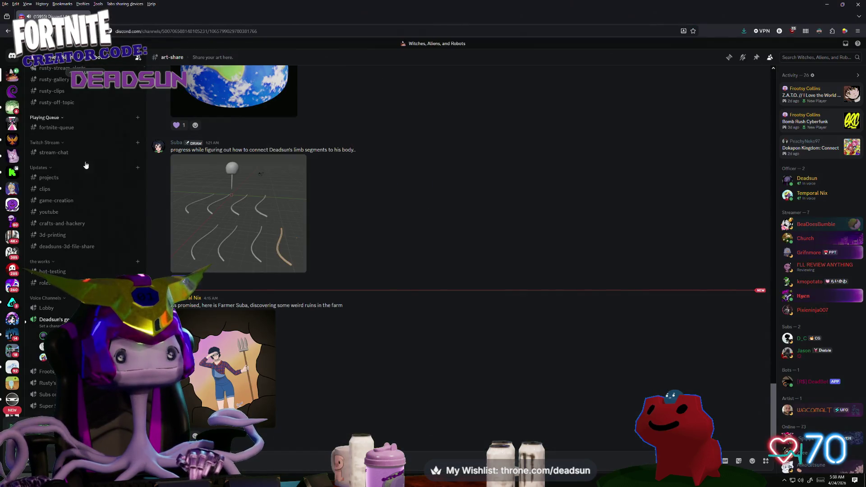
left_click(60, 322)
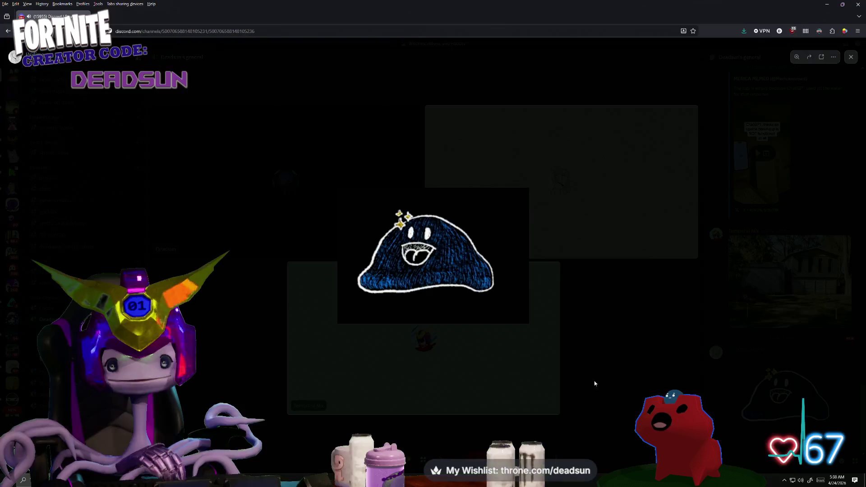
left_click(410, 274)
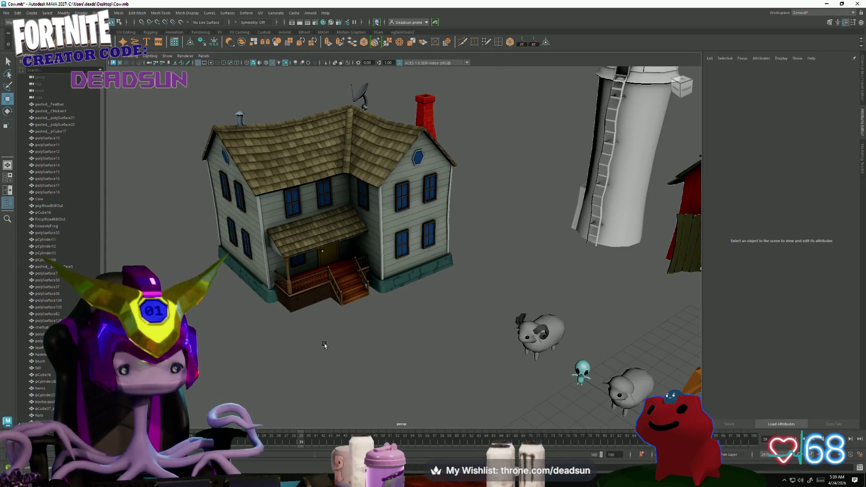
Zoom in on the front porch, select the FarmHouse and box-select vertices around the porch.
left_click_drag(333, 339, 338, 315, "alt")
scroll(284, 354, "up", 5)
mouse_move(284, 353)
left_mouse_down("alt")
mouse_move(271, 362)
mouse_move(390, 348)
mouse_move(263, 352)
mouse_move(284, 354)
mouse_move(413, 266)
left_mouse_up("alt")
scroll(390, 347, "down", 5)
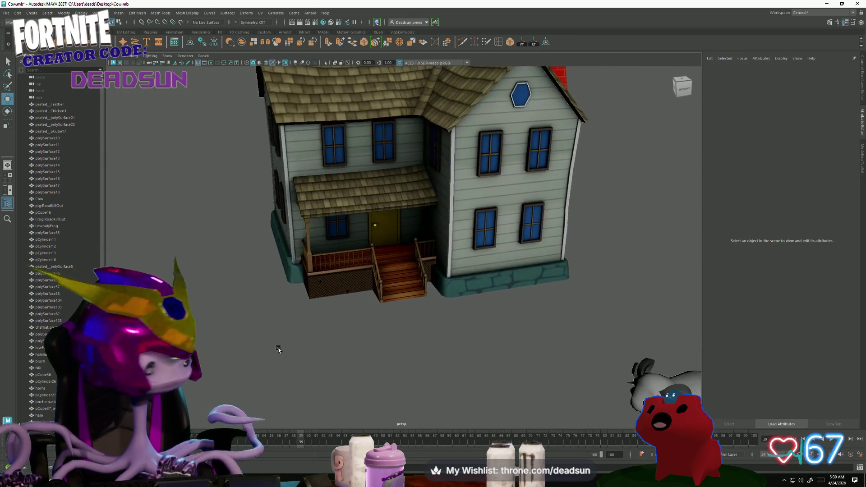
scroll(279, 350, "up", 5)
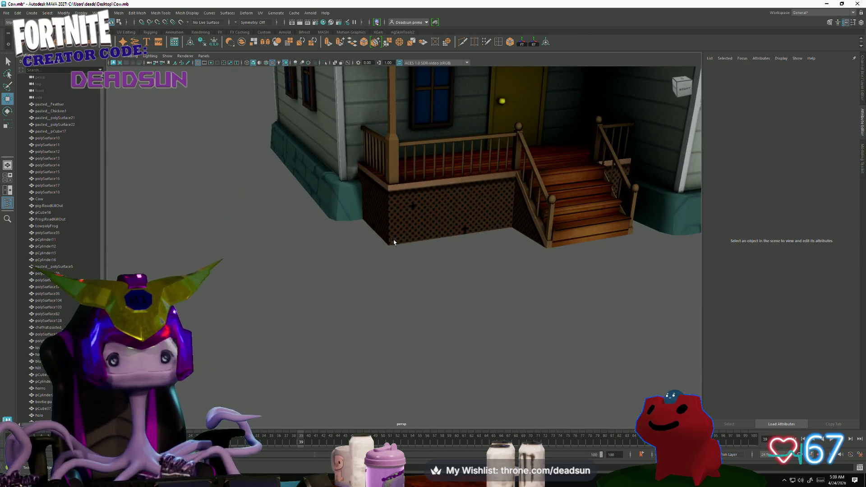
left_click(394, 242)
right_click_drag(374, 239, 361, 232)
mouse_move(375, 237)
left_mouse_down()
mouse_move(404, 258)
mouse_move(361, 300)
mouse_move(335, 302)
left_mouse_up()
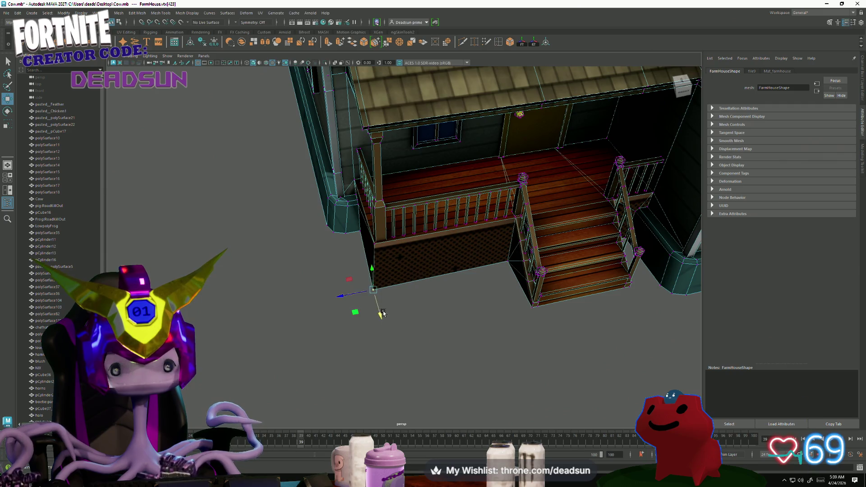
scroll(382, 314, "down", 5)
left_click_drag(397, 304, 397, 270, "alt")
Orbit around the house to inspect the porch lattice, deselect the farmhouse, then return to Photoshop.
right_click_drag(396, 251, 483, 279)
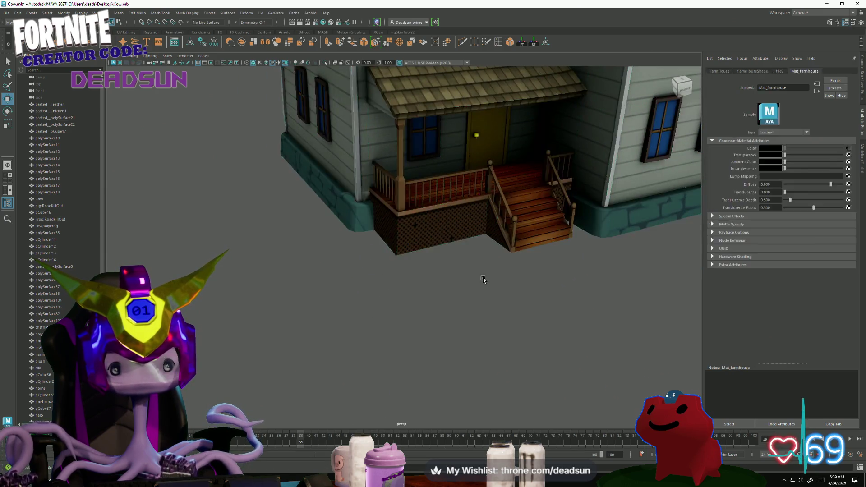
left_click(483, 280)
scroll(484, 280, "down", 3)
mouse_move(483, 280)
left_mouse_down("alt")
mouse_move(299, 343)
mouse_move(361, 340)
mouse_move(315, 321)
mouse_move(419, 313)
mouse_move(387, 316)
mouse_move(383, 292)
left_mouse_up("alt")
key("ctrl+z")
left_click(381, 306)
scroll(428, 231, "up", 5)
right_click(427, 231)
mouse_move(375, 325)
left_mouse_down("alt")
mouse_move(375, 352)
mouse_move(377, 324)
mouse_move(389, 329)
mouse_move(372, 328)
left_mouse_up("alt")
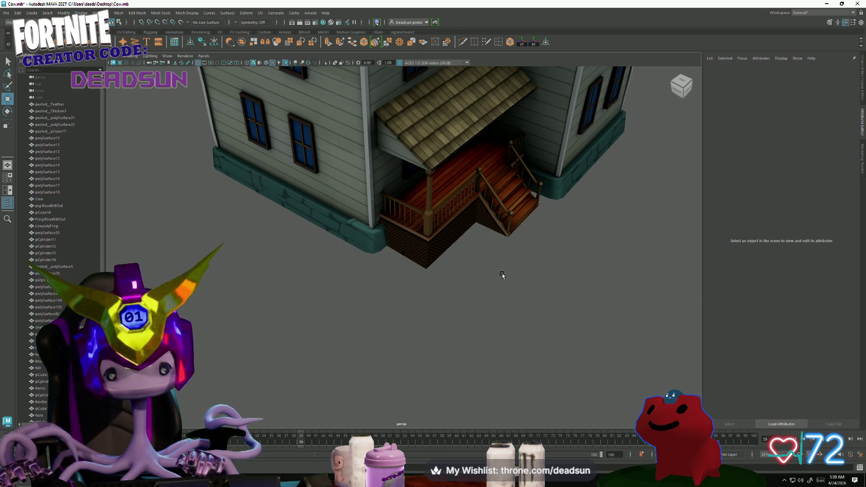
key("alt+Tab")
key("alt+Tab")
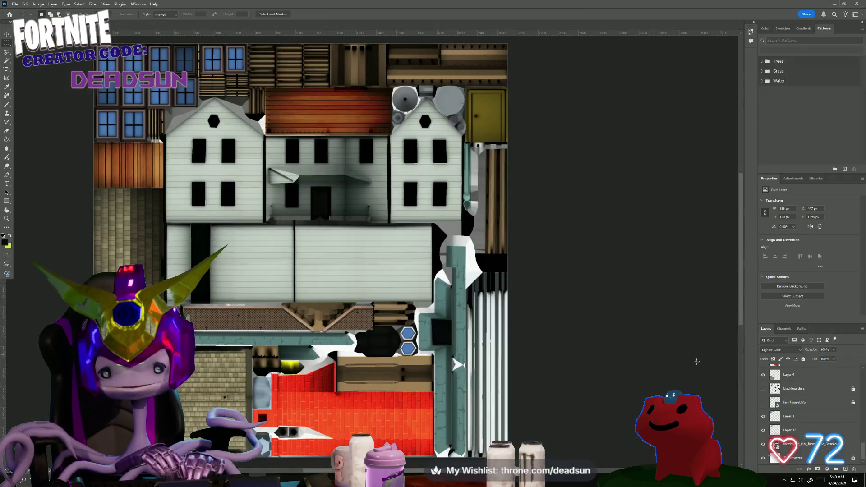
Pan to the teal post's corner and toggle Layer 19 to compare the post shape.
scroll(423, 195, "up", 5, "alt")
scroll(422, 196, "up", 3, "alt")
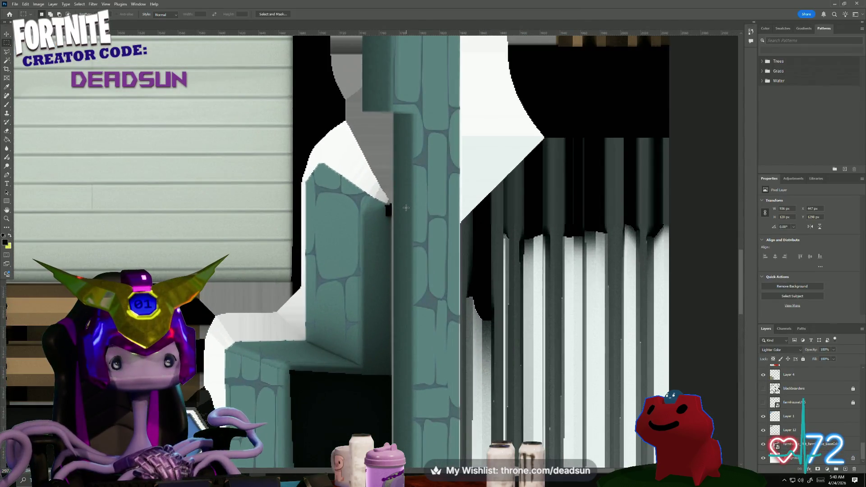
scroll(403, 224, "down", 2, "alt")
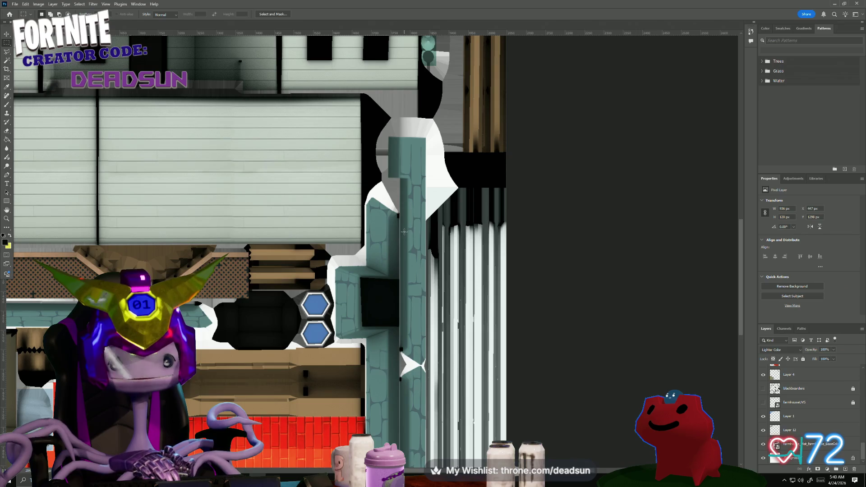
scroll(404, 232, "up", 5, "alt")
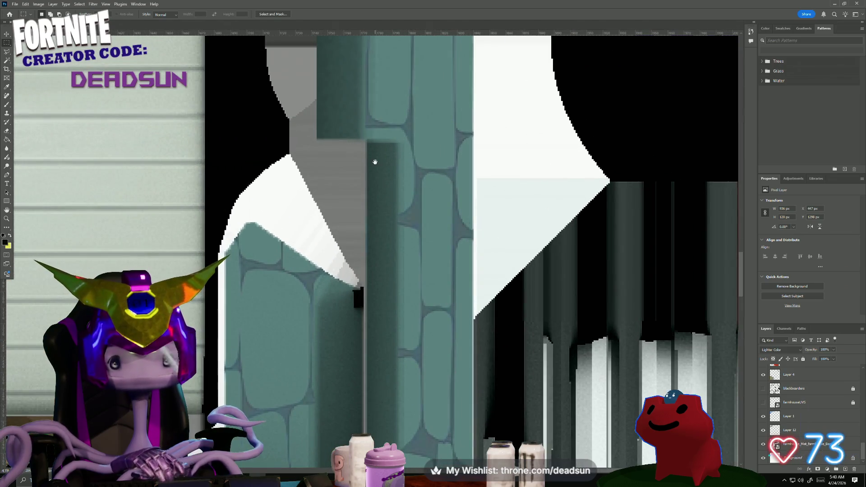
scroll(374, 169, "up", 3, "alt")
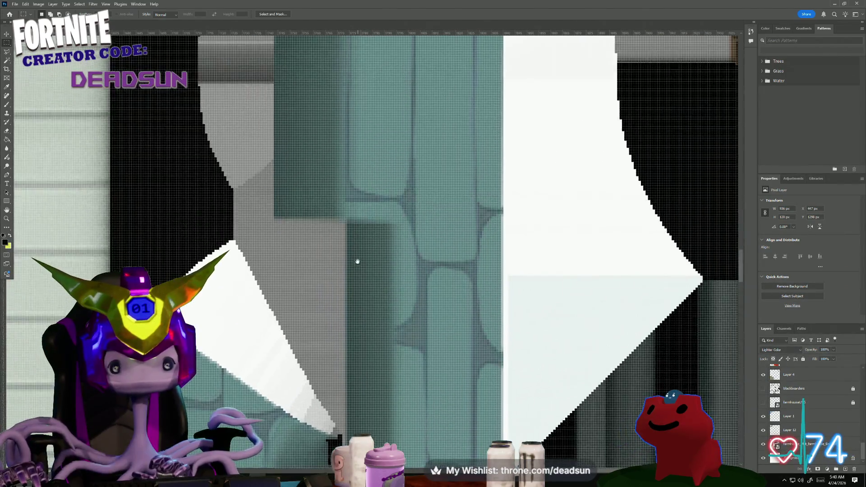
left_click_drag(357, 261, 356, 333)
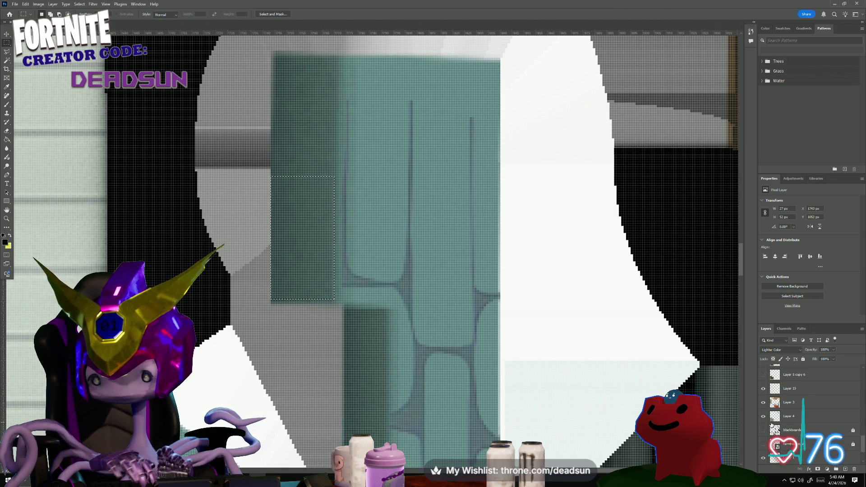
left_click(763, 390)
left_click(764, 390)
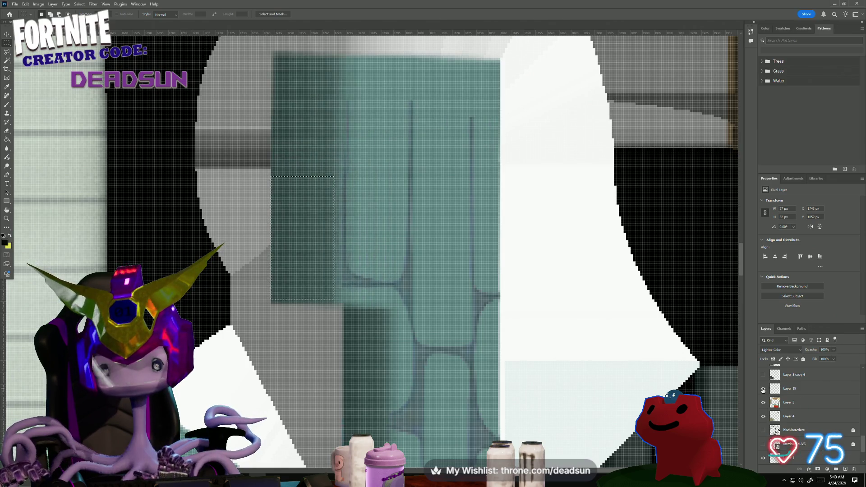
left_click(763, 390)
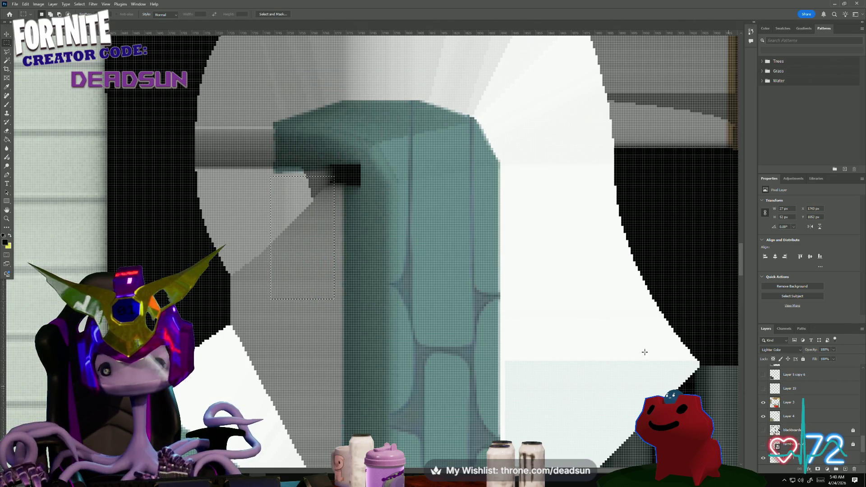
Save a PNG copy of the farmhouse texture, accepting the PNG options.
left_click(15, 4)
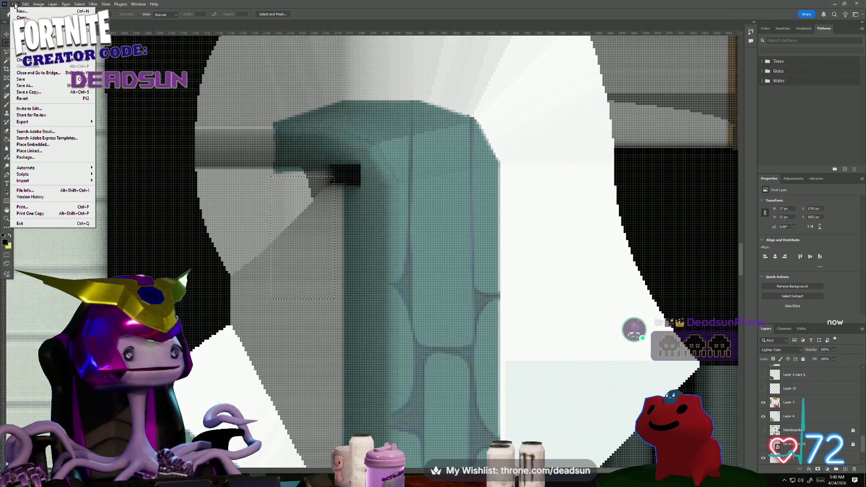
left_click(37, 91)
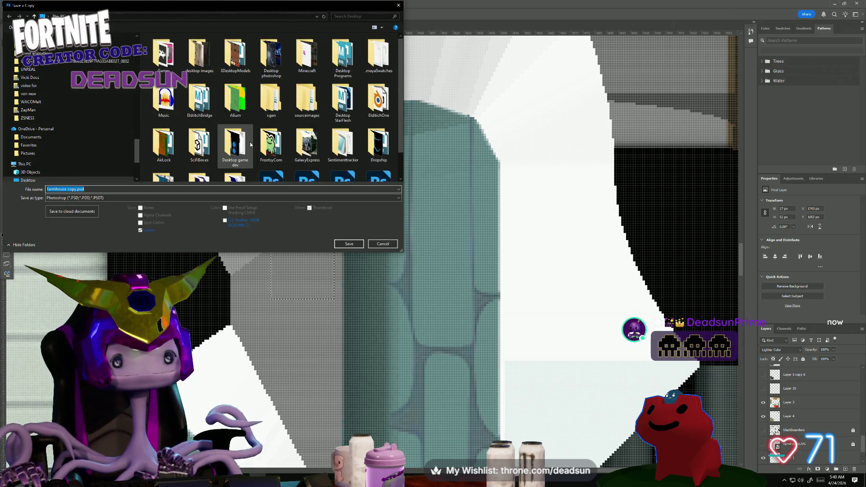
scroll(298, 161, "down", 1)
left_click(270, 197)
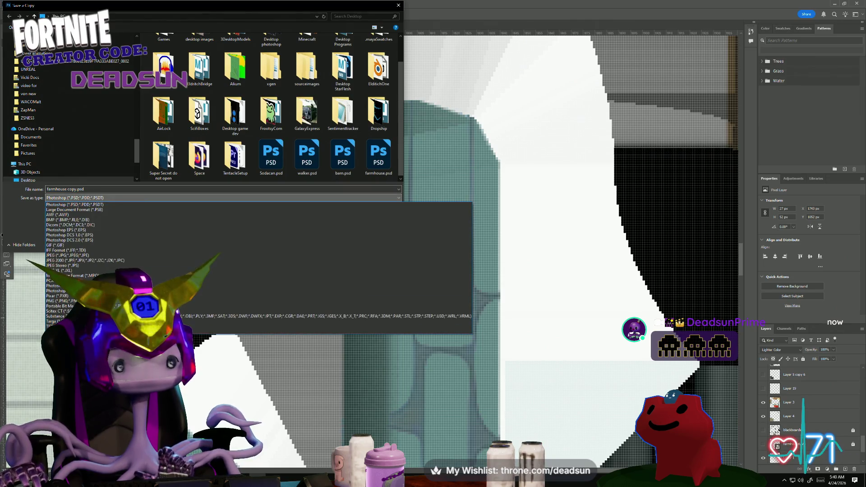
left_click(221, 301)
left_click(361, 244)
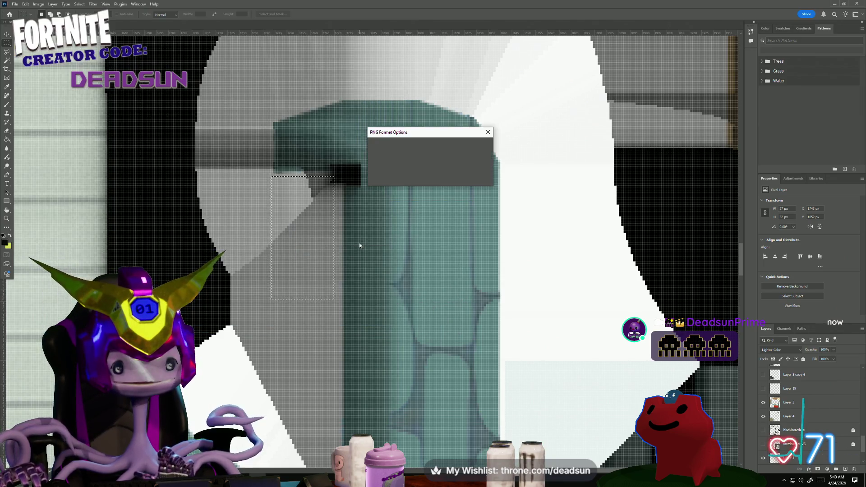
left_click(479, 148)
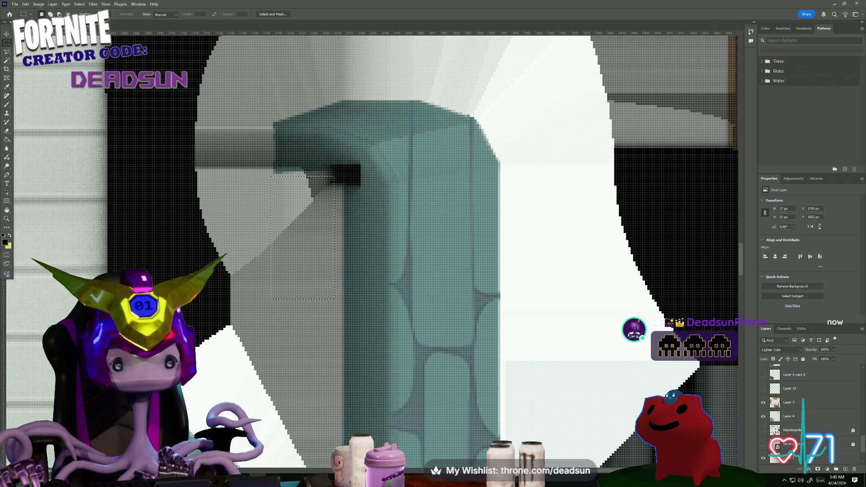
Save the working document, minimize Photoshop and select the farmhouse mesh in Maya.
left_click(16, 4)
left_click(26, 80)
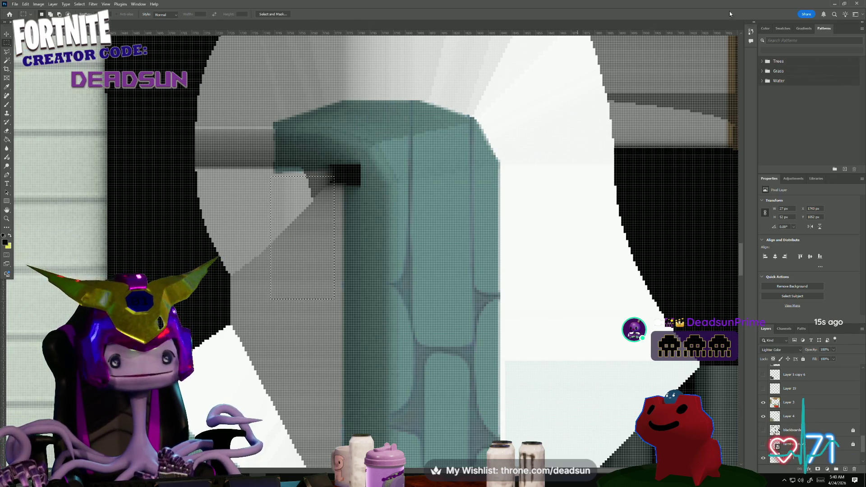
left_click(835, 4)
left_click(361, 201)
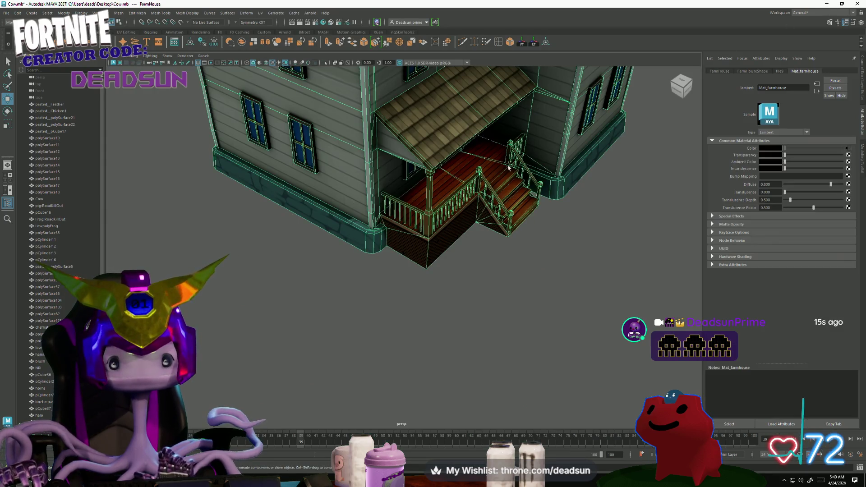
Check the file9 node's Image Name file browser, close it unchanged, and return to Photoshop.
left_click(848, 149)
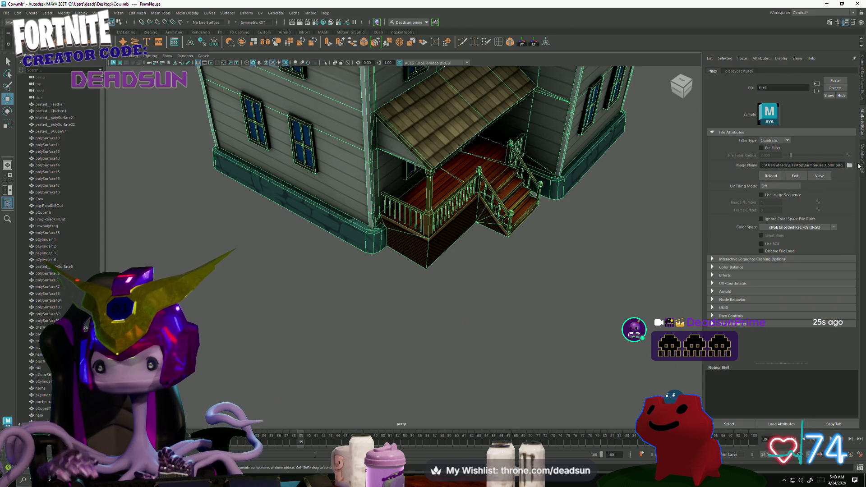
left_click(850, 166)
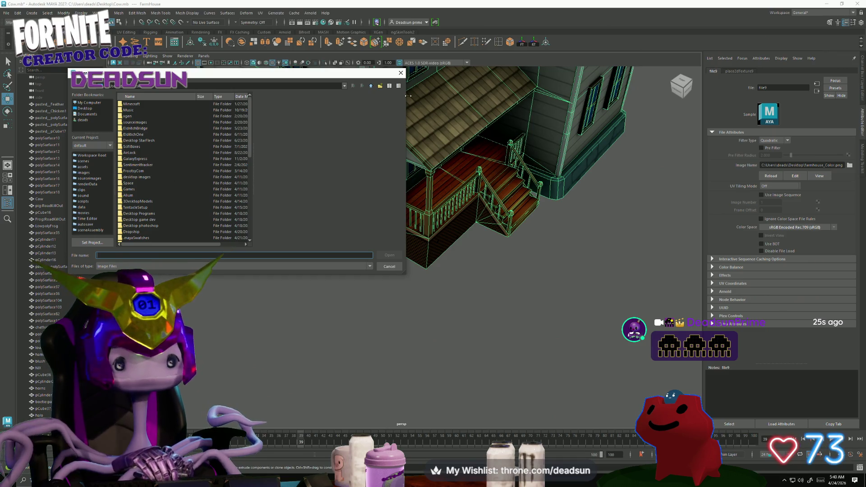
left_click(400, 76)
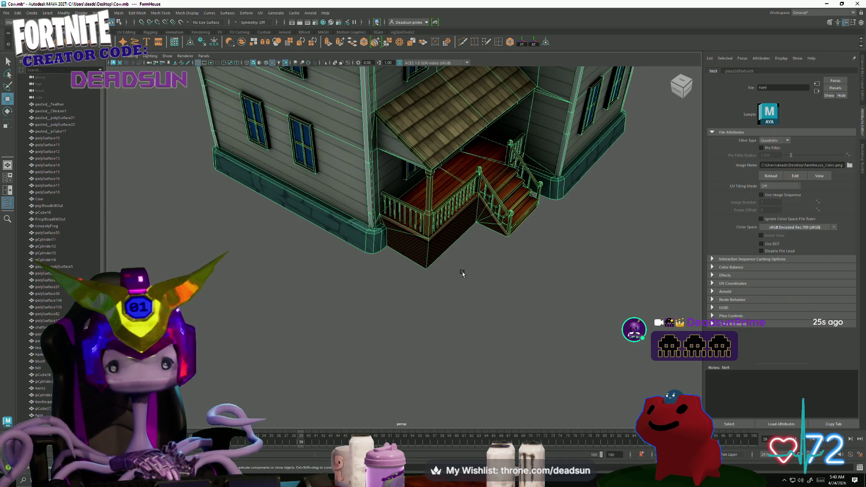
key("alt+Tab")
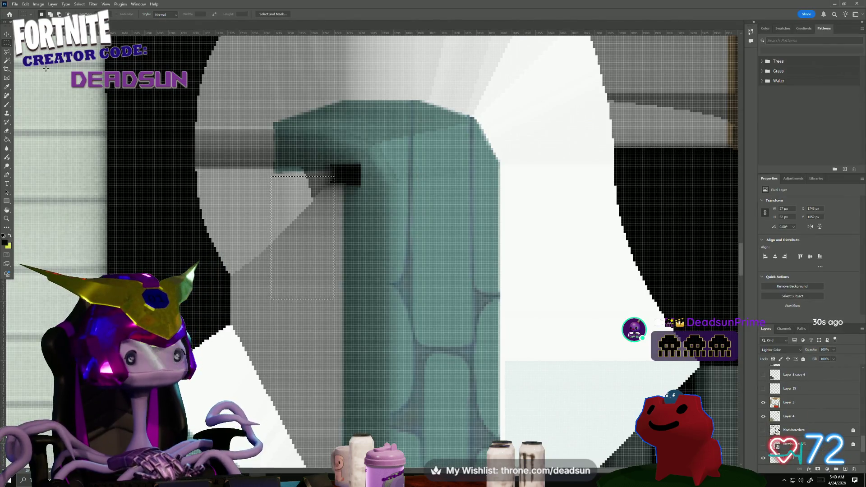
Export a PNG copy over farmhouse_Color.png, confirm the replacement and PNG options, then minimize Photoshop.
left_click(14, 5)
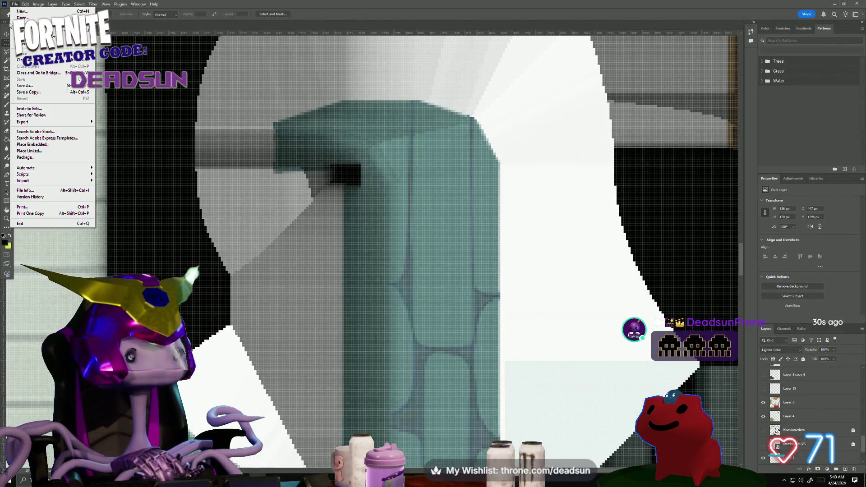
left_click(34, 92)
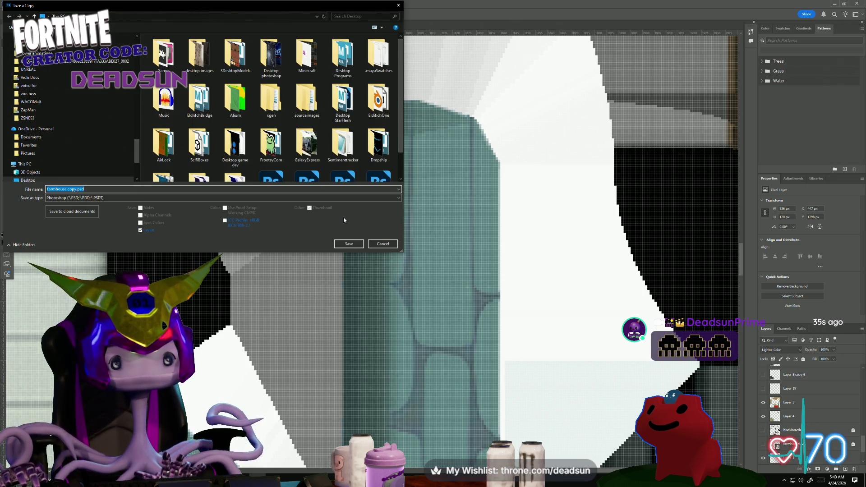
left_click(108, 198)
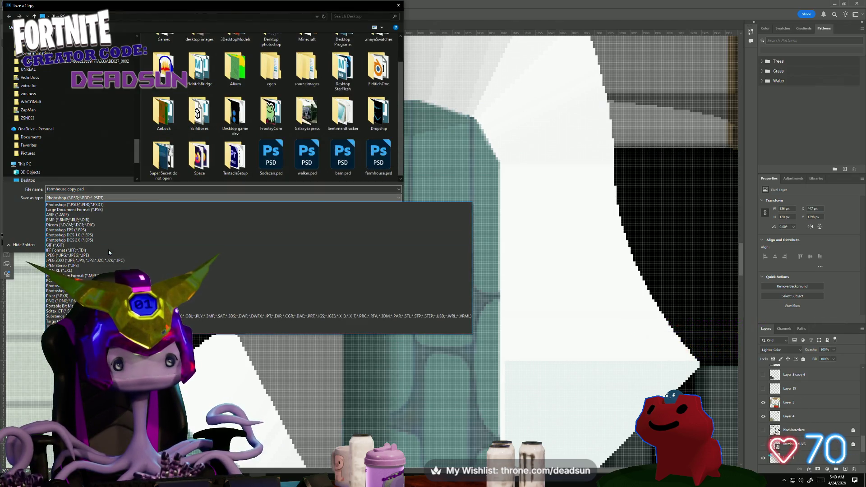
left_click(109, 301)
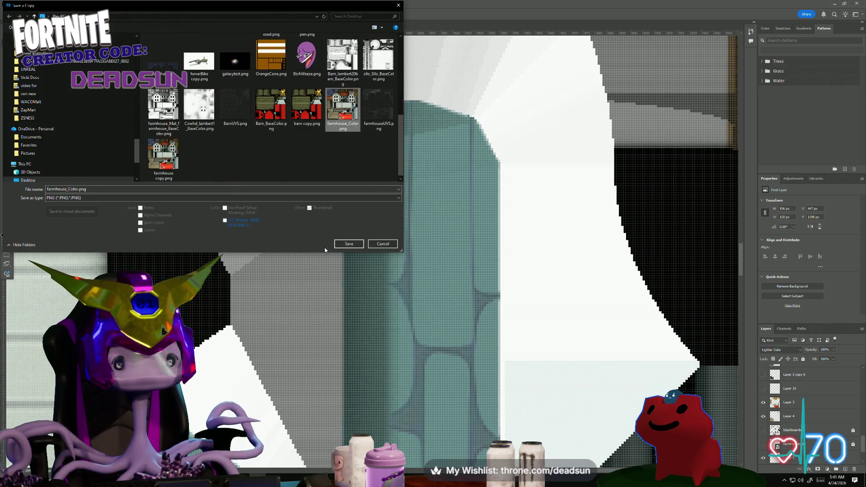
left_click(351, 246)
left_click(450, 241)
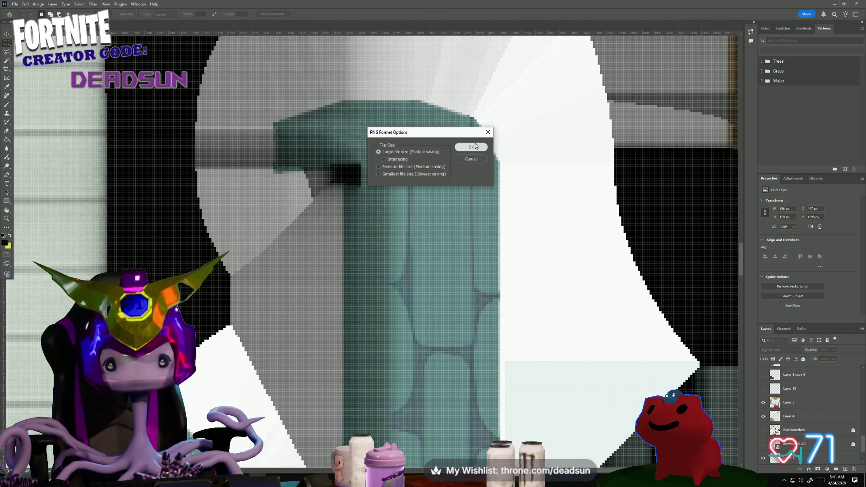
left_click(476, 146)
left_click(838, 4)
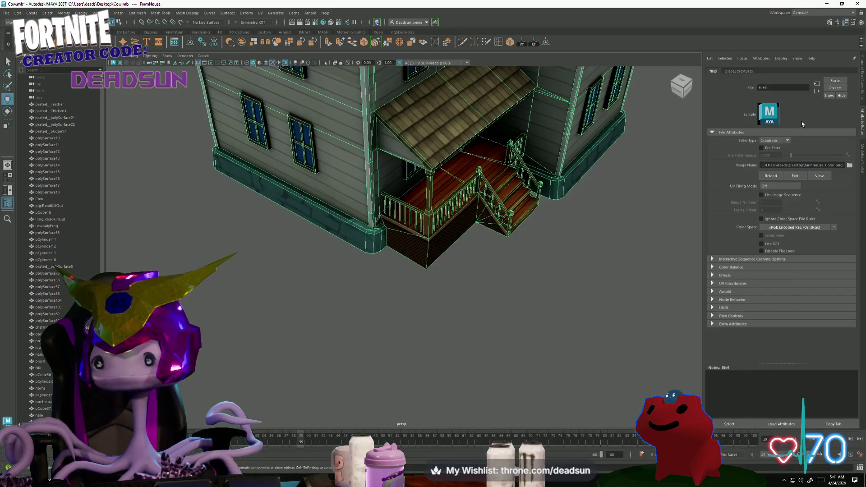
Orbit and zoom the Maya viewport close onto the porch stairs, then switch to Photoshop.
scroll(352, 285, "down", 3)
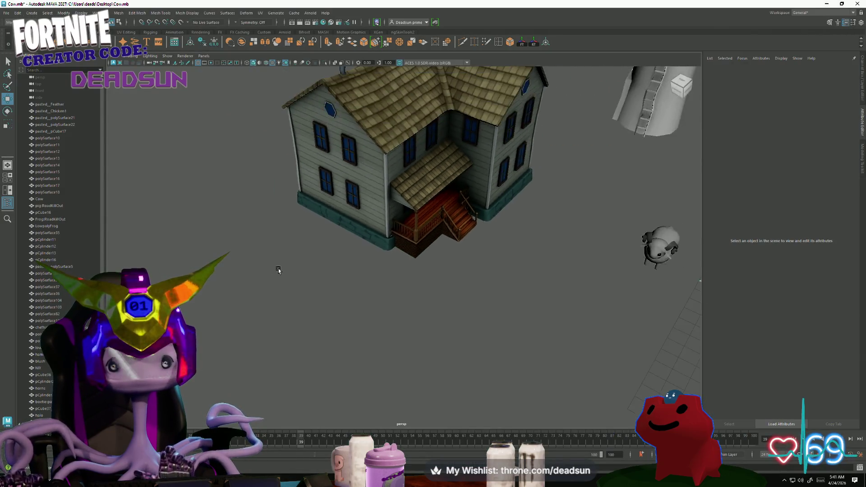
left_click_drag(276, 270, 319, 293, "alt")
scroll(408, 275, "up", 6)
mouse_move(408, 275)
left_mouse_down("alt")
mouse_move(357, 284)
mouse_move(439, 329)
mouse_move(317, 314)
mouse_move(290, 292)
left_mouse_up("alt")
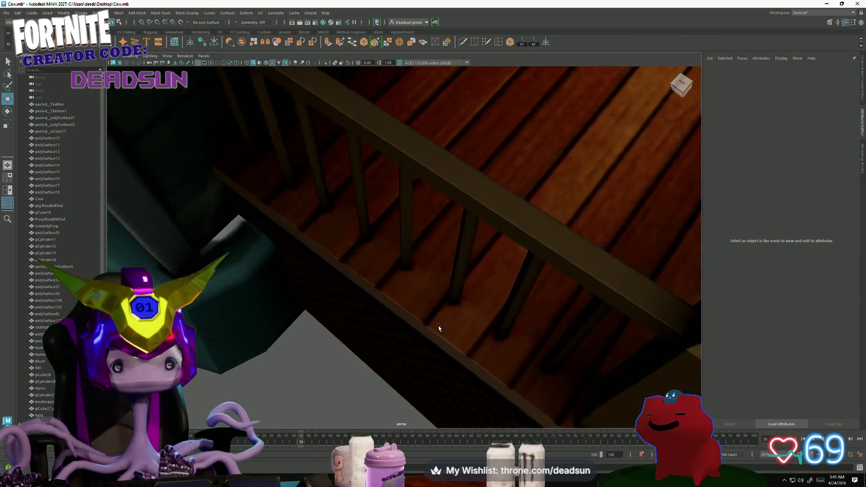
key("alt+Tab")
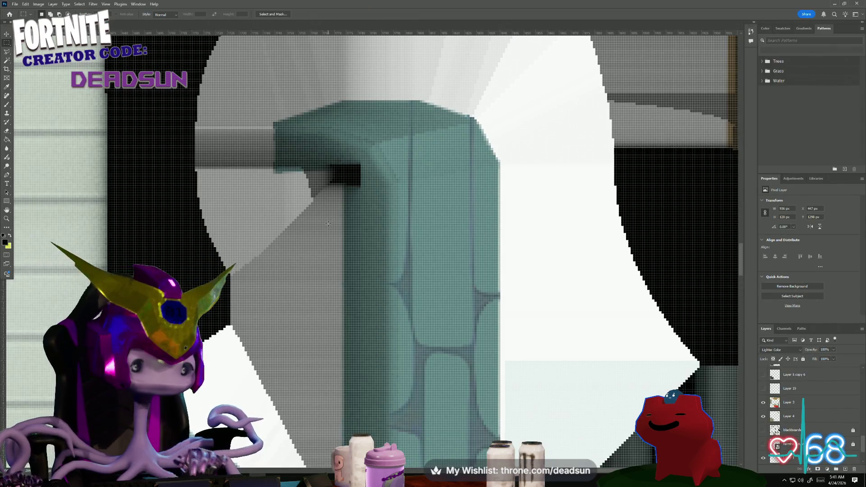
Brush a dark stroke near the teal post corner and zoom to inspect it.
key("b")
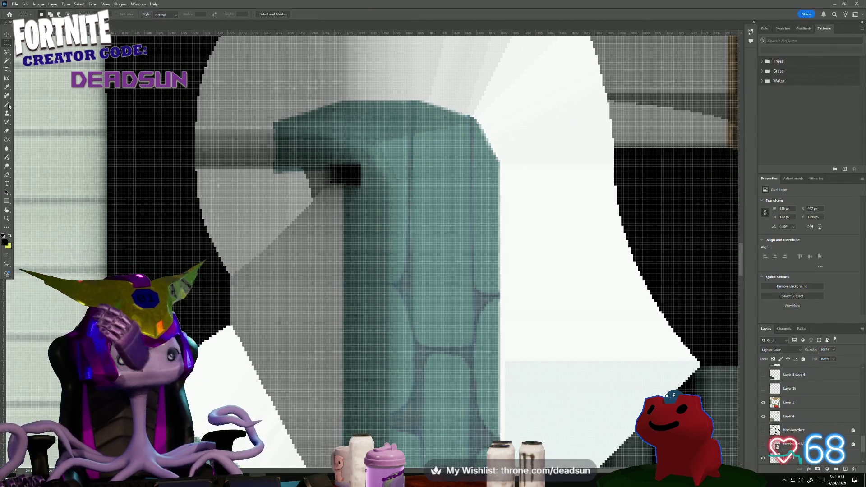
left_click_drag(283, 208, 291, 179)
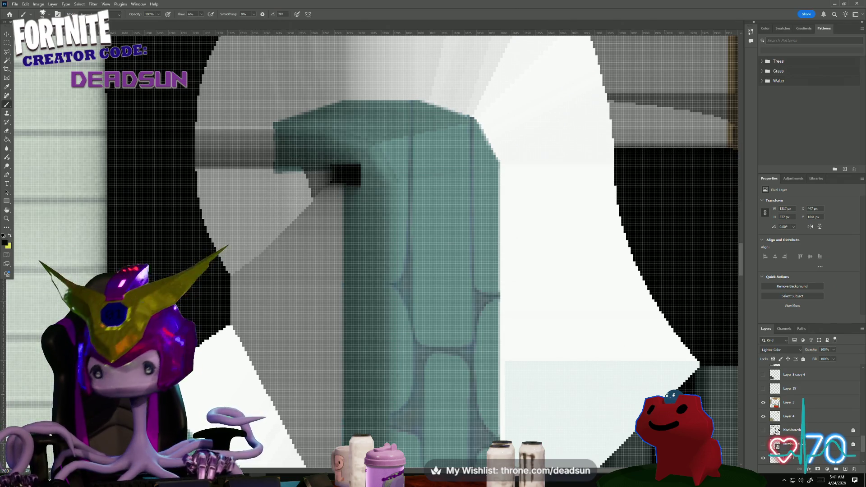
scroll(797, 433, "down", 3)
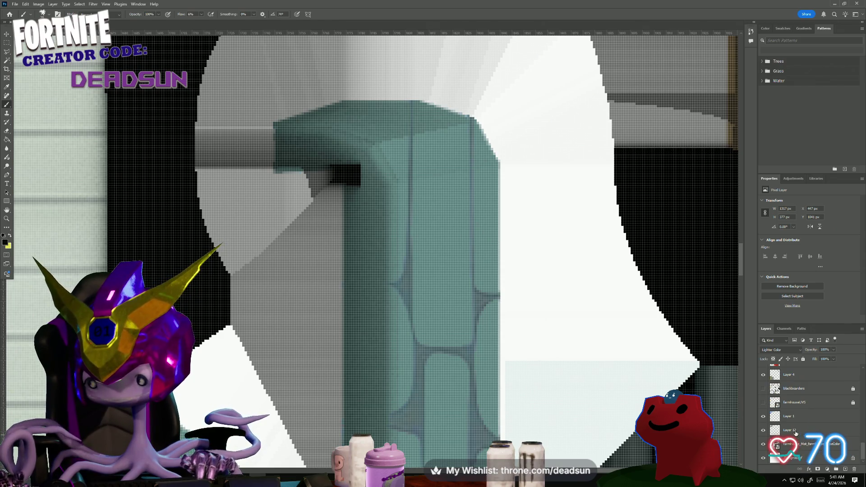
scroll(796, 433, "down", 1)
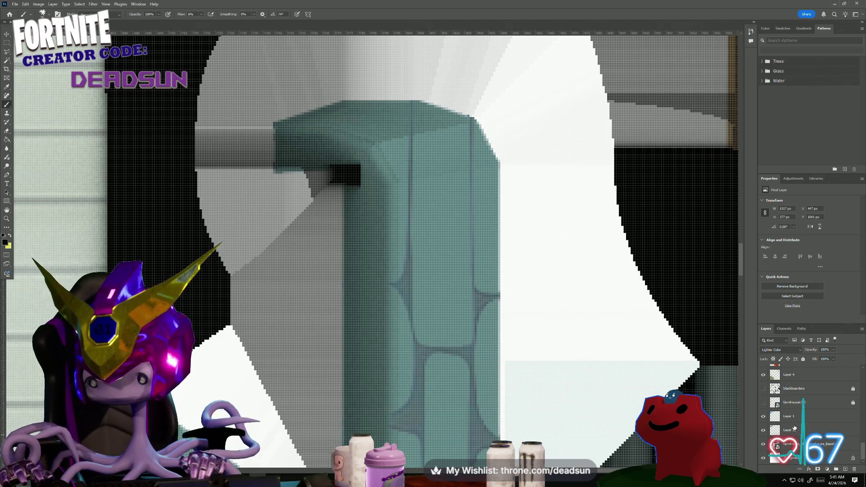
scroll(797, 420, "up", 3)
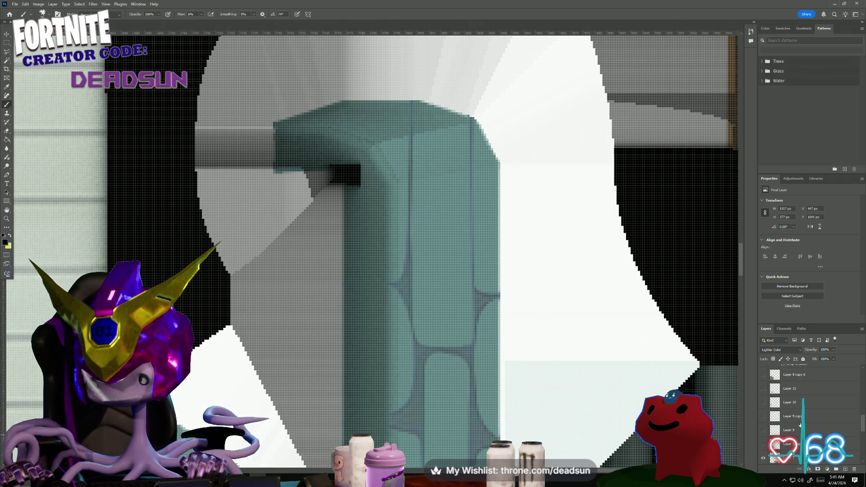
scroll(800, 424, "up", 3)
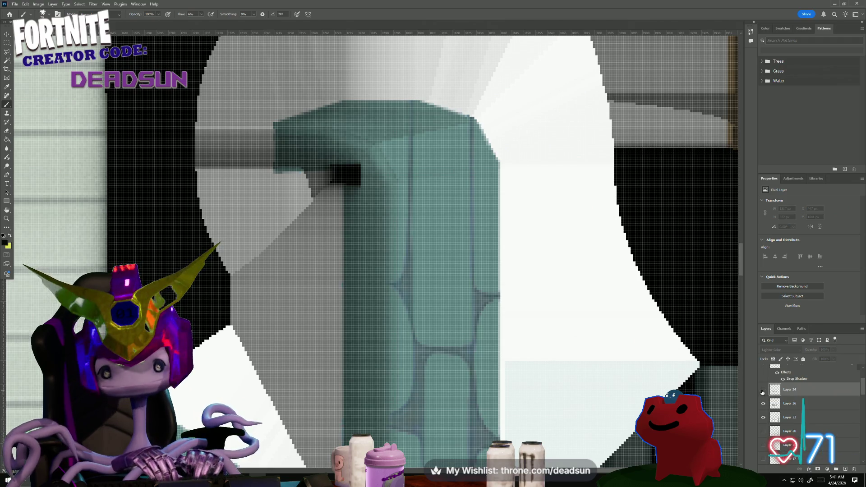
scroll(801, 433, "down", 3)
scroll(804, 447, "down", 5)
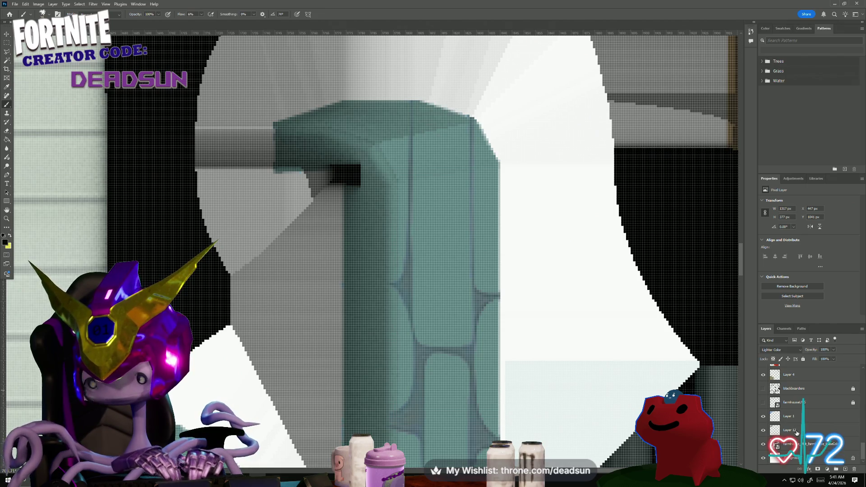
scroll(764, 409, "up", 1)
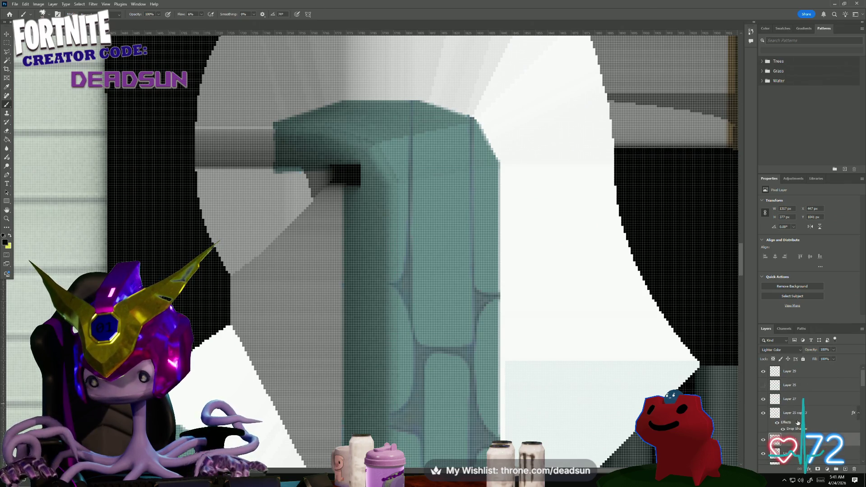
On Layer 29, paint a soft black shadow under the rail at the post corner.
left_click(793, 376)
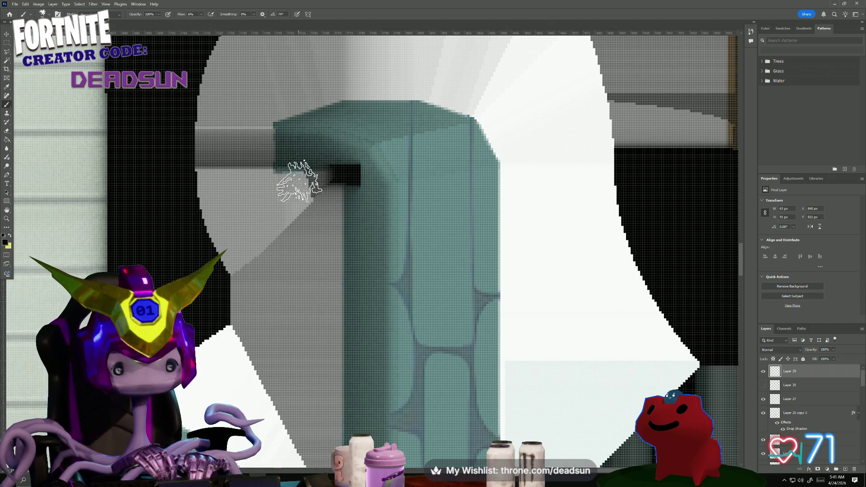
mouse_move(299, 184)
left_mouse_down()
mouse_move(286, 170)
mouse_move(307, 188)
left_mouse_up()
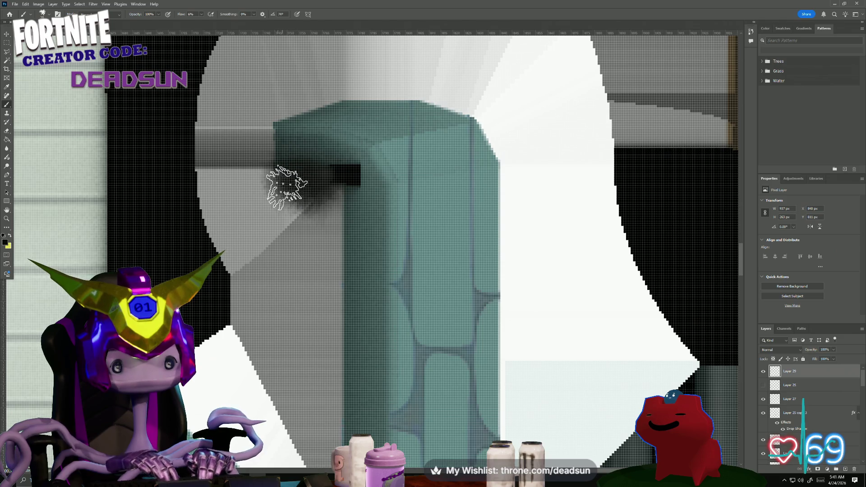
left_click(15, 4)
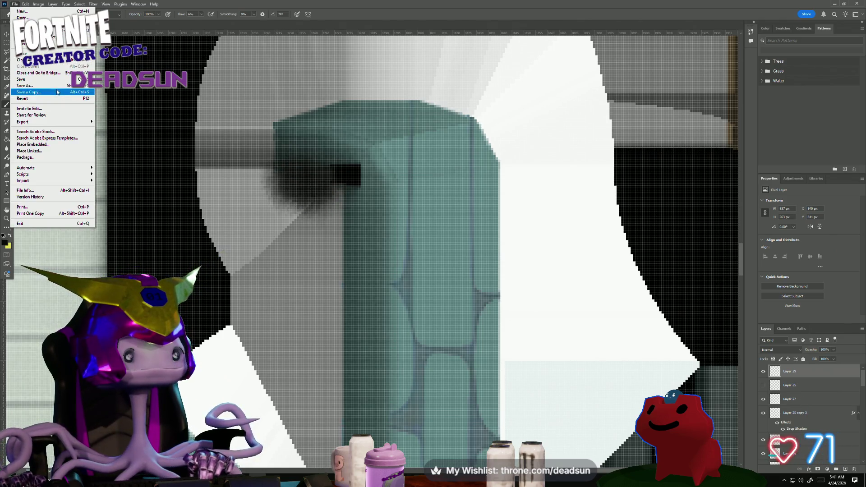
Start a Save As of the texture, then cancel it without saving.
left_click(54, 88)
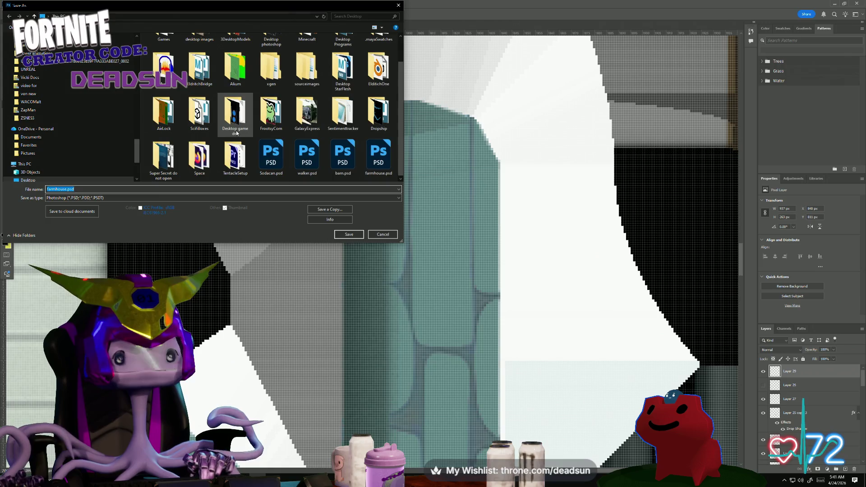
left_click(97, 199)
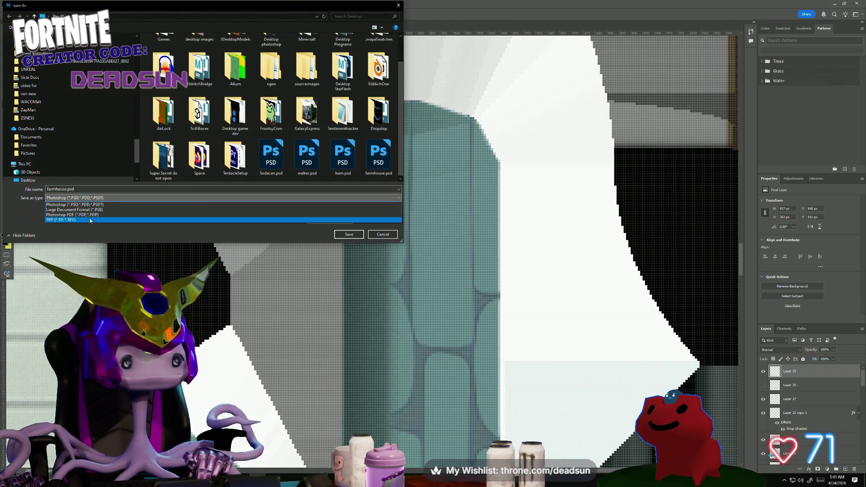
key("Return")
left_click(349, 234)
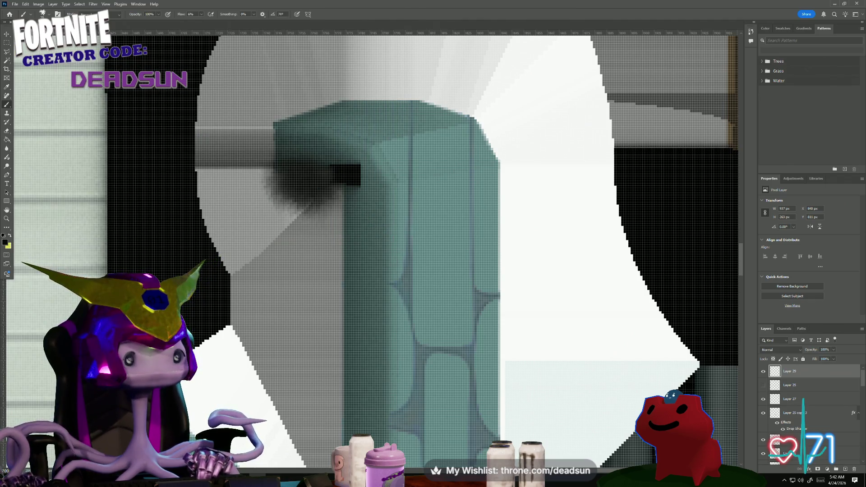
Save a PNG copy over farmhouse_Color.png, confirm replacing it, then return to Maya.
left_click(15, 4)
left_click(33, 92)
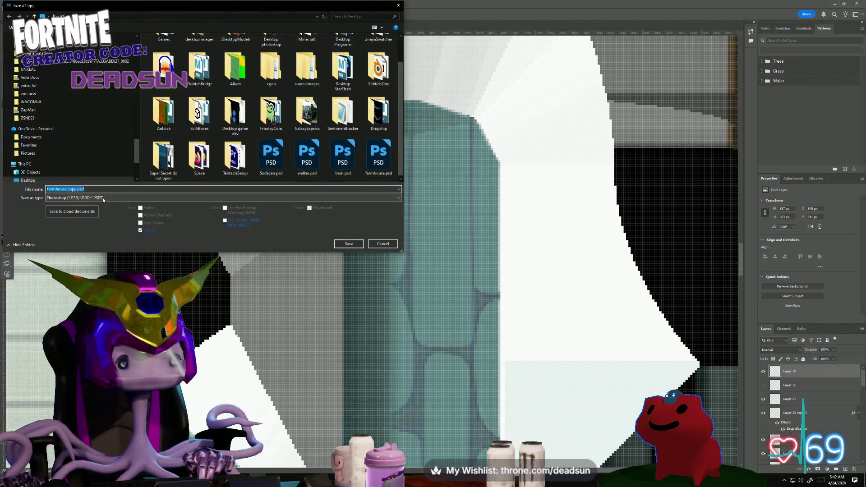
left_click(102, 198)
left_click(203, 301)
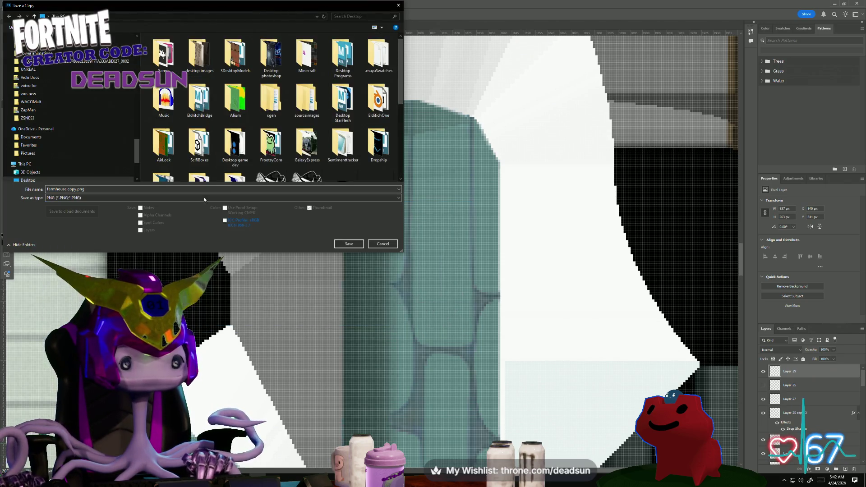
left_click(343, 108)
left_click(352, 242)
left_click(451, 240)
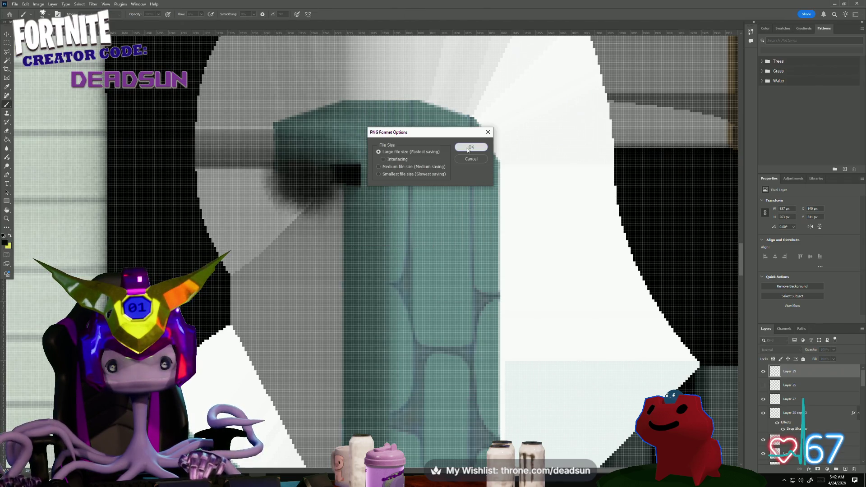
left_click(483, 146)
key("alt+Tab")
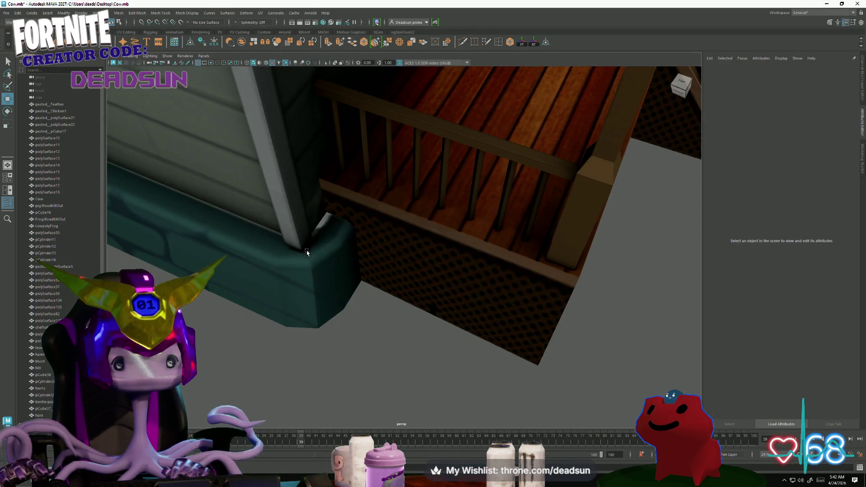
Reload the farmhouse's file9 colour texture image, then deselect the house.
left_click(382, 181)
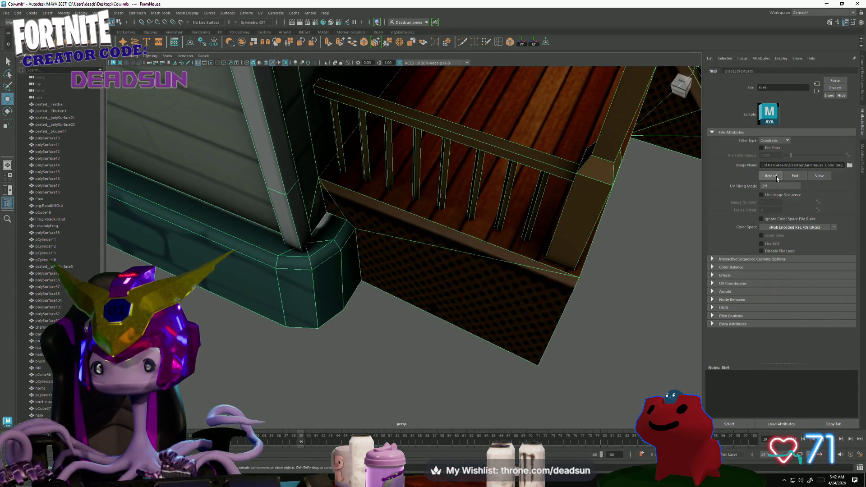
left_click(776, 177)
left_click(406, 332)
Orbit and zoom around the farmhouse to inspect the refreshed texture.
mouse_move(406, 333)
right_mouse_down("alt")
mouse_move(101, 260)
mouse_move(222, 276)
mouse_move(212, 271)
right_mouse_up("alt")
mouse_move(212, 270)
left_mouse_down("alt")
mouse_move(222, 263)
mouse_move(274, 275)
mouse_move(326, 244)
mouse_move(224, 272)
mouse_move(253, 283)
mouse_move(379, 276)
mouse_move(218, 283)
mouse_move(316, 325)
mouse_move(352, 359)
mouse_move(305, 350)
mouse_move(383, 361)
mouse_move(352, 310)
left_mouse_up("alt")
mouse_move(352, 309)
right_mouse_down("alt")
mouse_move(415, 325)
mouse_move(386, 348)
right_mouse_up("alt")
left_click(386, 348)
mouse_move(386, 347)
left_mouse_down("alt")
mouse_move(316, 379)
mouse_move(298, 350)
mouse_move(280, 344)
mouse_move(292, 358)
mouse_move(288, 350)
mouse_move(319, 348)
mouse_move(602, 348)
left_mouse_up("alt")
left_click(292, 397)
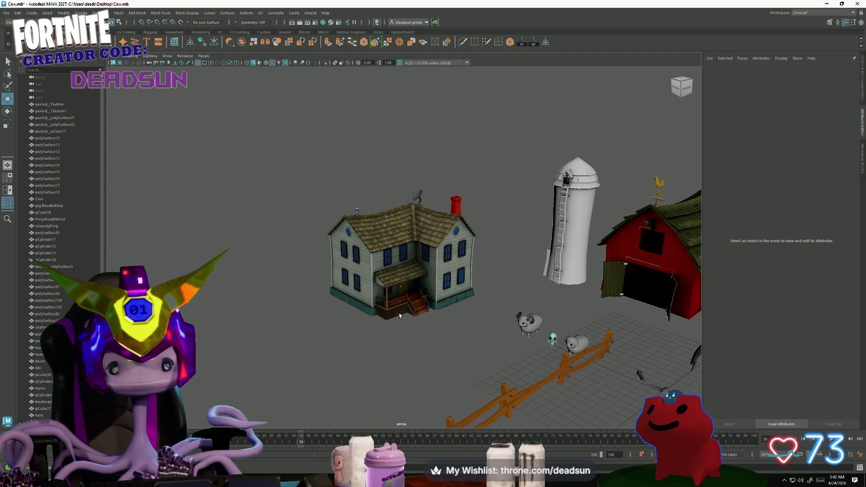
mouse_move(399, 316)
right_mouse_down("alt")
mouse_move(578, 377)
mouse_move(461, 332)
right_mouse_up("alt")
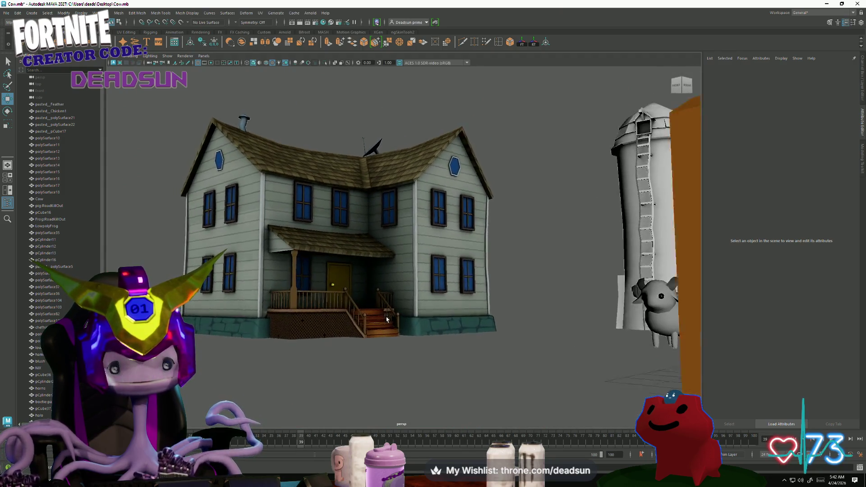
left_click_drag(384, 319, 392, 339, "alt")
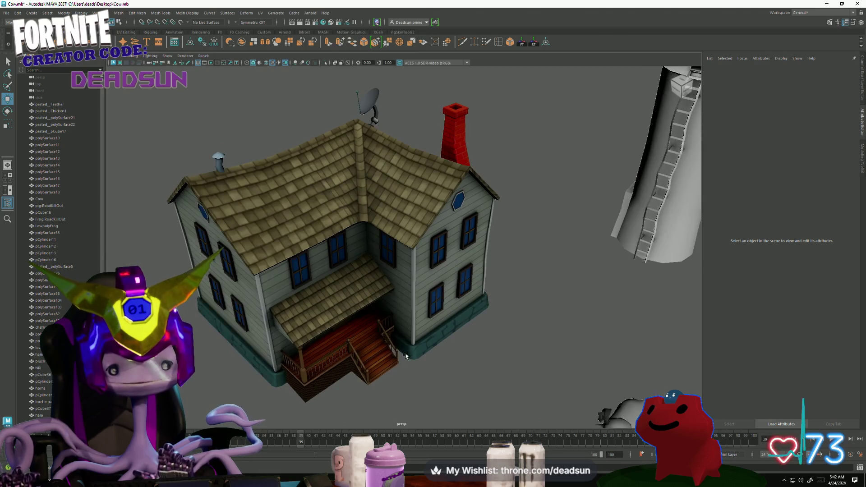
mouse_move(451, 373)
left_mouse_down("alt")
mouse_move(382, 356)
mouse_move(309, 374)
left_mouse_up("alt")
scroll(395, 342, "up", 10)
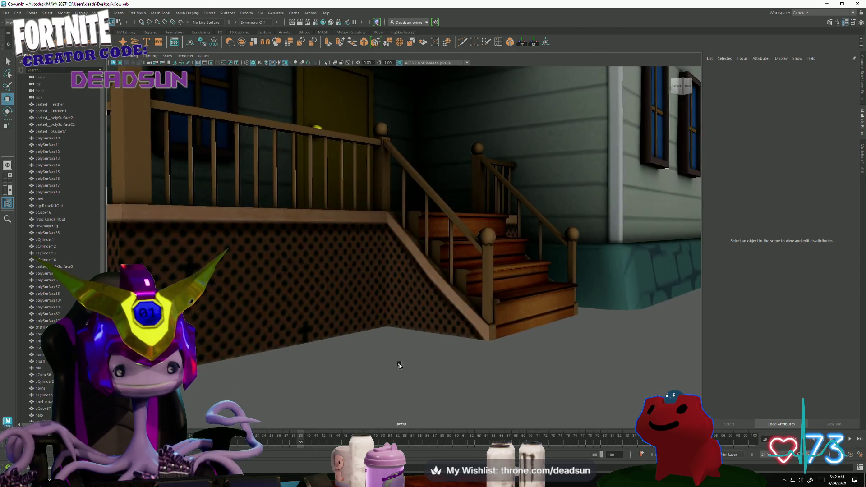
left_click(292, 327)
left_click(373, 388)
mouse_move(373, 388)
left_mouse_down("alt")
mouse_move(299, 354)
mouse_move(267, 365)
mouse_move(301, 342)
mouse_move(298, 356)
mouse_move(265, 337)
mouse_move(336, 340)
mouse_move(485, 318)
mouse_move(467, 345)
mouse_move(417, 327)
mouse_move(282, 348)
mouse_move(366, 365)
mouse_move(380, 352)
mouse_move(386, 367)
mouse_move(381, 361)
mouse_move(369, 377)
mouse_move(383, 378)
left_mouse_up("alt")
scroll(266, 366, "down", 8)
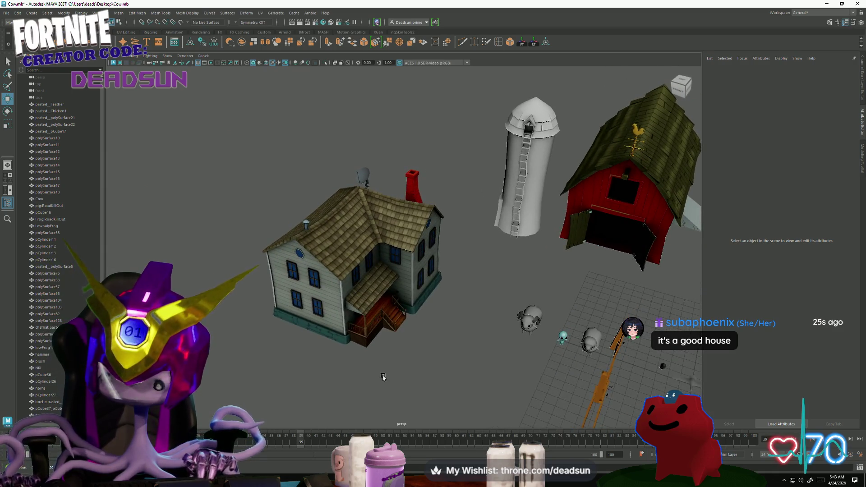
right_click_drag(383, 378, 391, 355, "alt")
left_click_drag(411, 358, 299, 359, "alt")
mouse_move(299, 359)
right_mouse_down("alt")
mouse_move(277, 371)
mouse_move(416, 387)
mouse_move(406, 379)
right_mouse_up("alt")
left_click_drag(406, 379, 442, 402, "alt")
right_click_drag(442, 402, 460, 417, "alt")
mouse_move(460, 417)
left_mouse_down("alt")
mouse_move(415, 361)
mouse_move(388, 361)
mouse_move(402, 350)
left_mouse_up("alt")
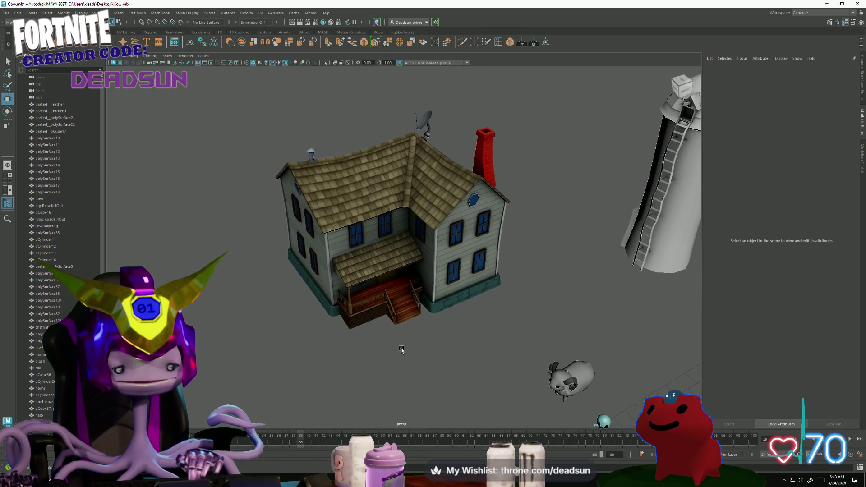
scroll(333, 367, "up", 3)
scroll(328, 370, "down", 3)
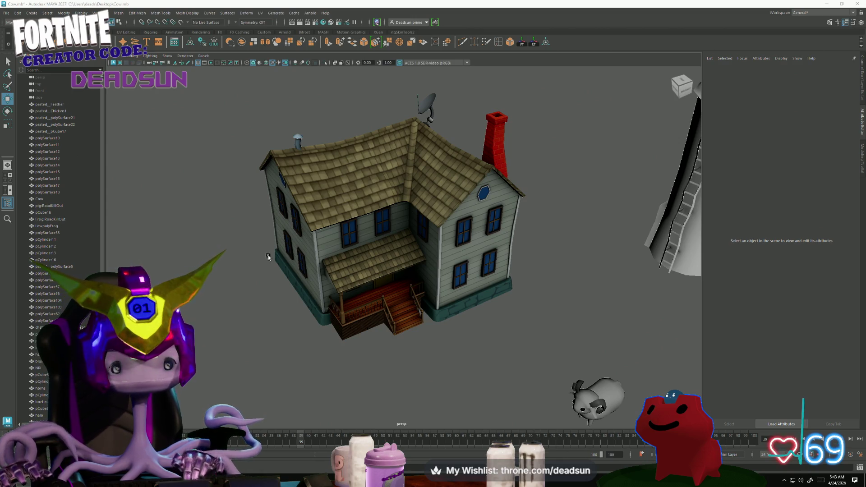
mouse_move(199, 304)
left_mouse_down("alt")
mouse_move(300, 333)
mouse_move(280, 306)
mouse_move(294, 327)
mouse_move(377, 350)
mouse_move(316, 340)
mouse_move(299, 322)
mouse_move(311, 329)
left_mouse_up("alt")
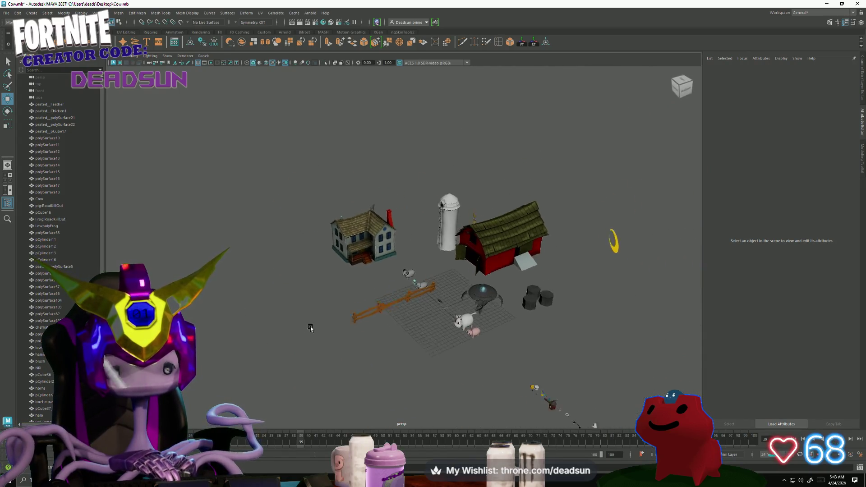
right_click_drag(311, 329, 404, 344, "alt")
mouse_move(404, 344)
left_mouse_down("alt")
mouse_move(397, 331)
mouse_move(422, 341)
left_mouse_up("alt")
right_click_drag(422, 341, 469, 380, "alt")
mouse_move(470, 380)
left_mouse_down("alt")
mouse_move(392, 383)
mouse_move(352, 408)
mouse_move(337, 404)
mouse_move(371, 382)
mouse_move(353, 406)
mouse_move(356, 381)
mouse_move(325, 379)
mouse_move(345, 399)
mouse_move(336, 403)
left_mouse_up("alt")
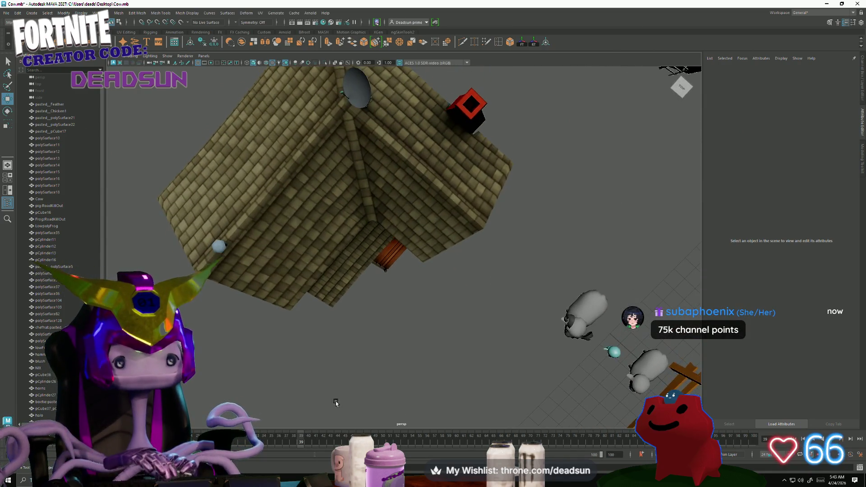
mouse_move(329, 372)
left_mouse_down("alt")
mouse_move(356, 396)
mouse_move(406, 365)
mouse_move(354, 350)
mouse_move(196, 351)
mouse_move(248, 367)
mouse_move(218, 353)
mouse_move(234, 361)
mouse_move(260, 348)
left_mouse_up("alt")
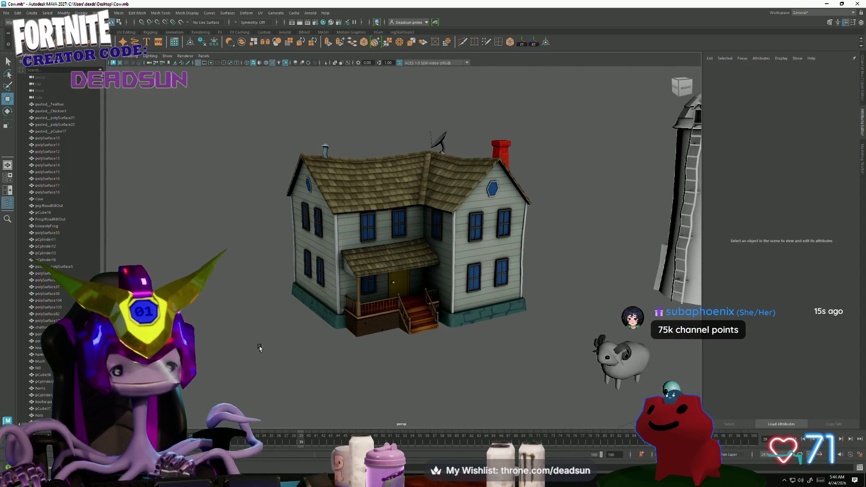
mouse_move(271, 354)
right_mouse_down("alt")
mouse_move(351, 375)
mouse_move(334, 350)
mouse_move(513, 387)
mouse_move(563, 348)
mouse_move(373, 330)
right_mouse_up("alt")
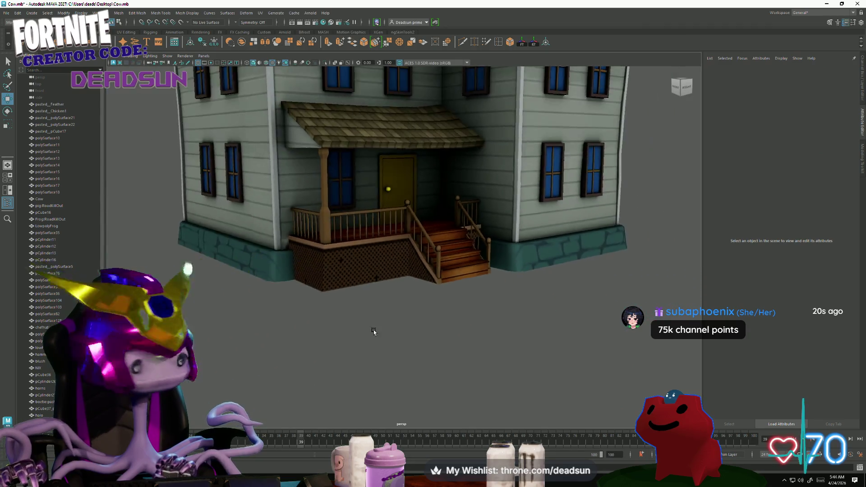
mouse_move(374, 329)
left_mouse_down("alt")
mouse_move(388, 361)
mouse_move(359, 392)
mouse_move(307, 343)
mouse_move(313, 360)
left_mouse_up("alt")
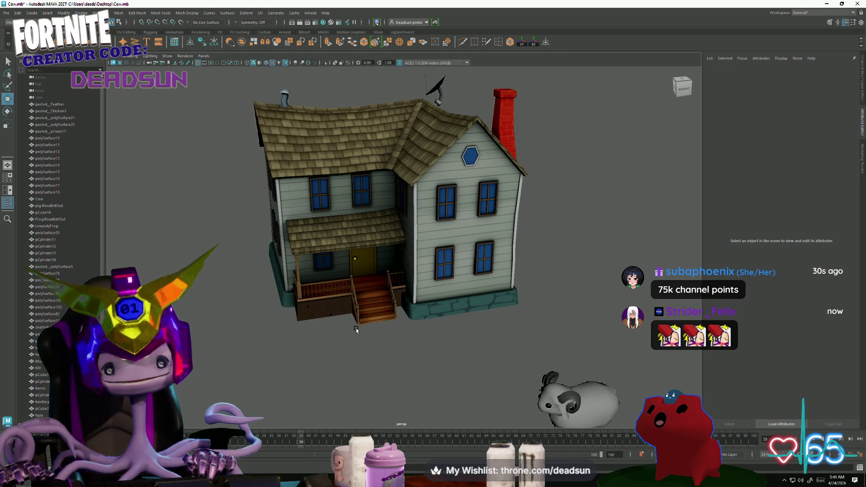
mouse_move(346, 344)
left_mouse_down("alt")
mouse_move(325, 357)
mouse_move(248, 360)
mouse_move(380, 364)
left_mouse_up("alt")
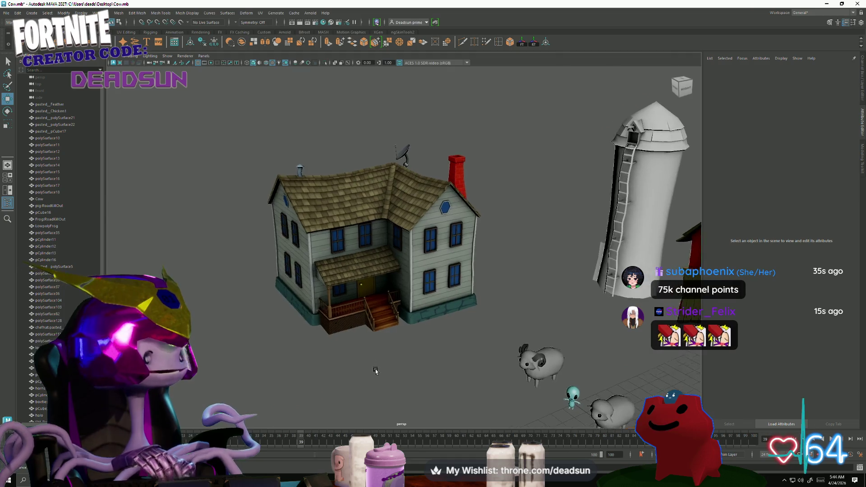
scroll(376, 371, "up", 5)
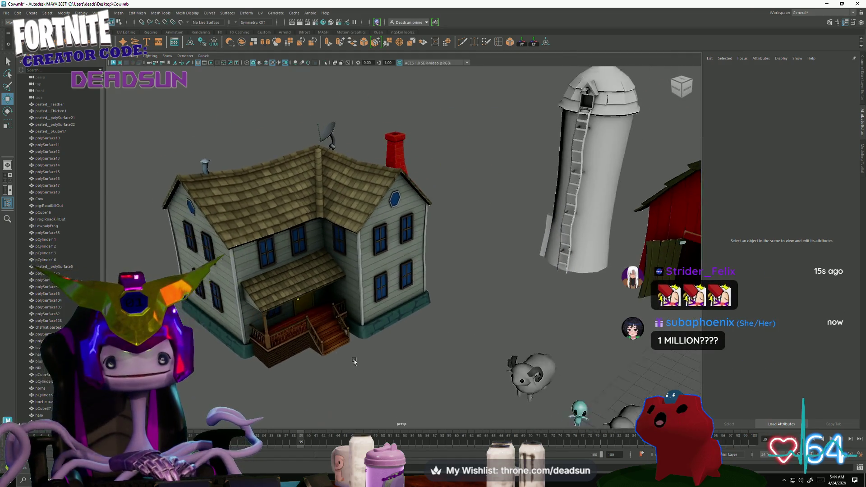
scroll(354, 361, "down", 3)
mouse_move(354, 361)
left_mouse_down("alt")
mouse_move(303, 344)
mouse_move(268, 354)
mouse_move(269, 372)
left_mouse_up("alt")
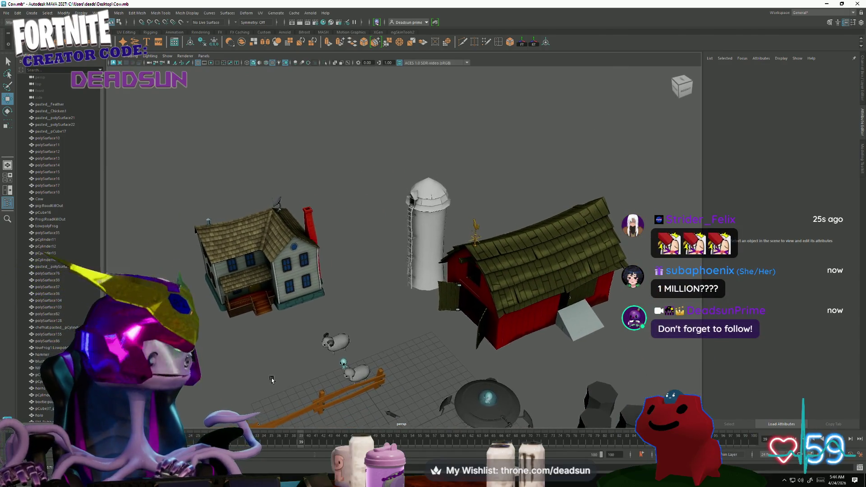
mouse_move(276, 388)
left_mouse_down("alt")
mouse_move(296, 384)
mouse_move(285, 369)
mouse_move(323, 354)
mouse_move(282, 368)
left_mouse_up("alt")
Orbit and zoom around the barn ramp to check it.
scroll(284, 368, "up", 10)
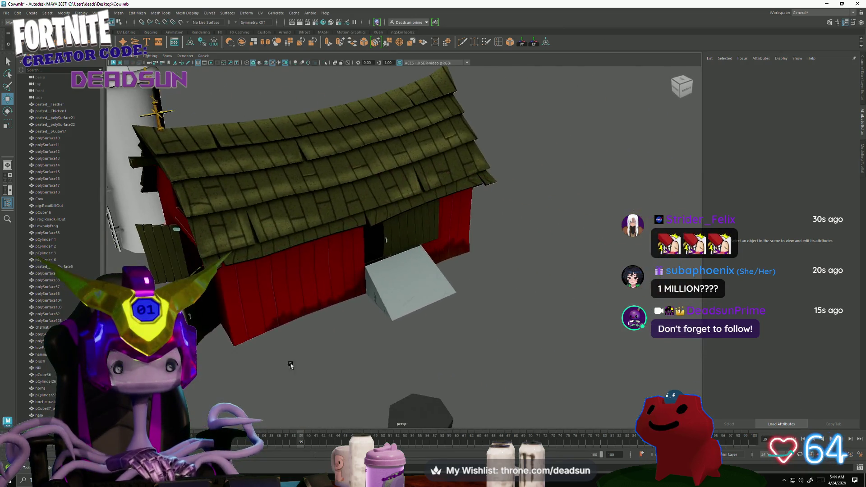
left_click_drag(355, 382, 350, 357, "alt")
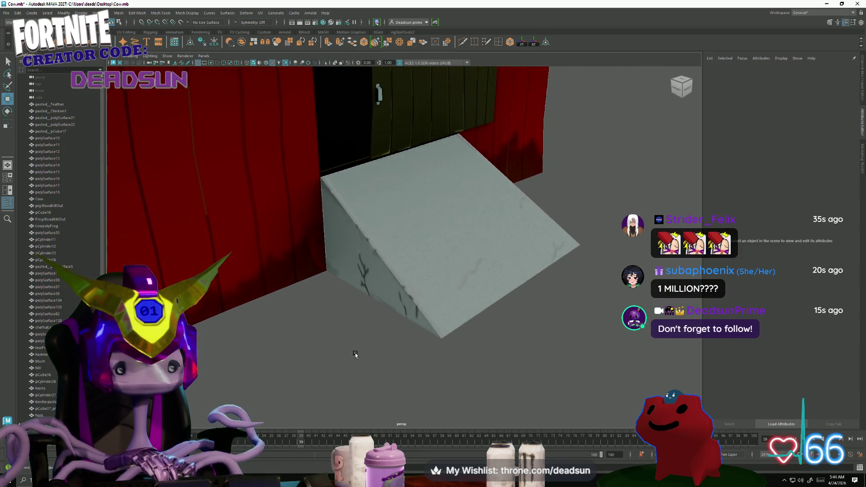
right_click_drag(355, 355, 433, 395, "alt")
mouse_move(427, 394)
left_mouse_down("alt")
mouse_move(300, 373)
mouse_move(378, 394)
left_mouse_up("alt")
mouse_move(377, 394)
right_mouse_down("alt")
mouse_move(292, 350)
mouse_move(324, 338)
mouse_move(252, 331)
right_mouse_up("alt")
Inspect the farmhouse wall, porch and stone foundation, then return to Photoshop.
left_click_drag(253, 332, 311, 343, "alt")
mouse_move(311, 343)
right_mouse_down("alt")
mouse_move(336, 349)
mouse_move(357, 370)
right_mouse_up("alt")
middle_click_drag(357, 370, 379, 392, "alt")
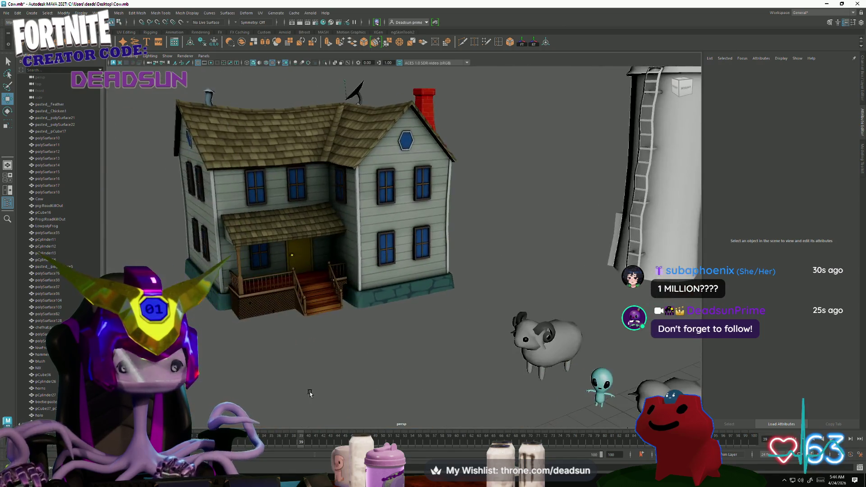
left_click_drag(379, 392, 397, 411, "alt")
right_click_drag(397, 410, 442, 459, "alt")
left_click_drag(432, 418, 416, 351, "alt")
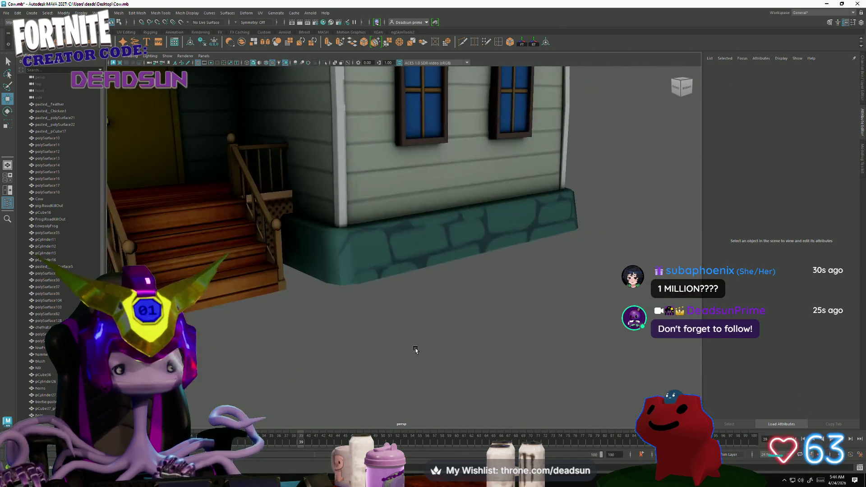
mouse_move(359, 350)
left_mouse_down("alt")
mouse_move(358, 363)
mouse_move(384, 361)
left_mouse_up("alt")
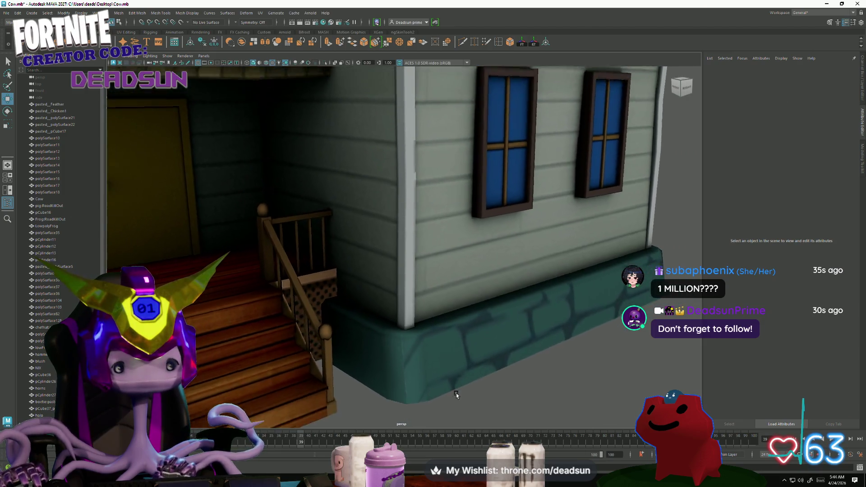
right_click_drag(383, 361, 389, 363, "alt")
mouse_move(389, 362)
left_mouse_down("alt")
mouse_move(410, 365)
mouse_move(392, 352)
left_mouse_up("alt")
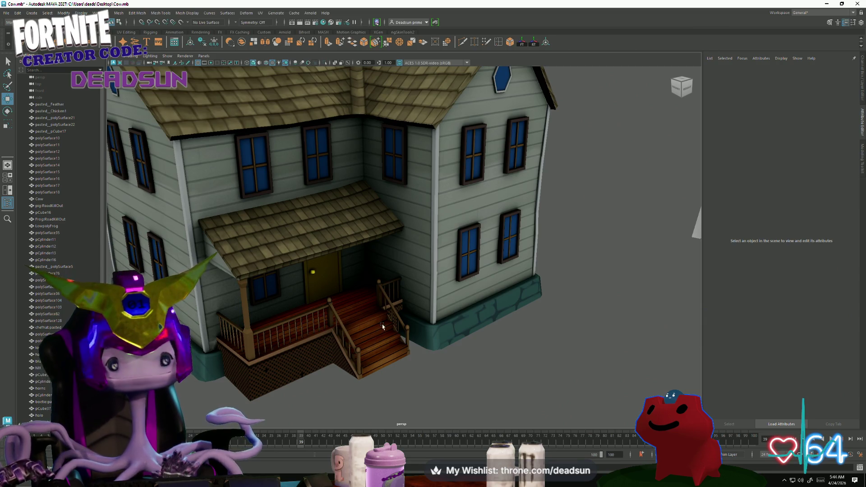
key("alt+Tab")
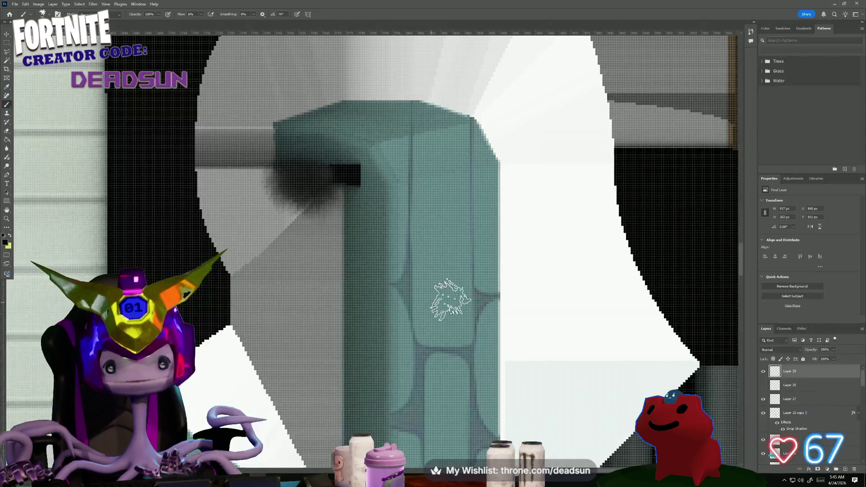
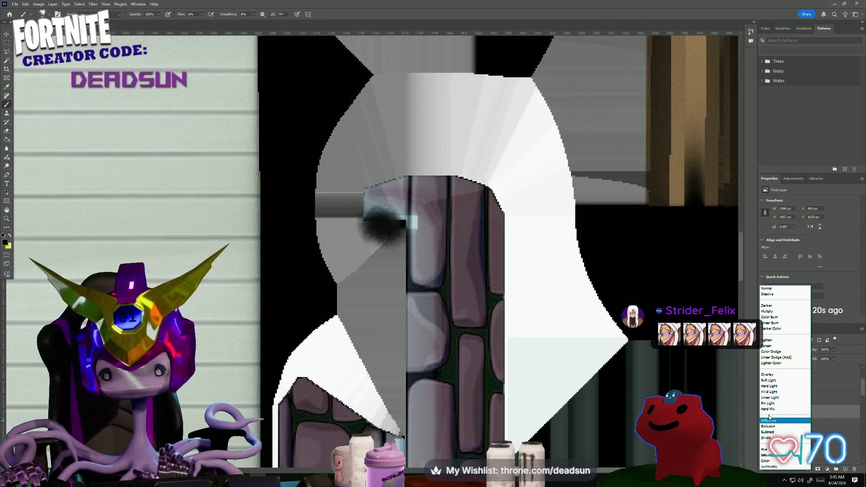
Save a PNG copy of the texture atlas over farmhouse_Color.png, confirming the replacement.
scroll(481, 359, "down", 10, "alt")
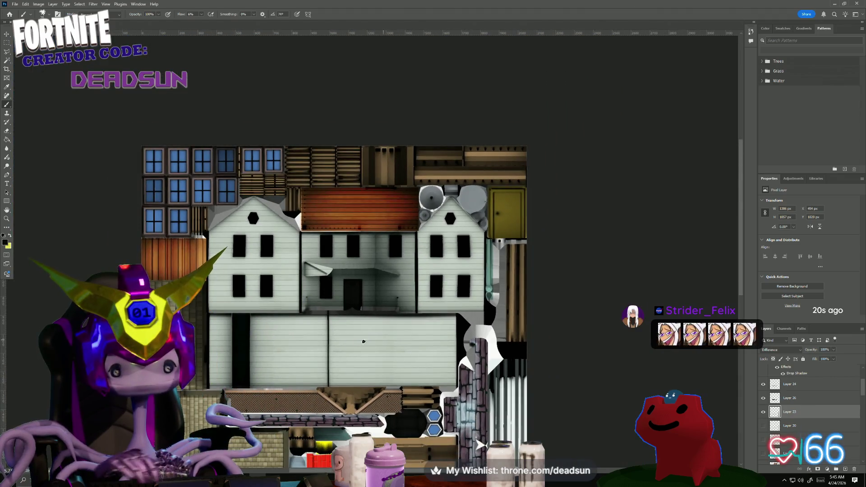
left_click_drag(364, 341, 314, 258)
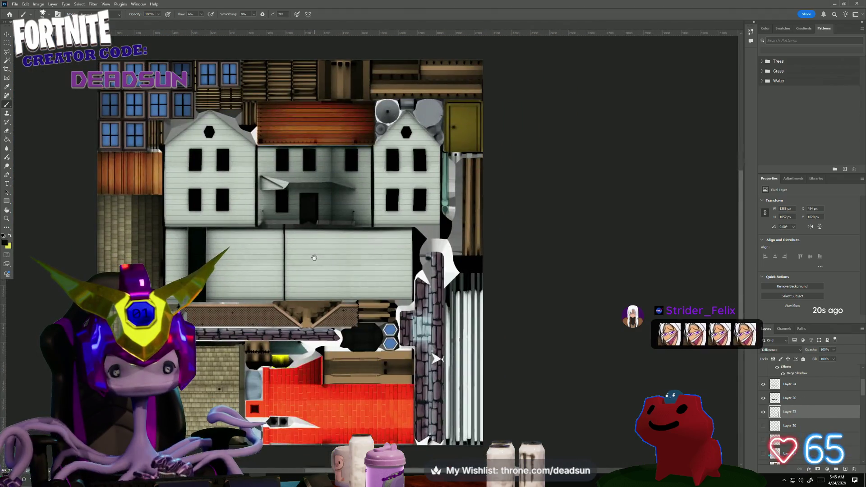
scroll(233, 304, "up", 2, "alt")
left_click(15, 4)
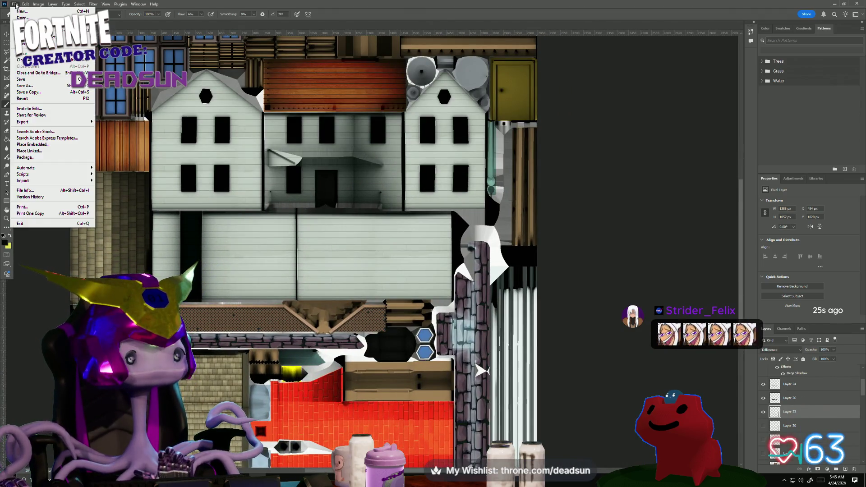
left_click(45, 96)
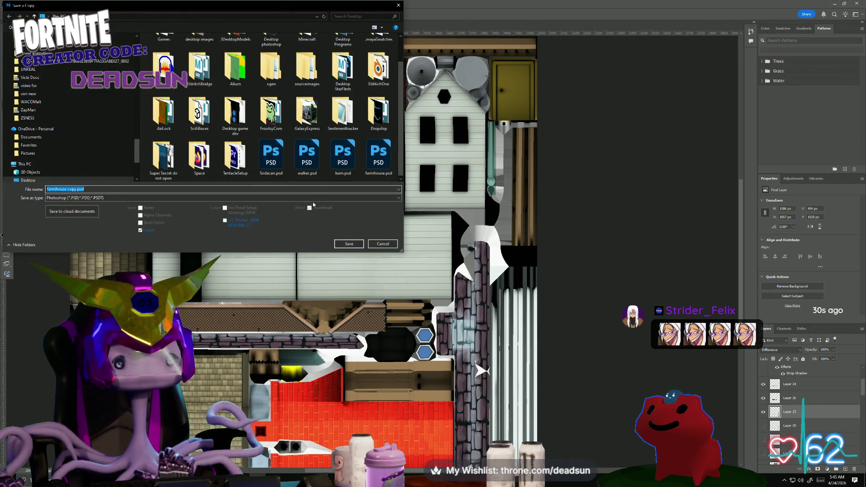
left_click(312, 200)
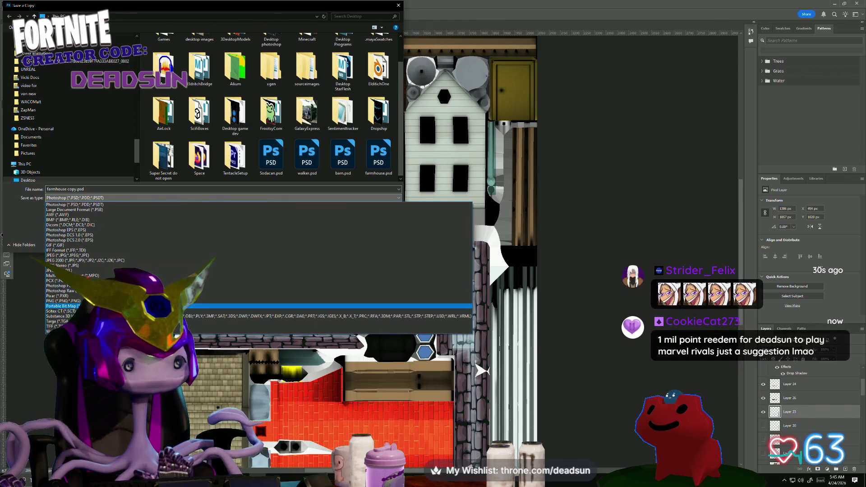
left_click(84, 296)
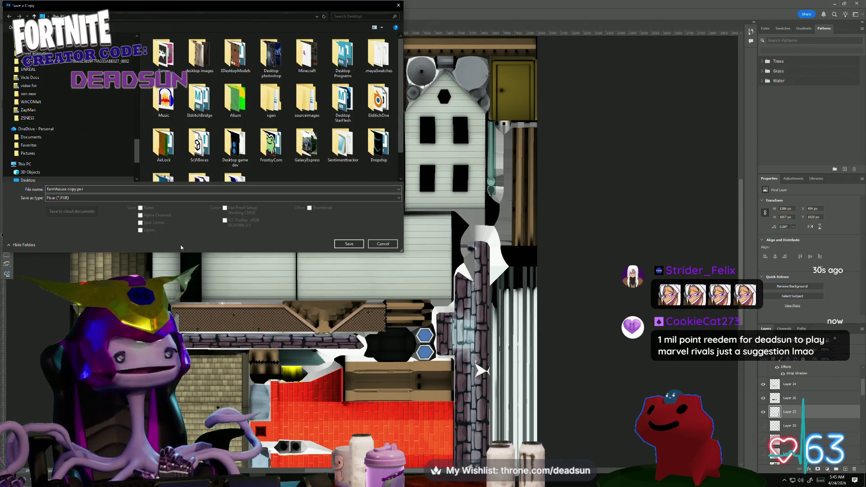
scroll(265, 146, "down", 2)
left_click(265, 199)
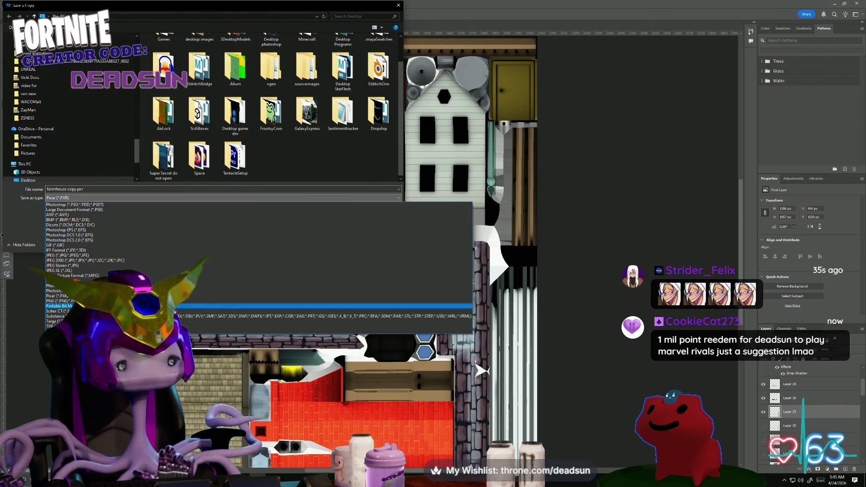
left_click(91, 301)
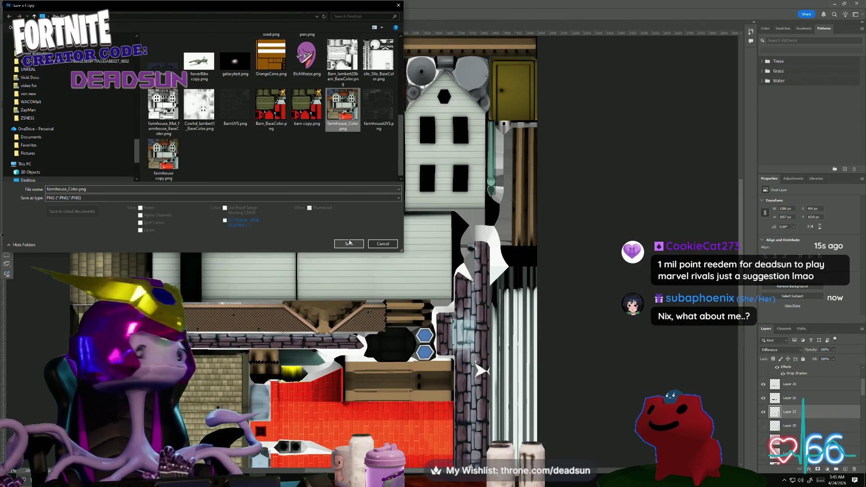
left_click(349, 243)
left_click(450, 240)
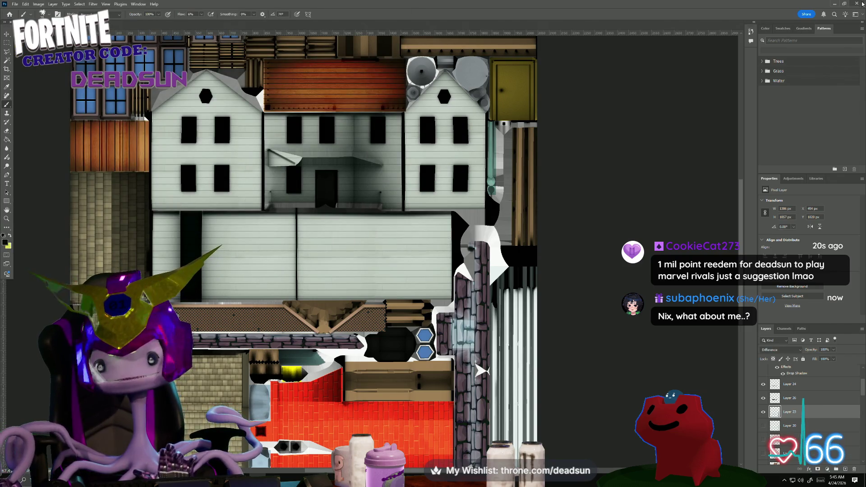
In Maya, select the FarmHouse mesh and reload its file9 colour texture.
left_click(835, 5)
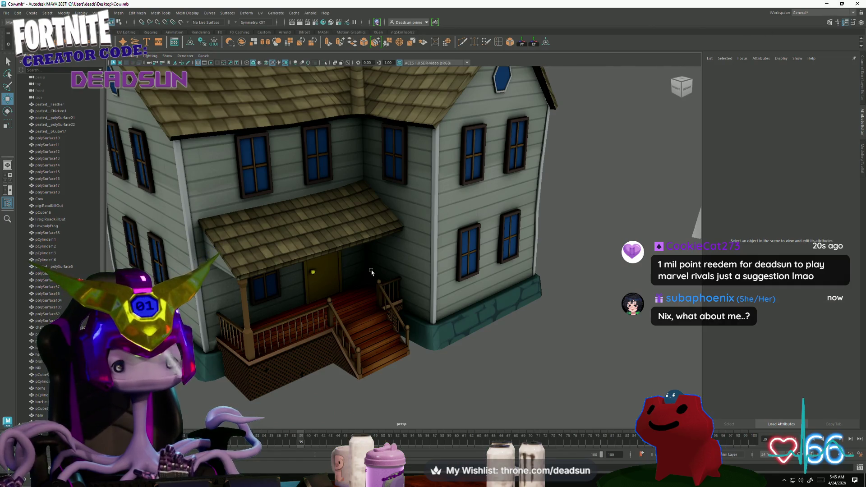
left_click(371, 272)
left_click(848, 148)
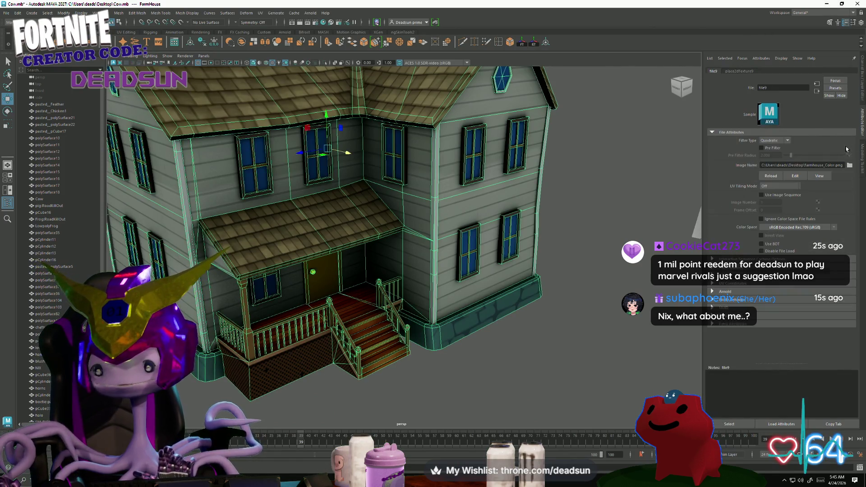
left_click(767, 176)
Orbit and zoom around the house to check the updated texture, including the back and porch stairs.
left_click(474, 347)
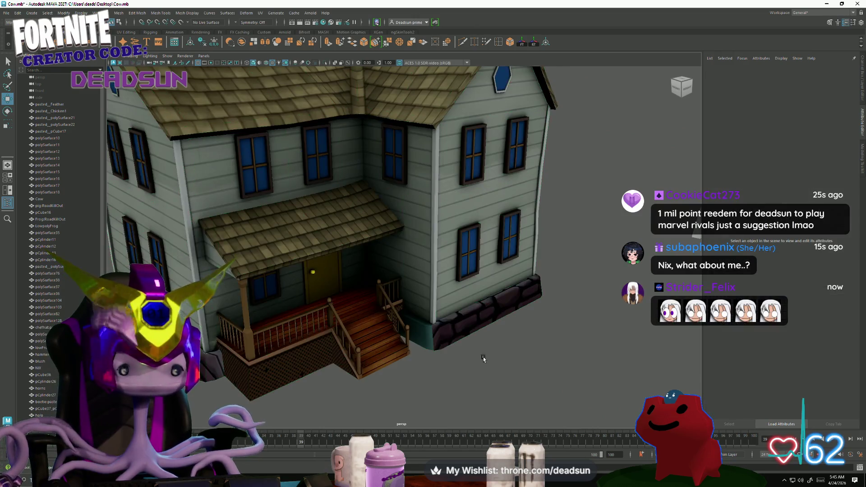
mouse_move(475, 347)
left_mouse_down("alt")
mouse_move(453, 350)
mouse_move(468, 364)
mouse_move(423, 362)
mouse_move(529, 380)
mouse_move(367, 323)
mouse_move(516, 362)
mouse_move(449, 361)
mouse_move(445, 353)
mouse_move(508, 350)
mouse_move(396, 350)
mouse_move(433, 364)
left_mouse_up("alt")
mouse_move(437, 368)
left_mouse_down("alt")
mouse_move(547, 350)
mouse_move(345, 345)
left_mouse_up("alt")
mouse_move(344, 350)
right_mouse_down("alt")
mouse_move(510, 369)
mouse_move(363, 296)
right_mouse_up("alt")
mouse_move(364, 296)
left_mouse_down("alt")
mouse_move(383, 316)
mouse_move(434, 329)
mouse_move(412, 352)
mouse_move(410, 343)
left_mouse_up("alt")
Back in Photoshop, zoom in on the stone wall and change its layer blend mode from Difference to Normal.
key("alt+Tab")
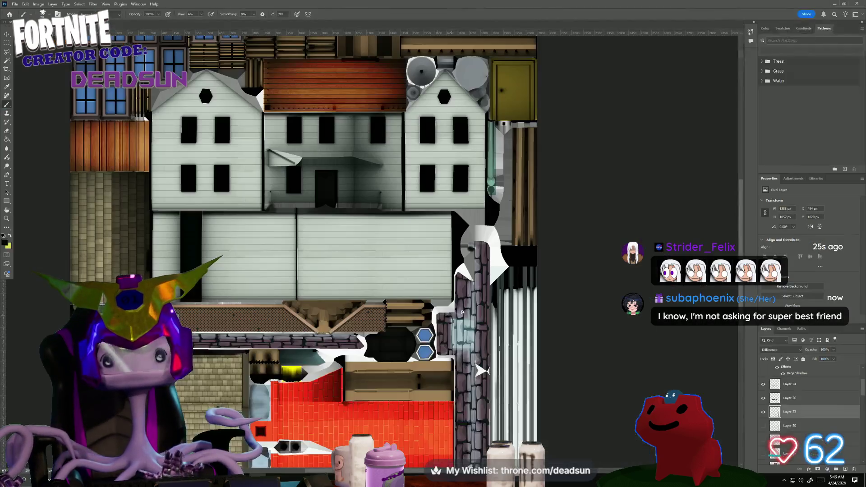
scroll(457, 318, "down", 3, "alt")
scroll(464, 320, "up", 2, "alt")
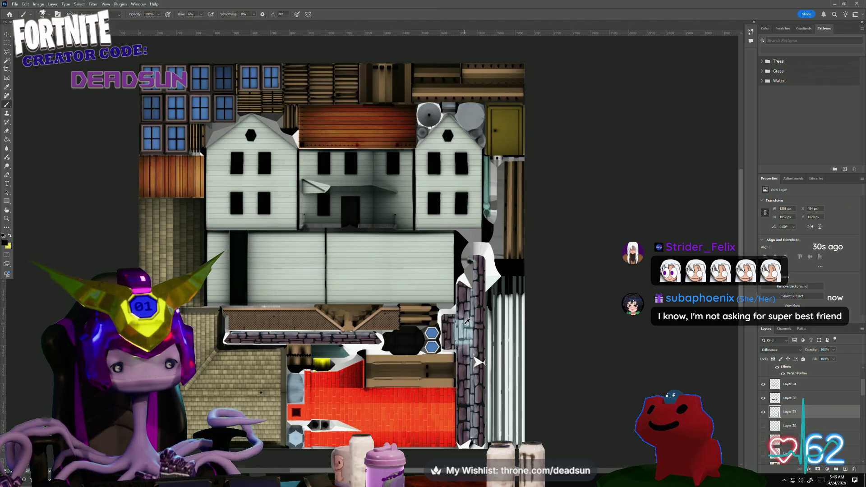
scroll(467, 321, "up", 5, "alt")
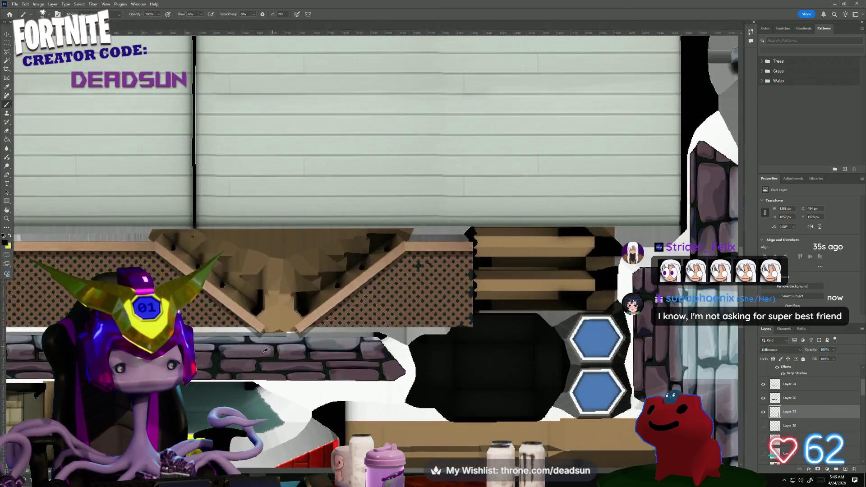
scroll(266, 351, "up", 4, "alt")
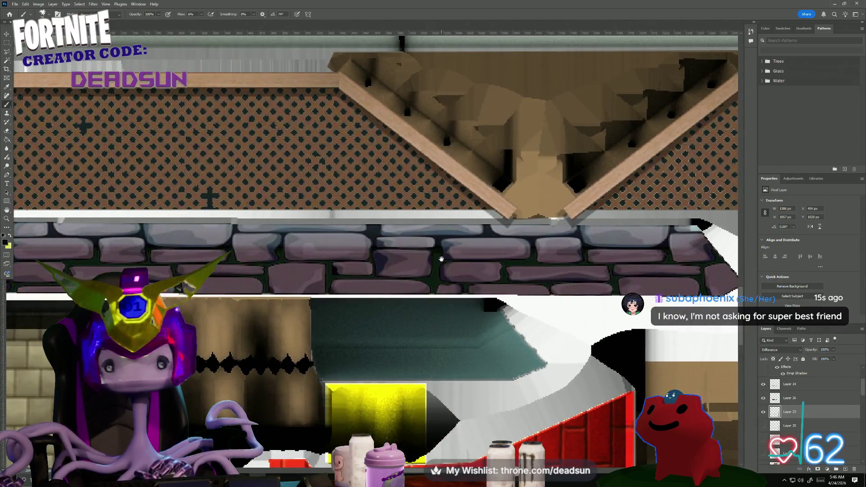
left_click(796, 351)
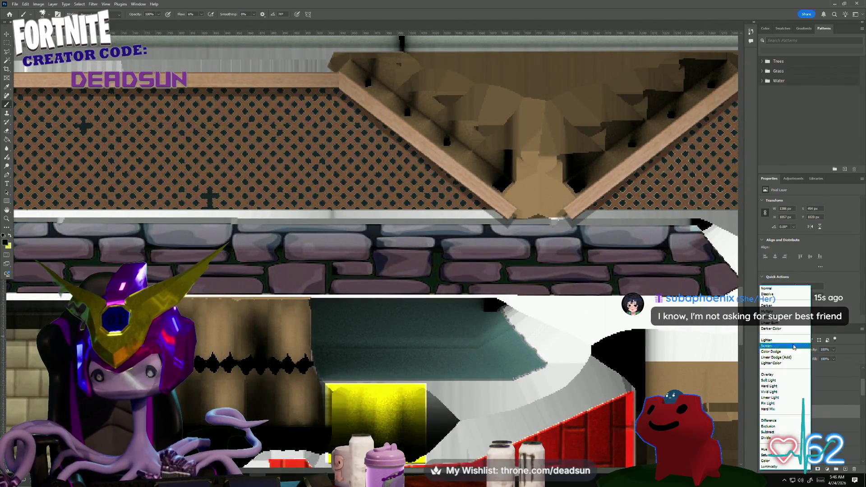
left_click(789, 291)
scroll(432, 321, "down", 2, "alt")
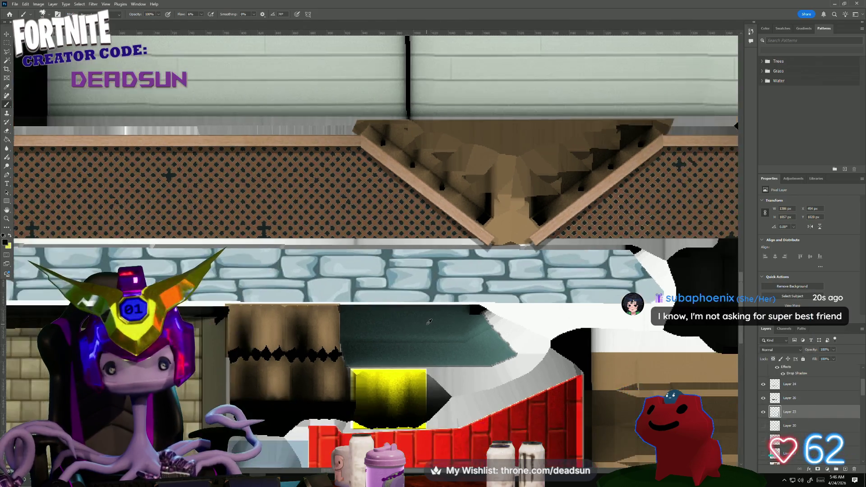
left_click(7, 45)
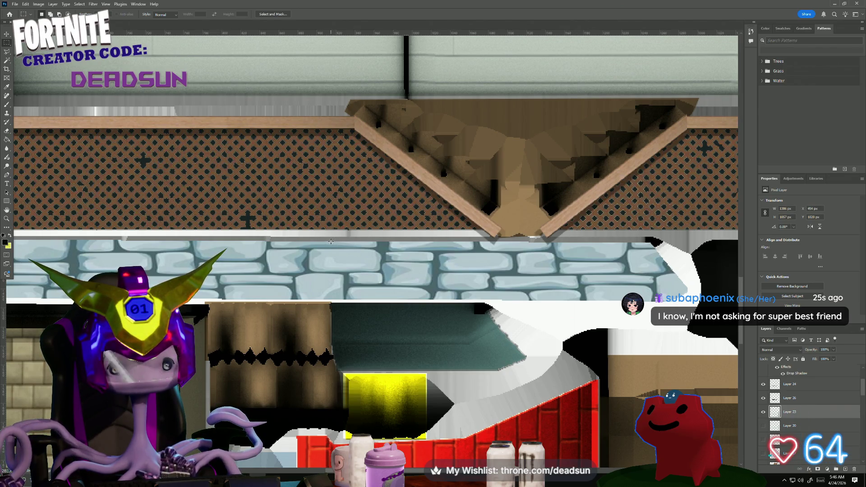
Copy a strip of the stone wall onto a new layer, then move it below the wall and stretch it taller.
mouse_move(332, 241)
left_mouse_down()
mouse_move(651, 301)
mouse_move(638, 302)
left_mouse_up()
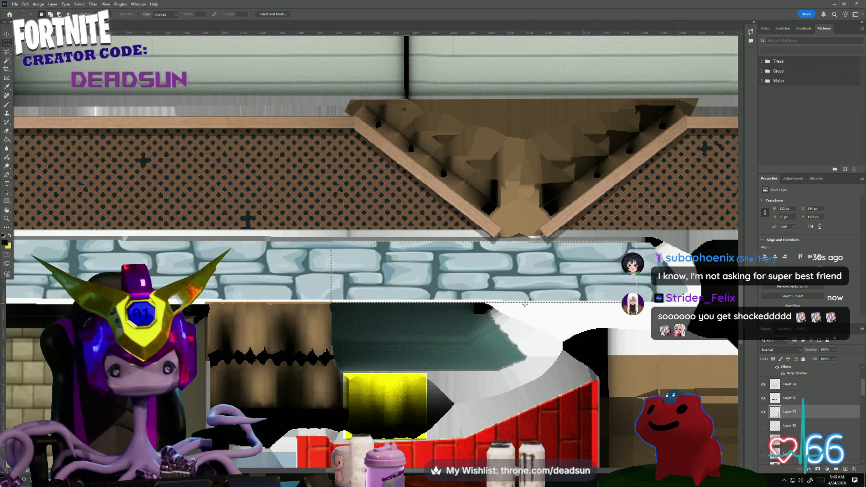
left_click(587, 333)
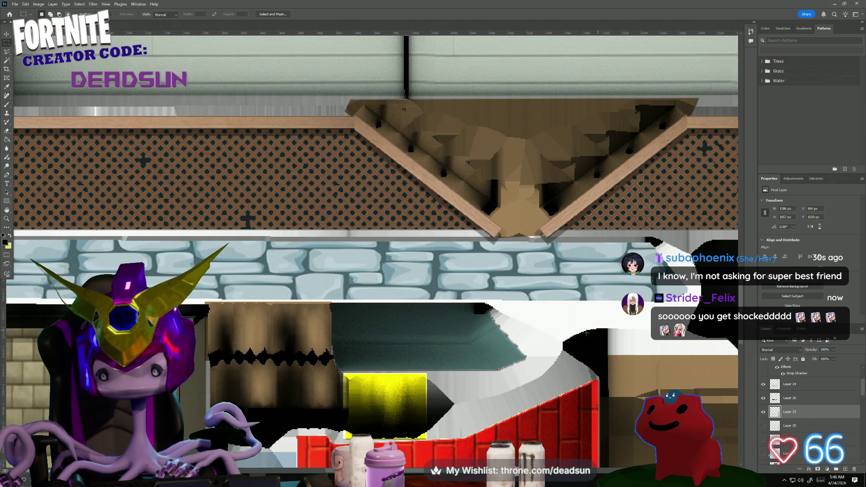
key("ctrl+v")
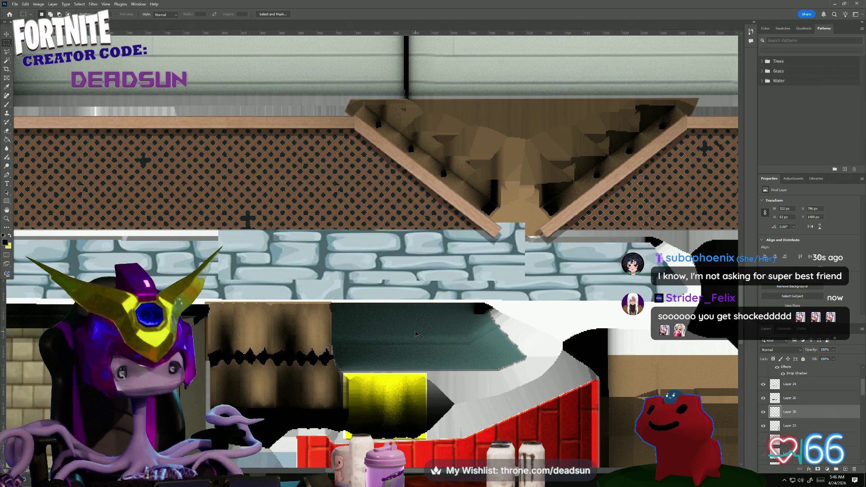
key("ctrl+t")
mouse_move(394, 264)
left_mouse_down()
mouse_move(514, 362)
mouse_move(509, 343)
left_mouse_up()
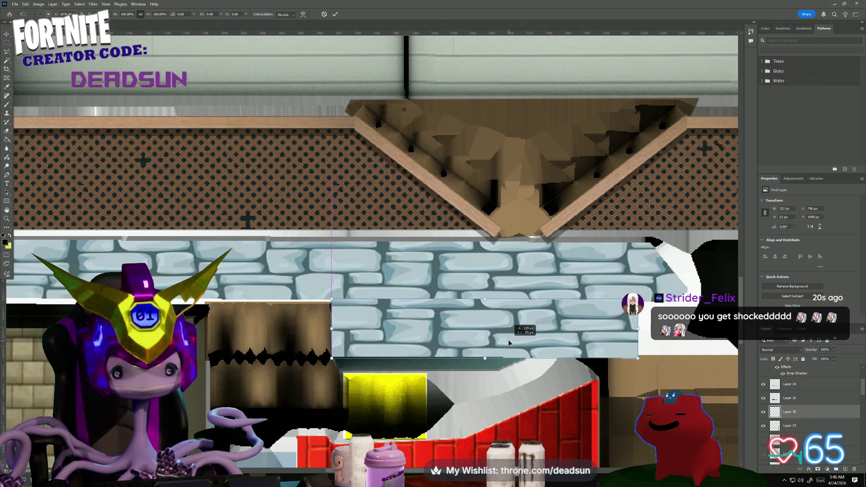
scroll(509, 351, "up", 3, "alt")
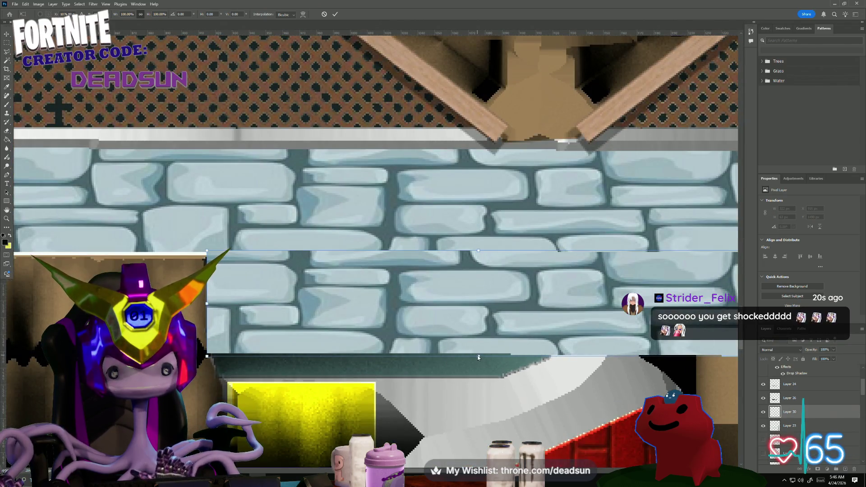
left_click_drag(479, 355, 486, 382)
scroll(487, 393, "down", 1, "alt")
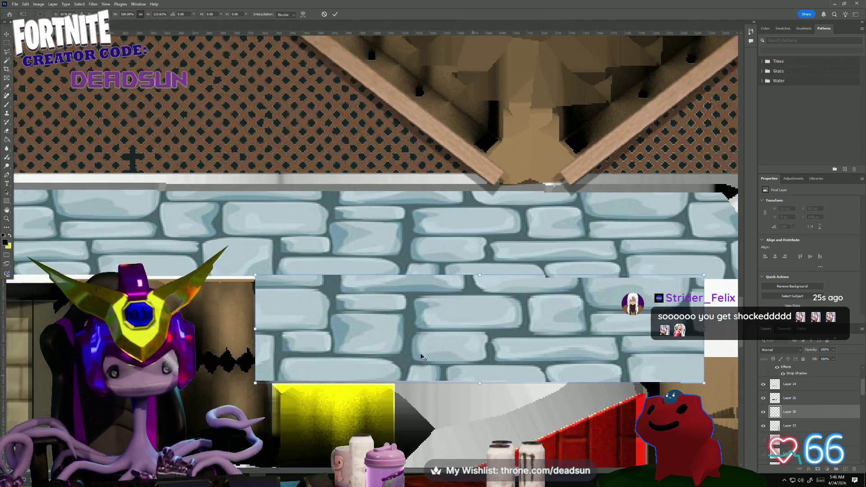
key("Right")
key("Right")
key("Right")
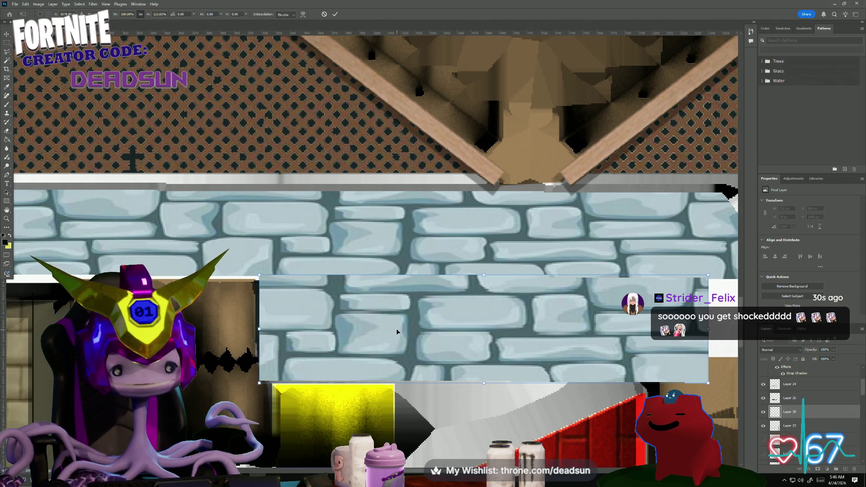
key("Return")
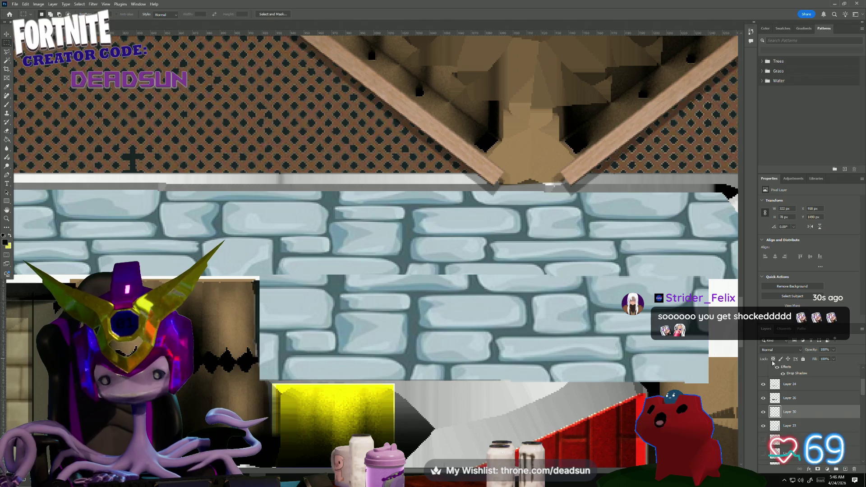
Make the copied stone layer mostly transparent and lasso a selection around the stone patch.
left_click_drag(825, 368, 812, 368)
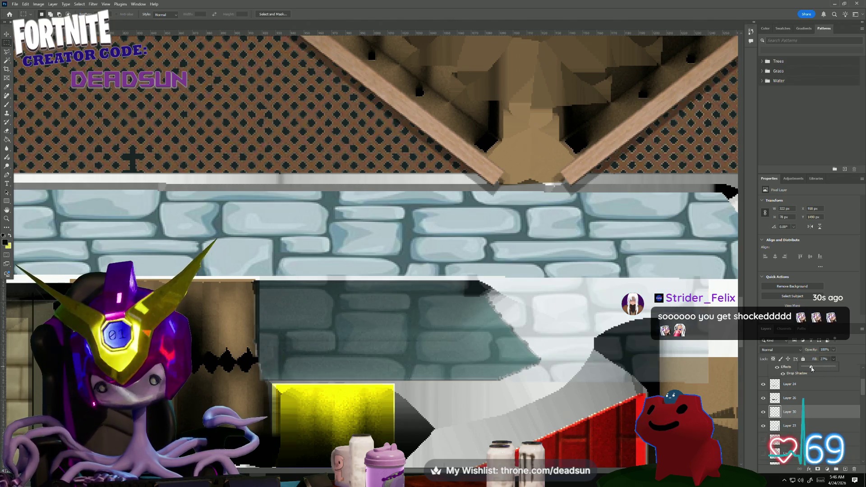
left_click(7, 52)
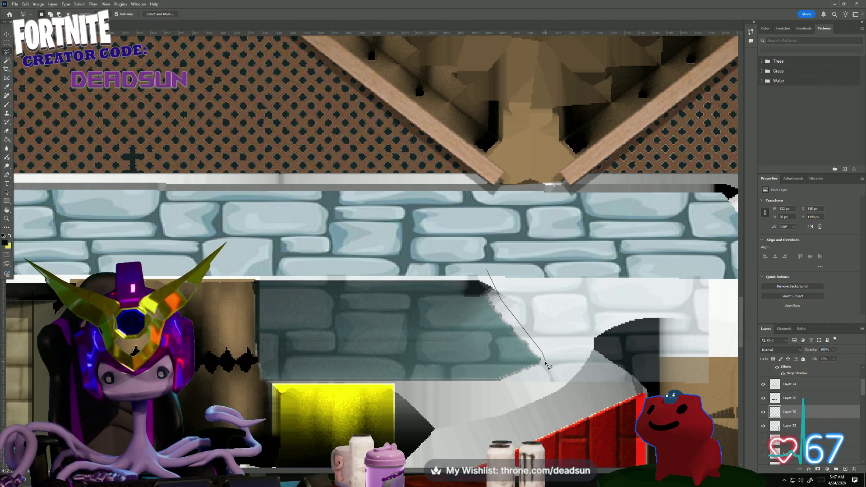
left_click(499, 405)
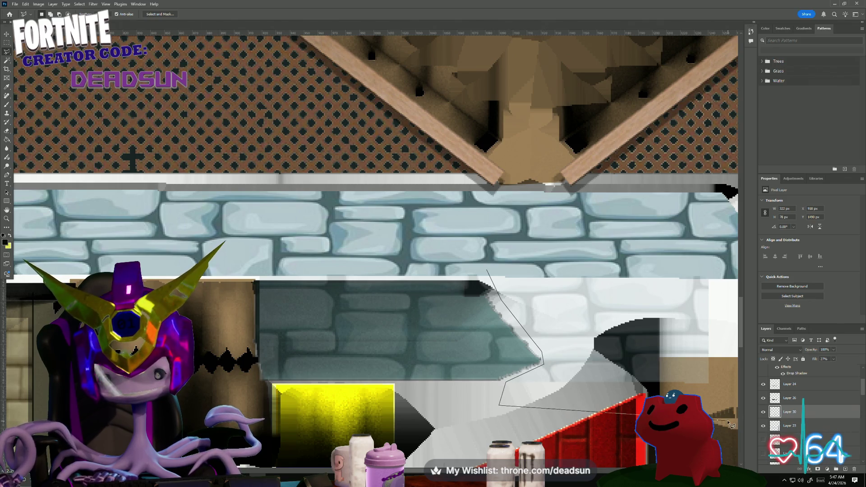
left_click(498, 238)
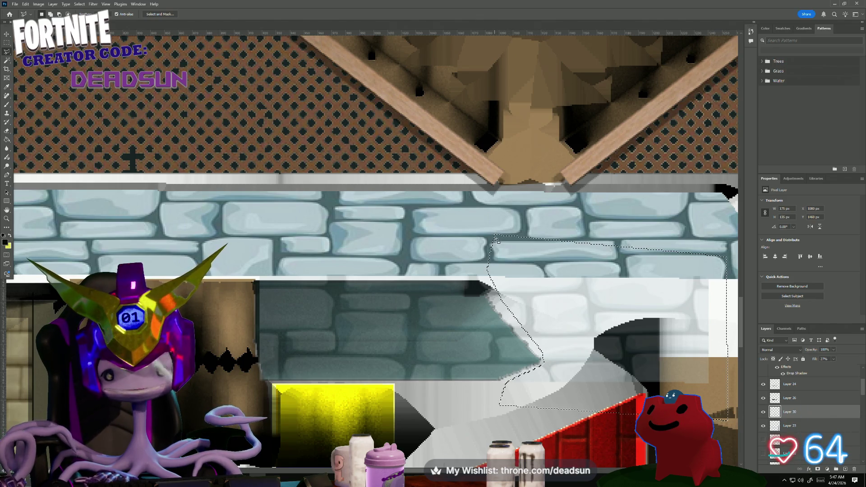
left_click(834, 359)
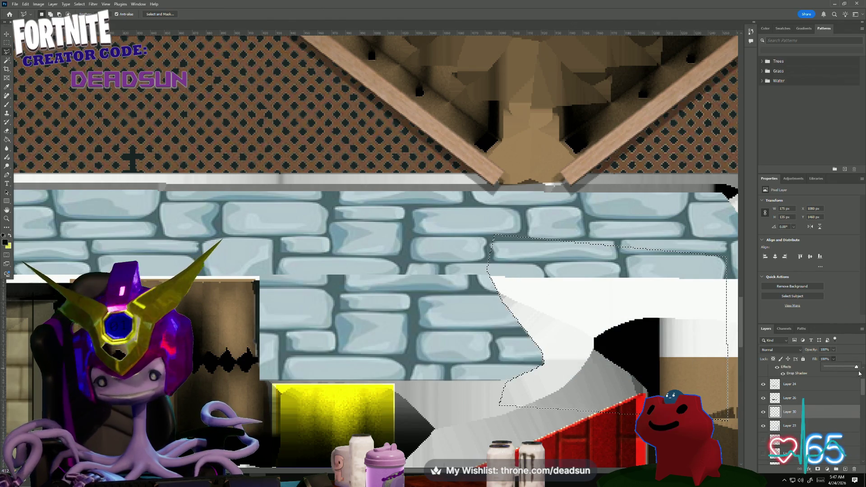
Toggle Layer 30 and Layer 23 visibility to find the stone layer, then select Layer 30.
left_click(764, 413)
left_click(764, 413)
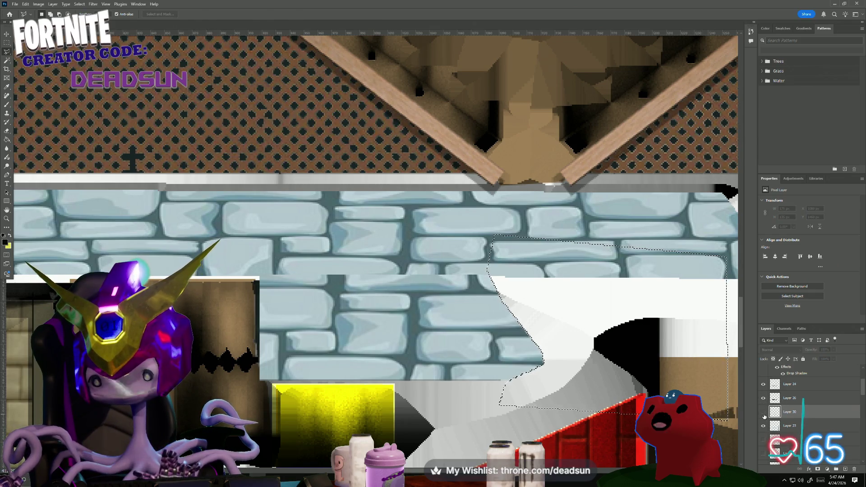
left_click(764, 426)
left_click(764, 426)
left_click(764, 426)
left_click(764, 426)
right_click(795, 426)
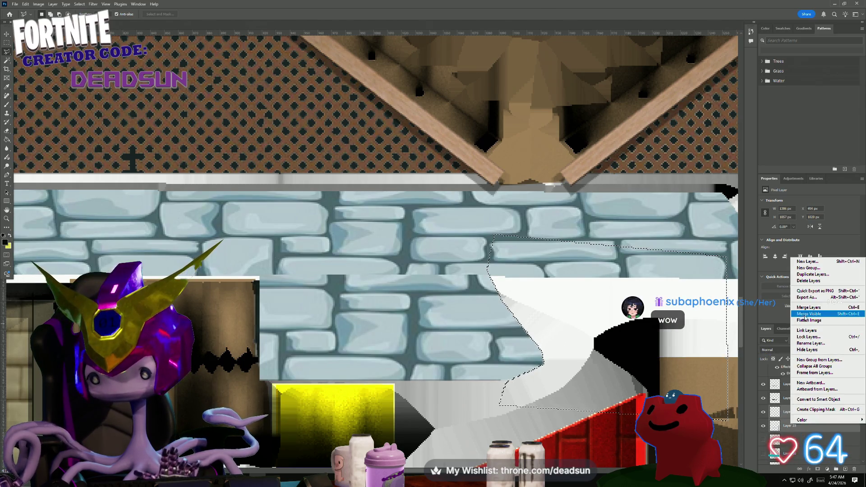
left_click(794, 412)
Set Layer 30's blend mode to Color Burn and zoom back out.
left_click(778, 350)
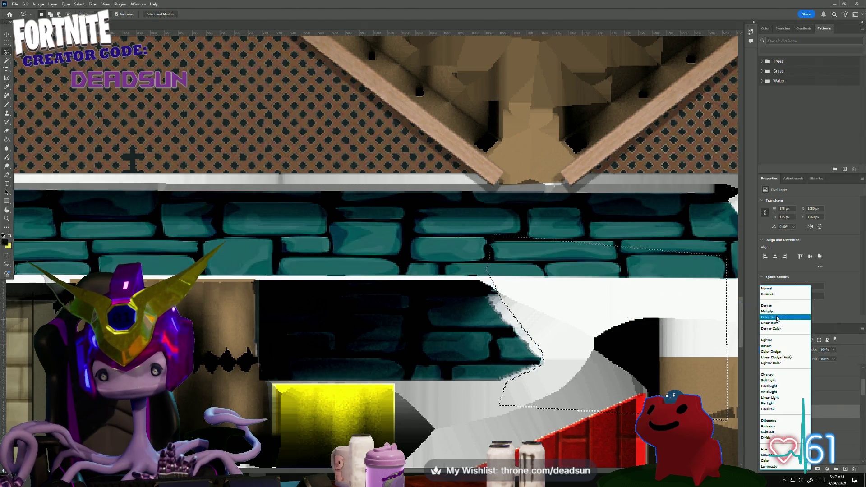
left_click(777, 318)
scroll(443, 353, "down", 5, "alt")
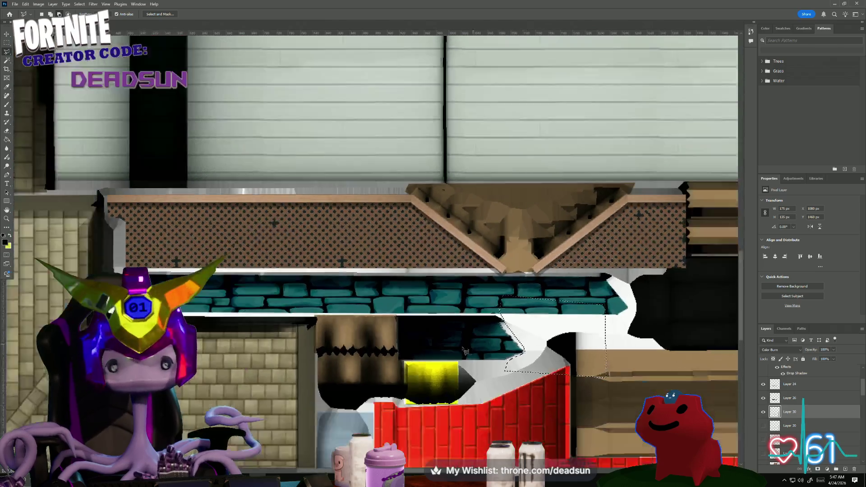
scroll(483, 387, "down", 5, "alt")
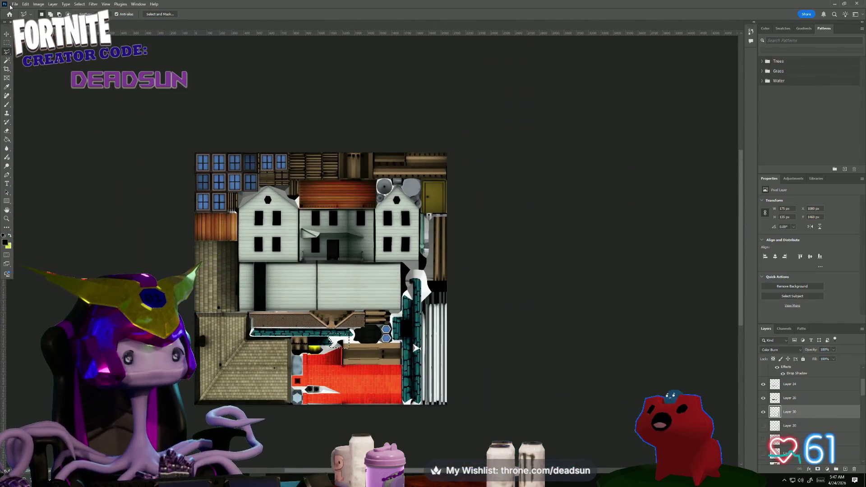
left_click(14, 4)
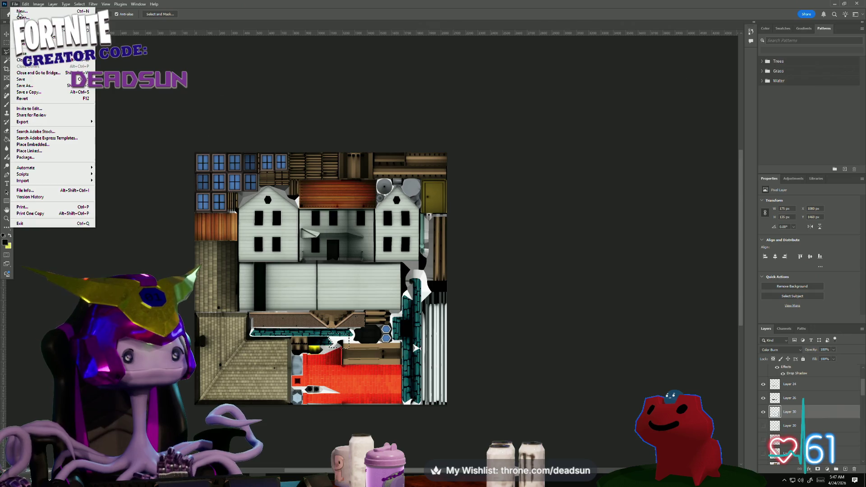
Begin saving the atlas as TIFF, then as a Photoshop file, cancelling both attempts.
left_click(43, 87)
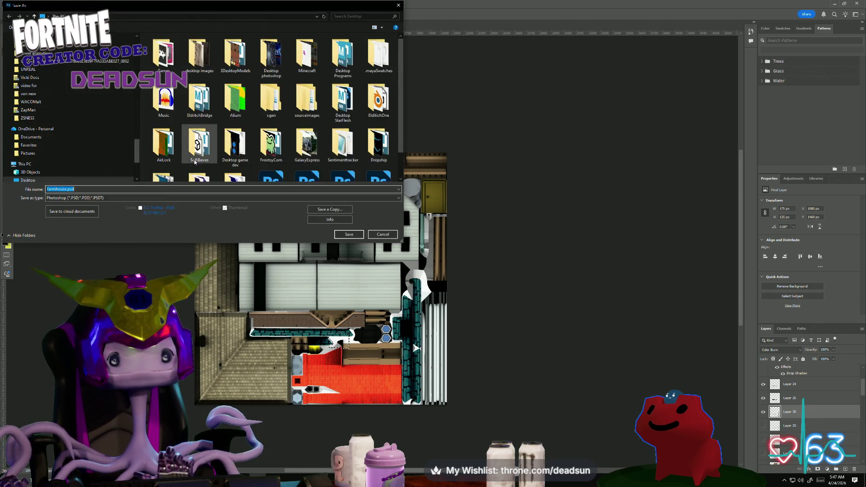
left_click(272, 197)
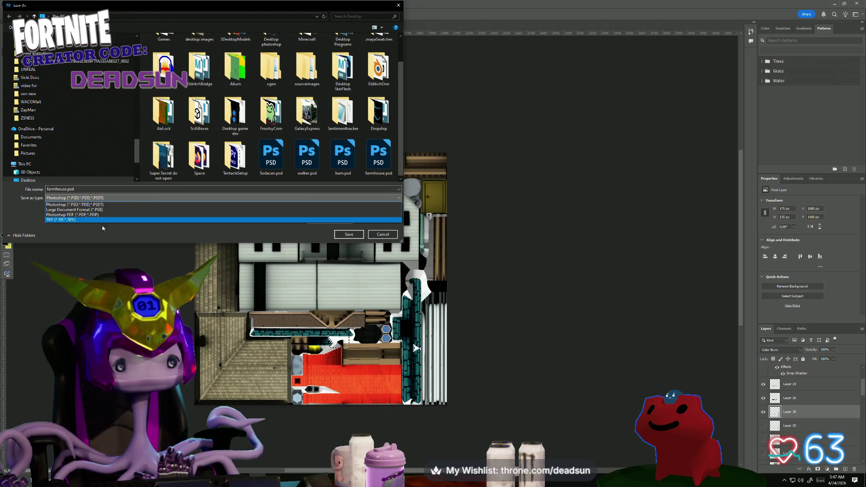
left_click(344, 220)
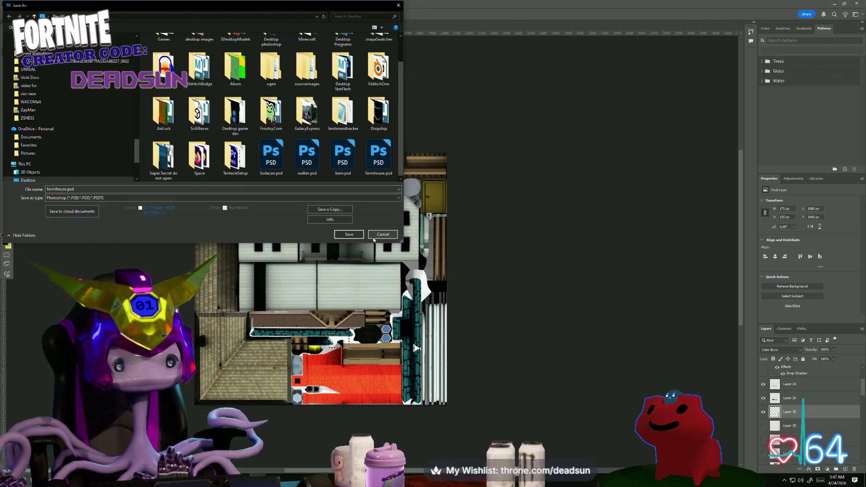
left_click(349, 234)
left_click(14, 4)
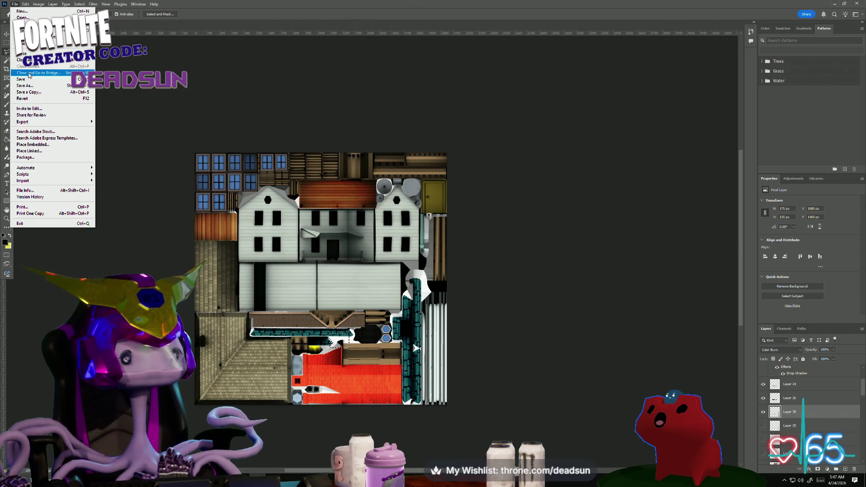
left_click(32, 86)
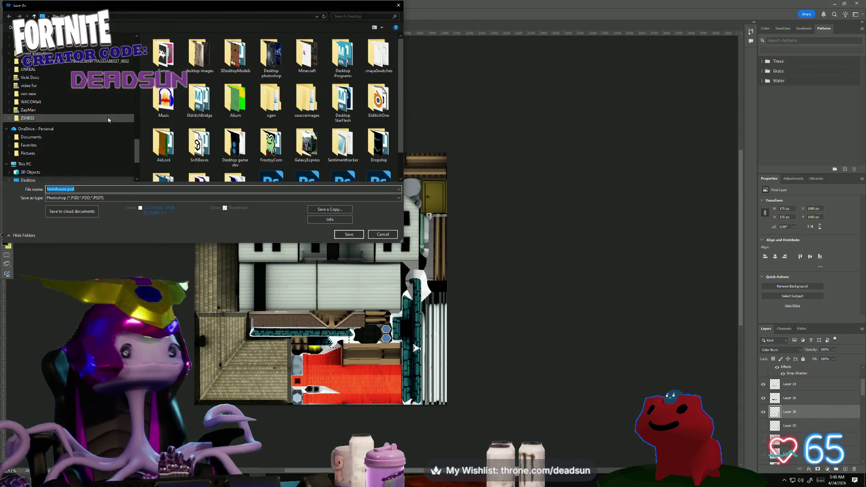
left_click(255, 198)
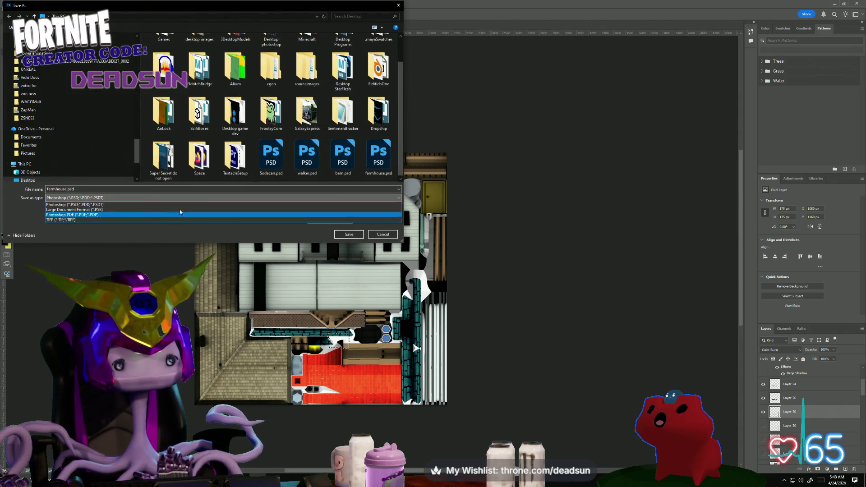
left_click(388, 240)
left_click(387, 238)
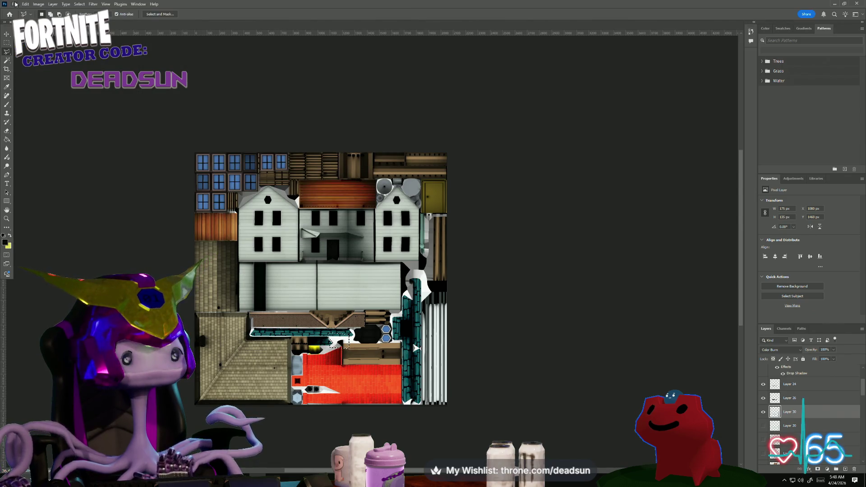
Save a PNG copy named farmhouse_Color.png, replace the existing file, and accept the PNG options.
left_click(16, 5)
left_click(43, 93)
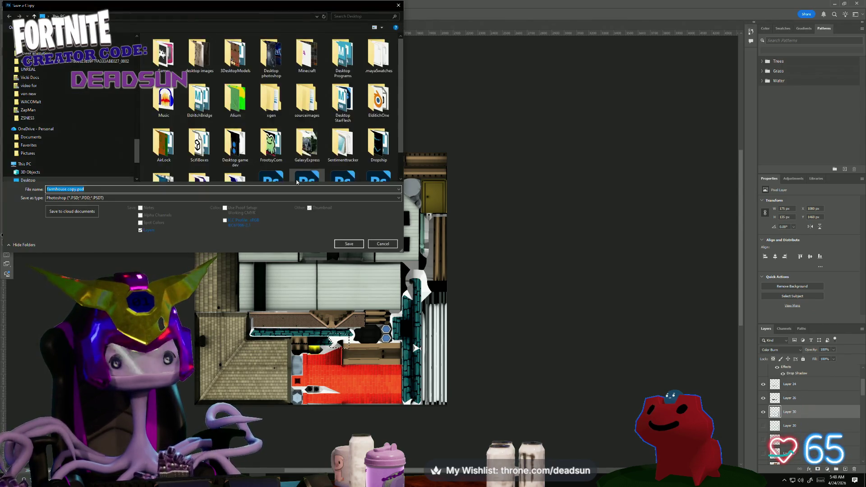
left_click(300, 198)
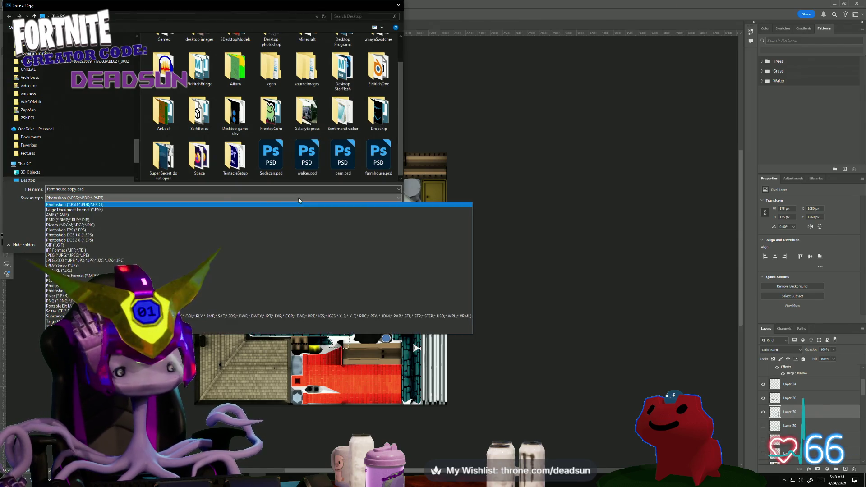
left_click(270, 301)
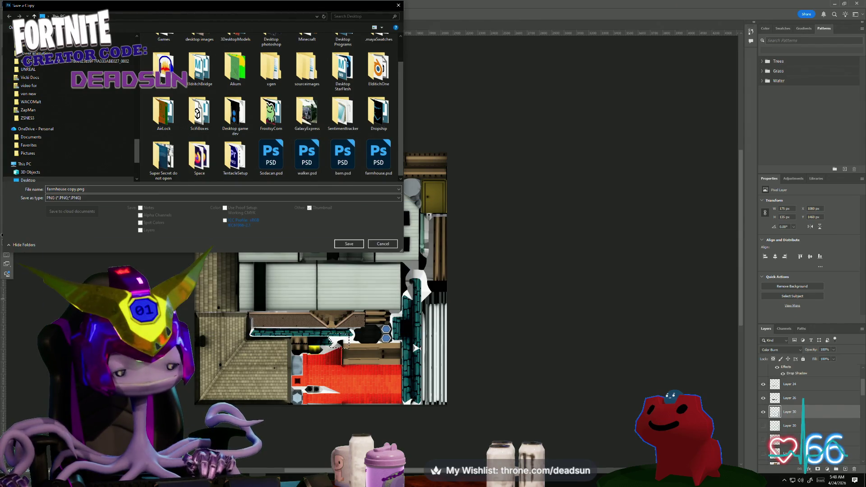
left_click(343, 128)
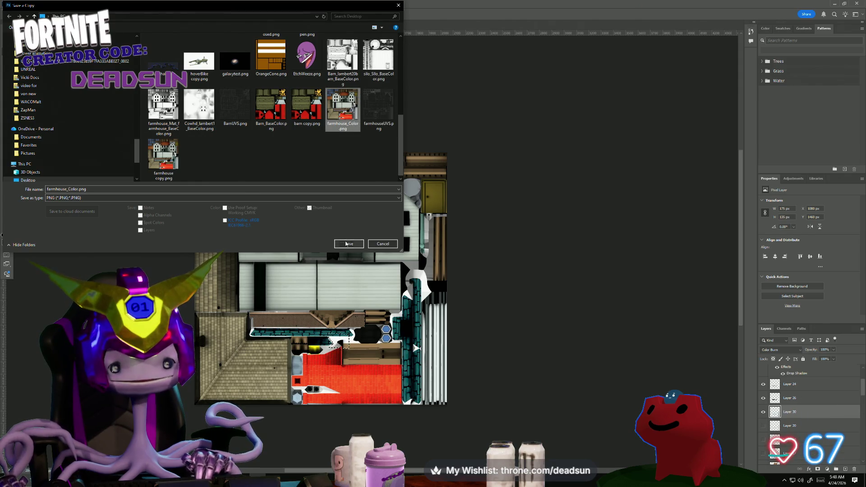
left_click(346, 243)
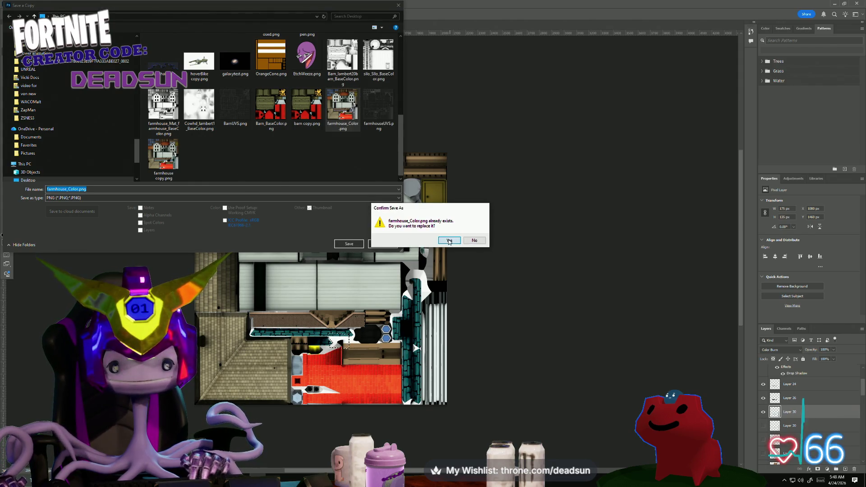
left_click(450, 240)
left_click(471, 148)
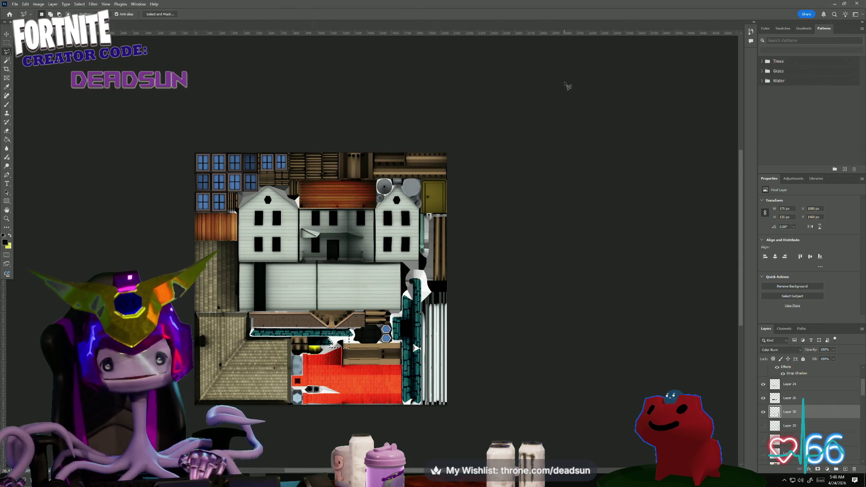
In Maya, select the farmhouse and reload its farmhouse_Color.png texture.
left_click(837, 4)
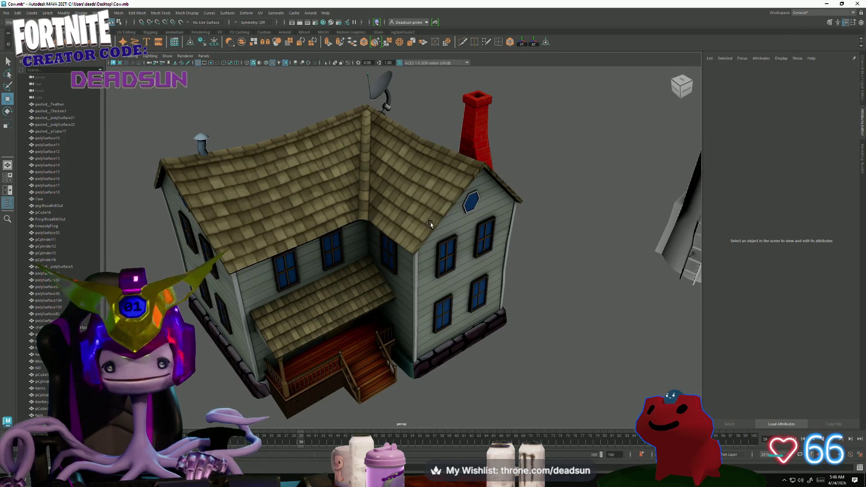
left_click(448, 256)
left_click(848, 149)
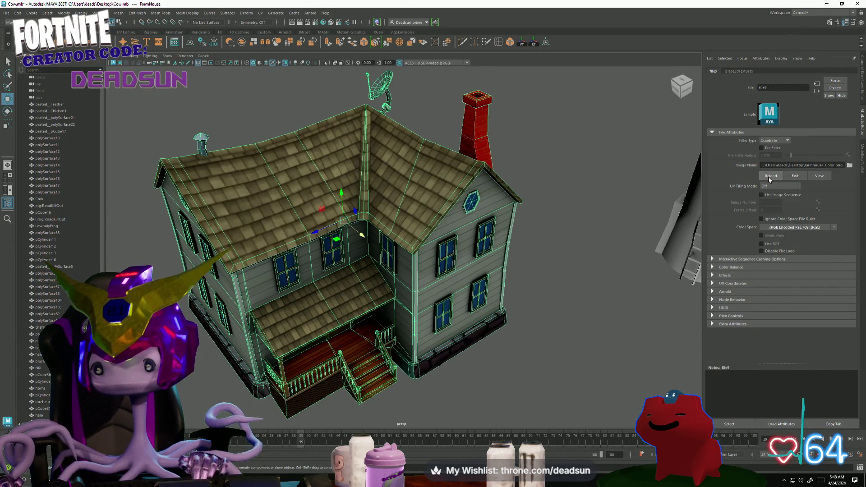
left_click(773, 177)
Orbit and zoom around the farm to inspect the dark teal stone foundation.
left_click(622, 361)
left_click_drag(623, 360, 636, 357, "alt")
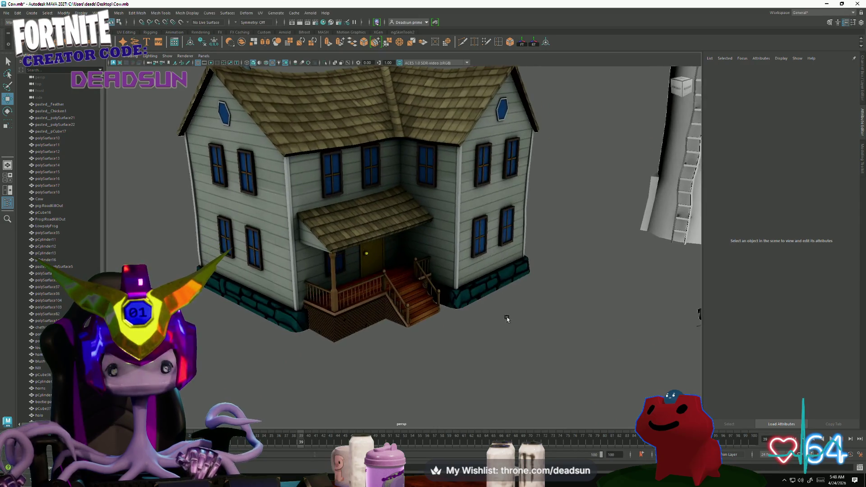
scroll(637, 358, "up", 5)
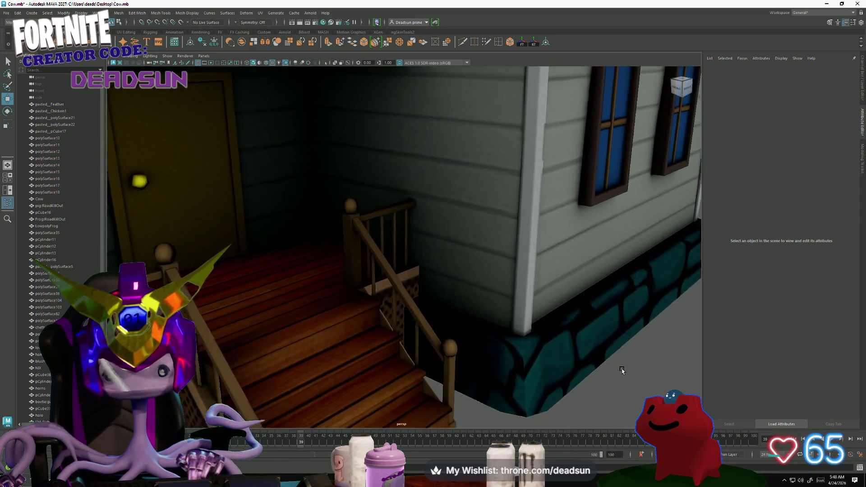
scroll(346, 245, "down", 10)
mouse_move(346, 245)
left_mouse_down("alt")
mouse_move(241, 264)
mouse_move(309, 261)
left_mouse_up("alt")
scroll(514, 327, "up", 6)
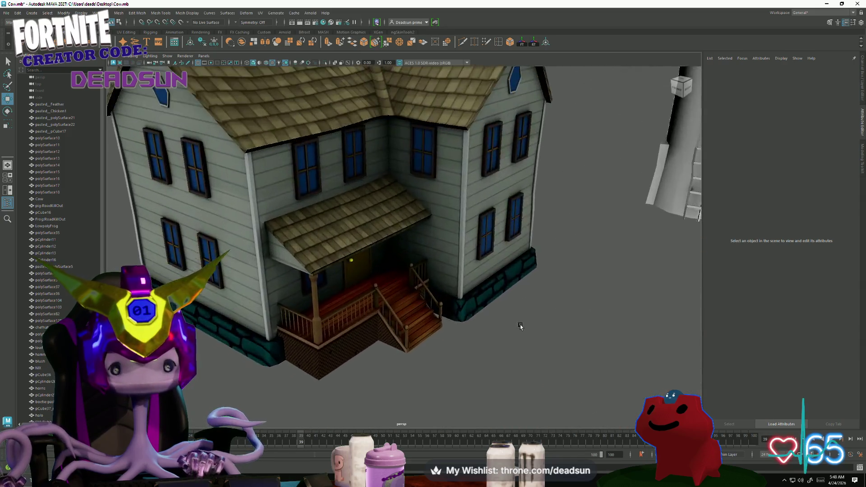
scroll(508, 333, "down", 4)
mouse_move(508, 333)
left_mouse_down("alt")
mouse_move(254, 320)
mouse_move(339, 310)
mouse_move(305, 309)
left_mouse_up("alt")
mouse_move(305, 309)
right_mouse_down("alt")
mouse_move(730, 339)
mouse_move(427, 329)
right_mouse_up("alt")
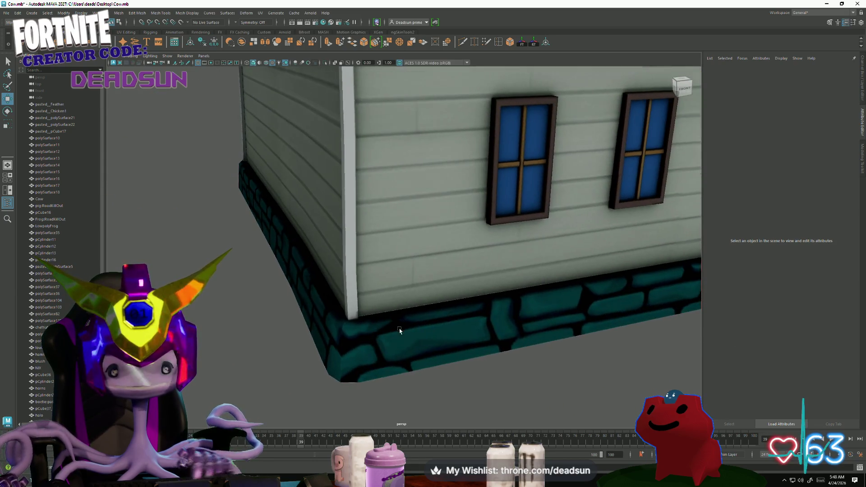
scroll(353, 331, "down", 3)
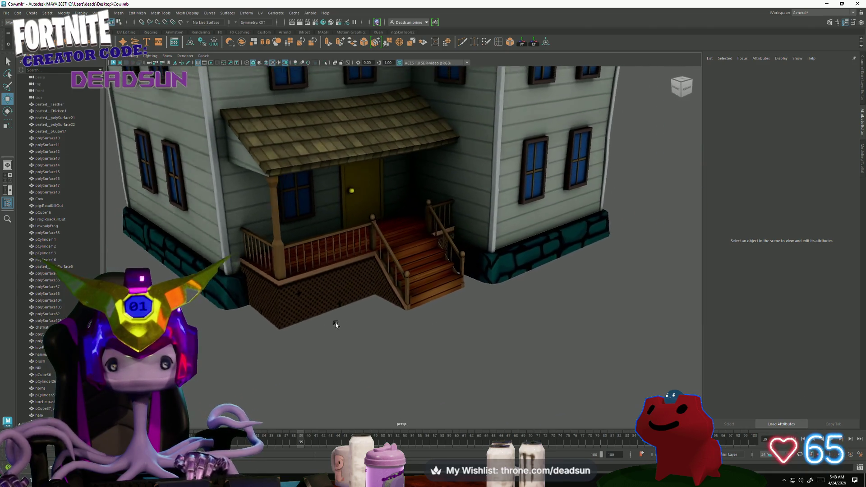